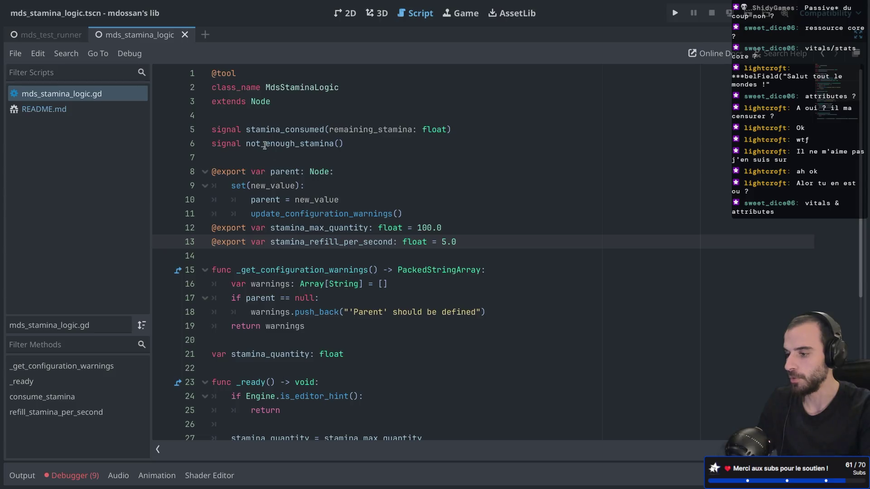
Review the consume_stamina and refill_stamina_per_second functions in mds_stamina_logic.gd.
scroll(306, 225, "down", 5)
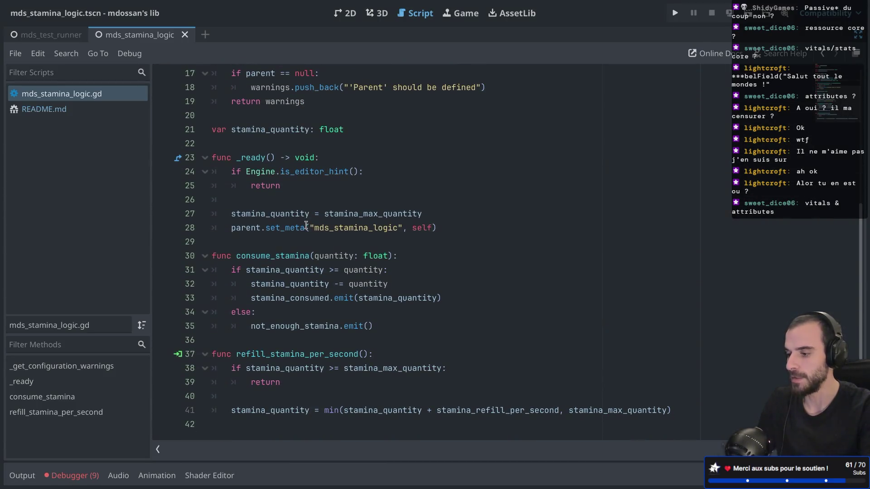
left_click_drag(236, 256, 256, 312)
left_click_drag(238, 355, 336, 410)
double_click(345, 354)
double_click(351, 352)
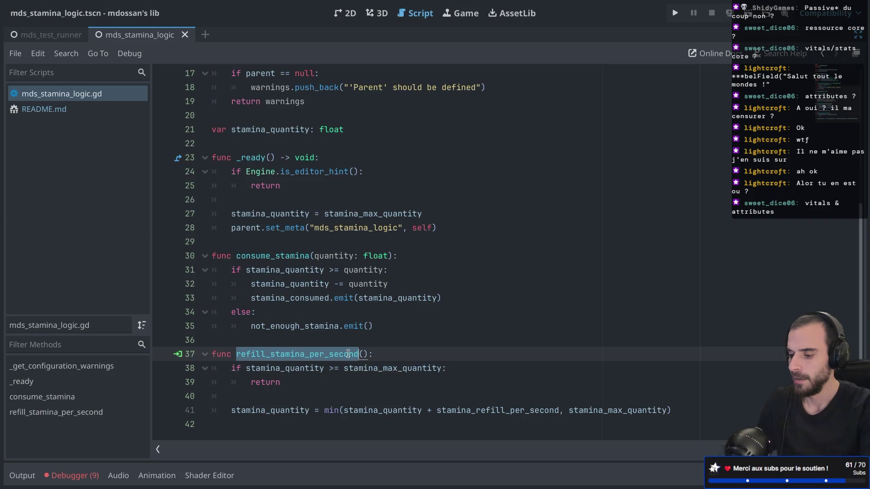
Open mds_stamina_use_interaction.gd and inspect how execute_interaction fetches mds_stamina_logic and calls consume_stamina.
key("ctrl+shift+F11")
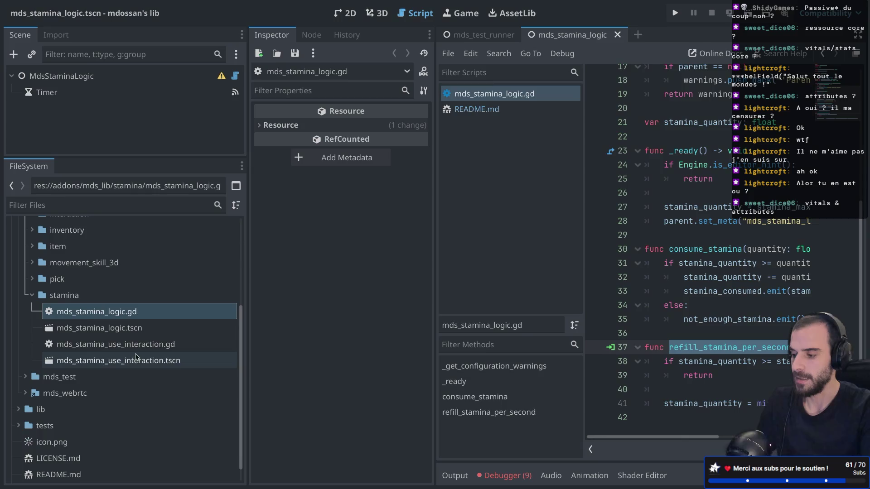
double_click(134, 345)
key("ctrl+shift+F11")
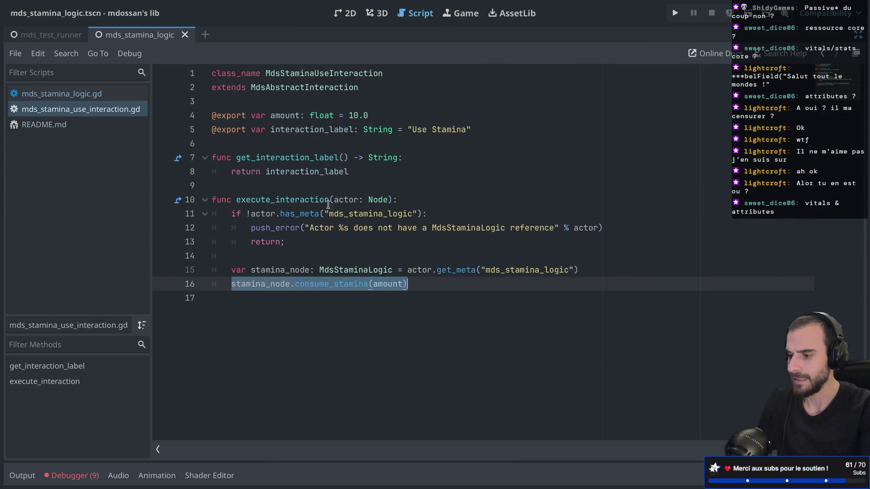
left_click_drag(334, 200, 389, 199)
left_click(324, 255)
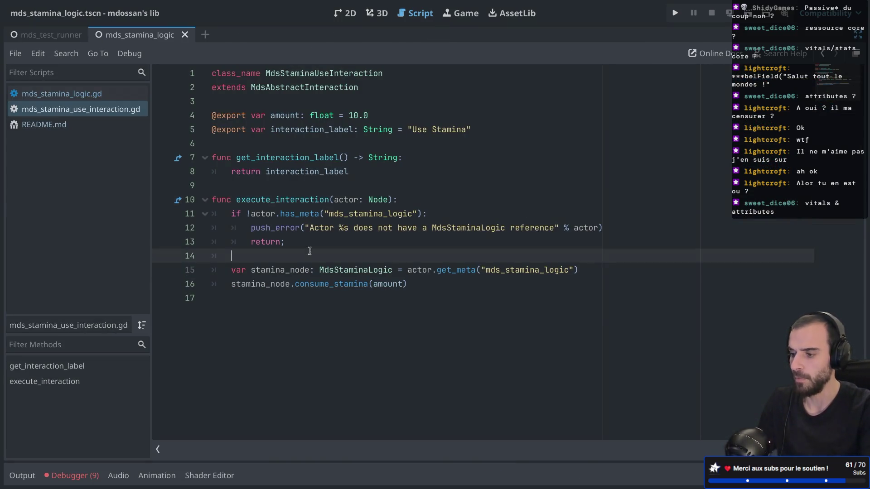
left_click_drag(256, 213, 413, 213)
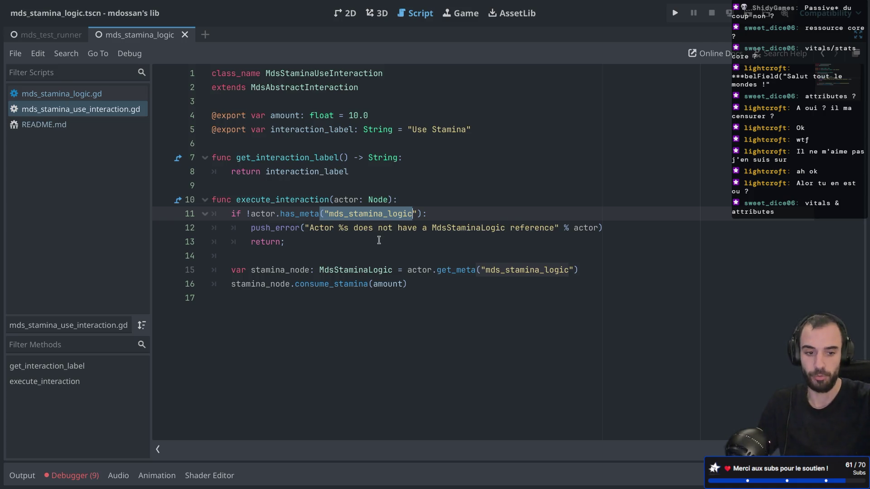
double_click(253, 214)
left_click_drag(329, 214, 411, 218)
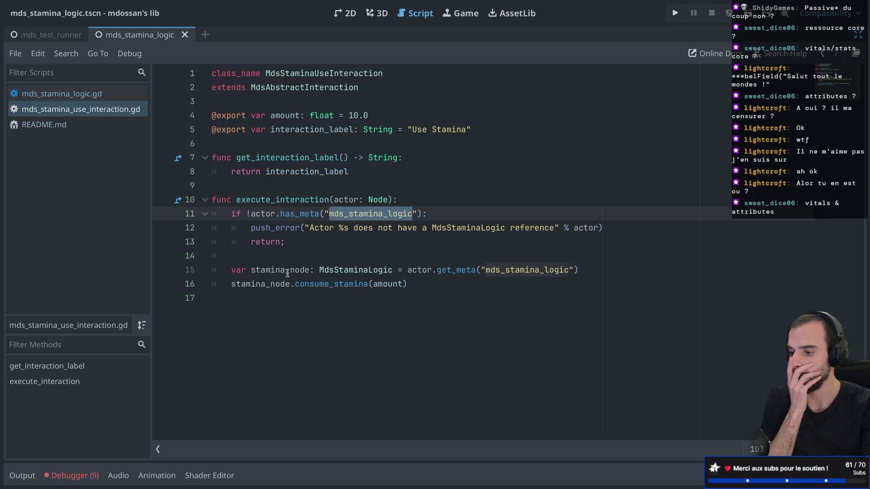
left_click_drag(295, 272, 446, 291)
left_click(369, 289)
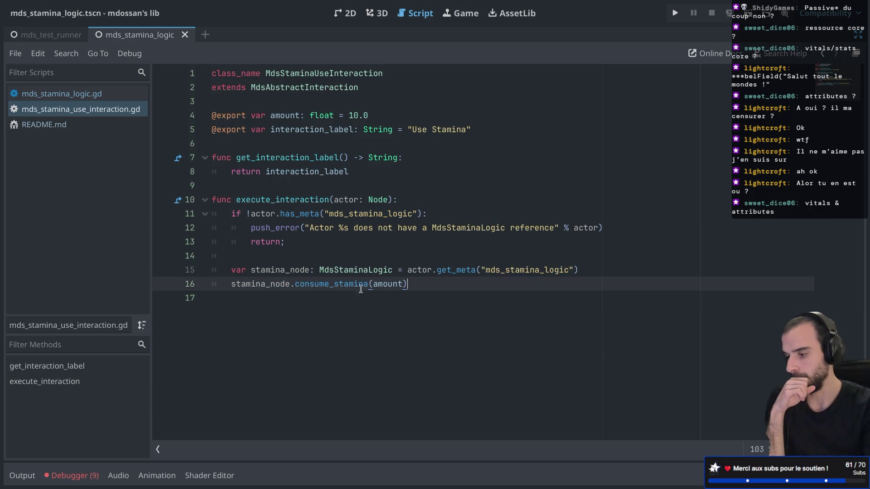
mouse_move(316, 284)
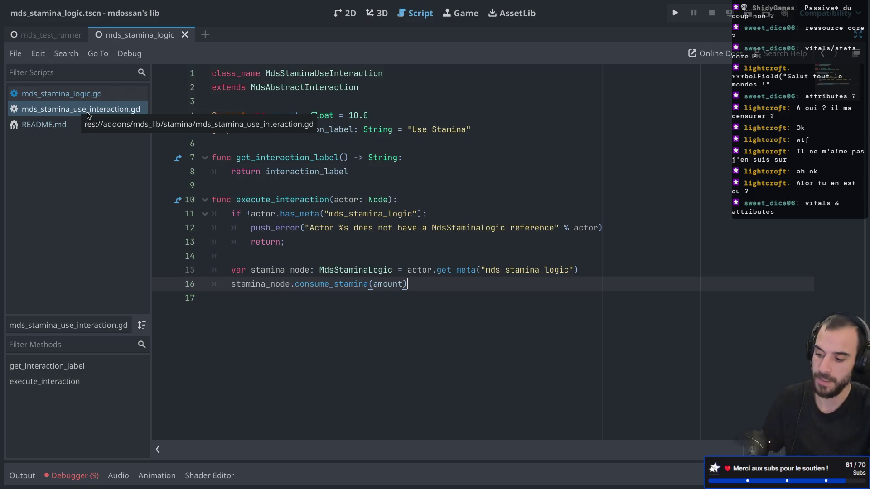
Bring the side panels back and open the addon's README.md from the Scripts list.
key("ctrl+shift+f")
key("Escape")
key("ctrl+shift+F11")
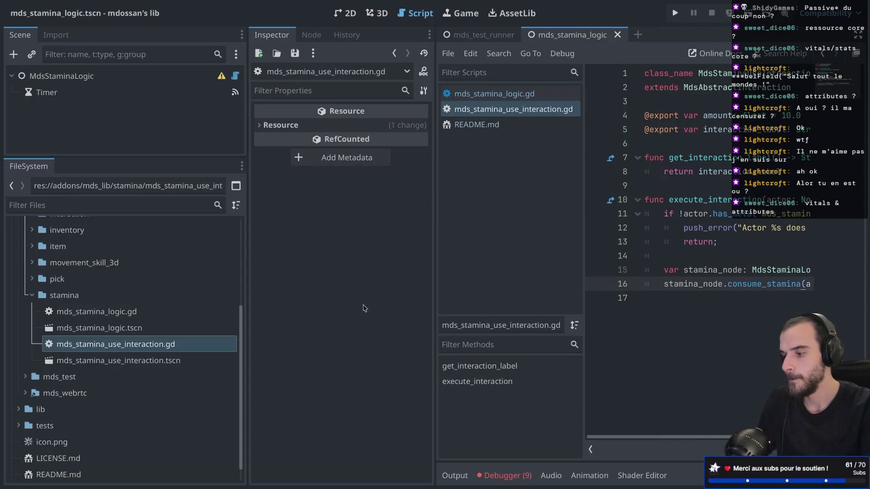
left_click(108, 331)
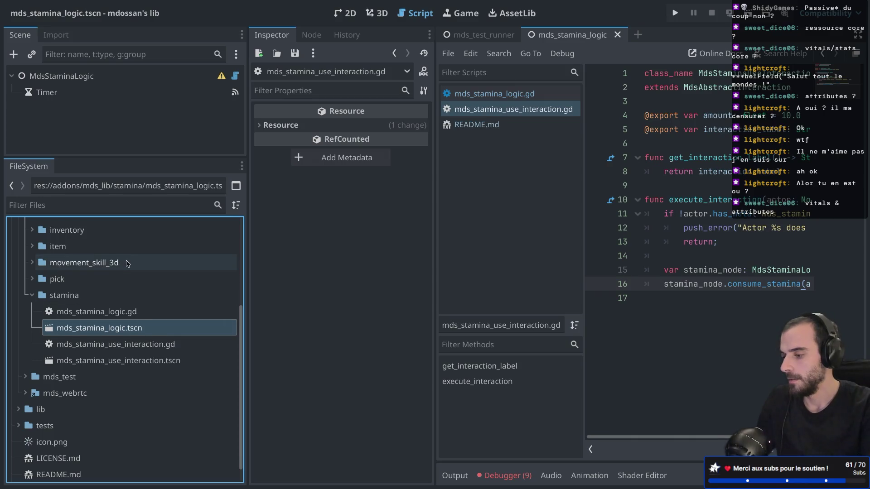
scroll(127, 267, "down", 1)
scroll(127, 263, "up", 5)
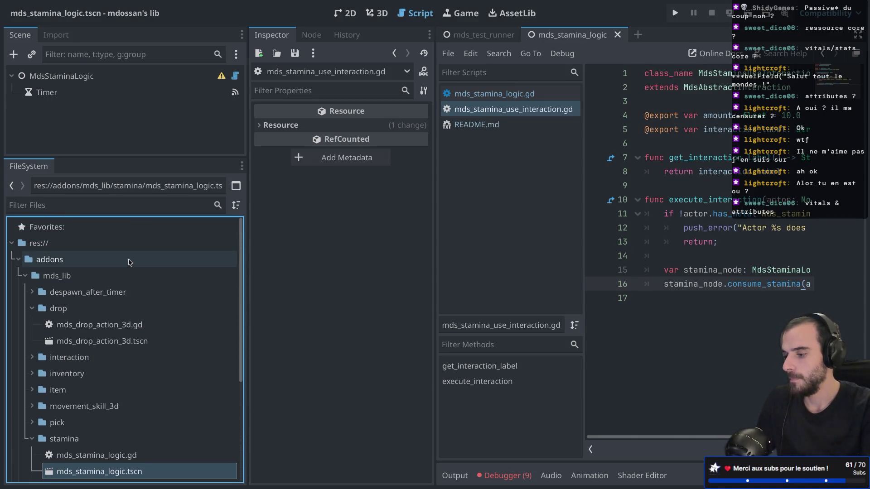
left_click(476, 126)
In distraction-free mode, delete the stray '#' on line 55 and save README.md.
key("ctrl+shift+F11")
scroll(334, 236, "down", 3)
scroll(334, 237, "down", 3)
scroll(334, 237, "up", 2)
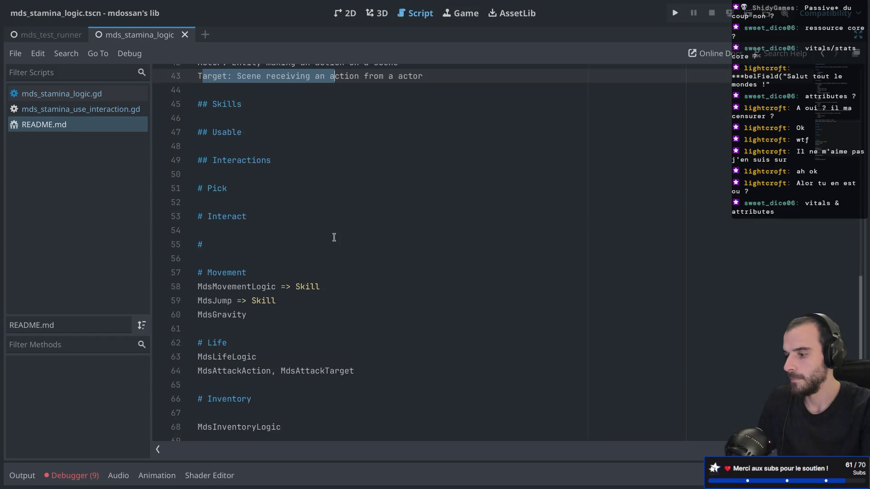
scroll(334, 237, "up", 2)
left_click(244, 312)
key("BackSpace")
key("BackSpace")
key("ctrl+s")
Scroll up to the glossary's Passive section listing Health, Stamina and Oxygen.
scroll(244, 312, "up", 5)
scroll(244, 312, "up", 7)
left_click(214, 244)
scroll(214, 247, "down", 3)
double_click(215, 250)
scroll(214, 251, "down", 2)
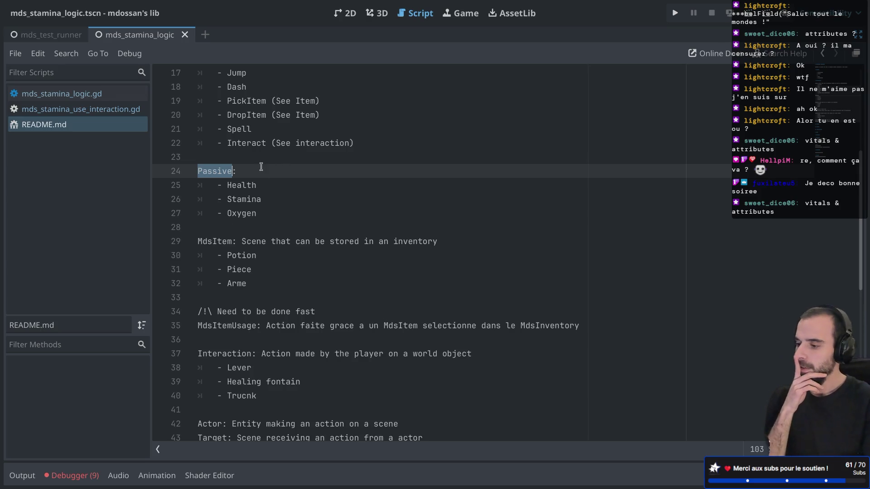
scroll(261, 167, "up", 4)
scroll(261, 167, "down", 4)
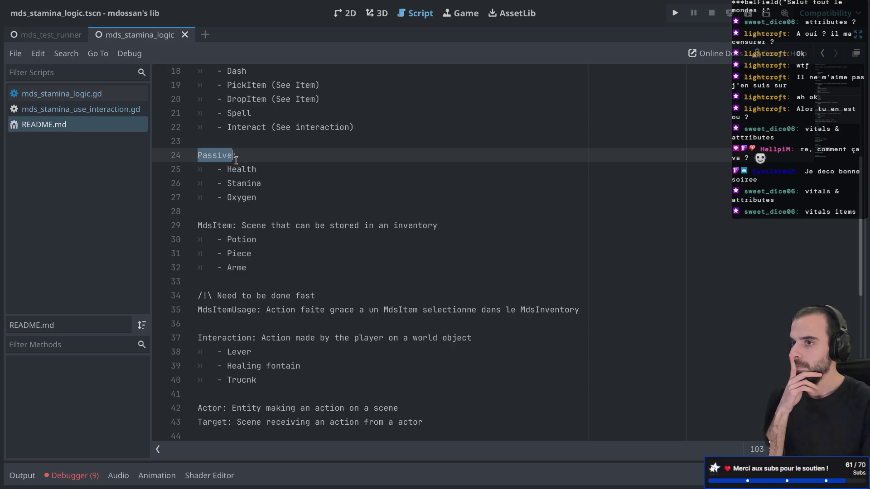
Add '- Energy' and '- SpawnGoblins' entries after Oxygen in the Passive list.
double_click(239, 171)
double_click(238, 182)
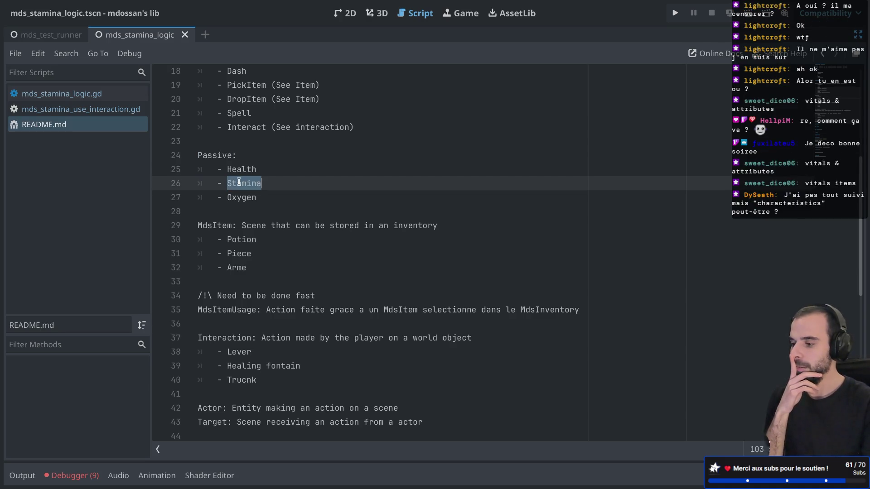
double_click(237, 197)
double_click(238, 172)
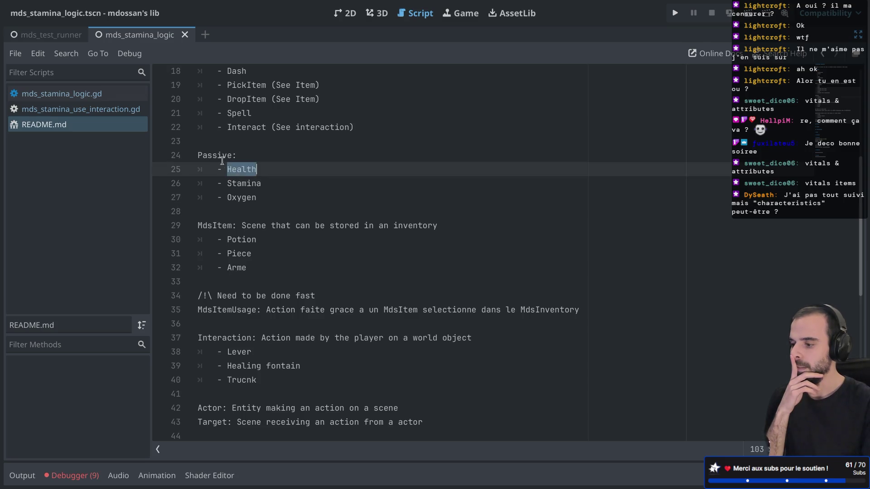
double_click(220, 157)
left_click(272, 201)
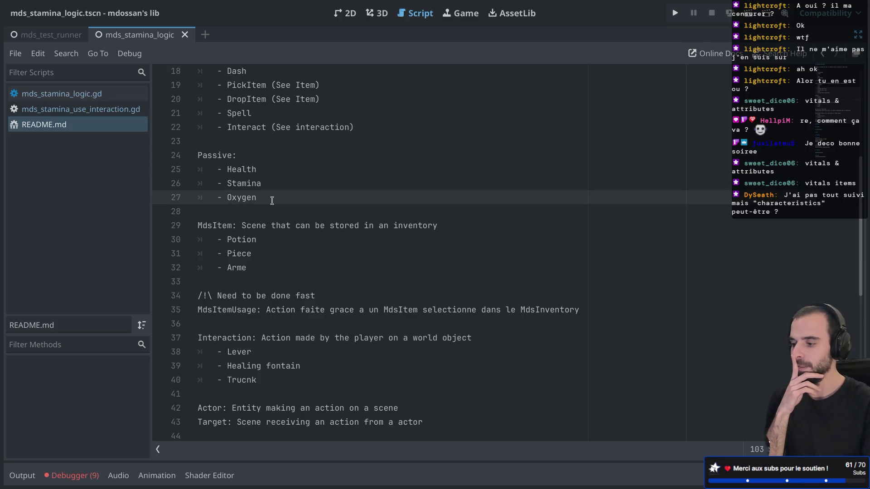
key("Return")
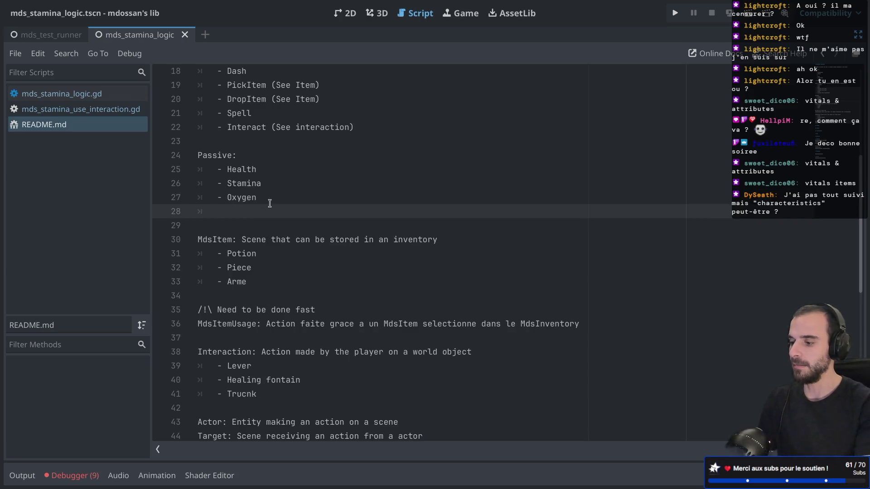
type("- Energy")
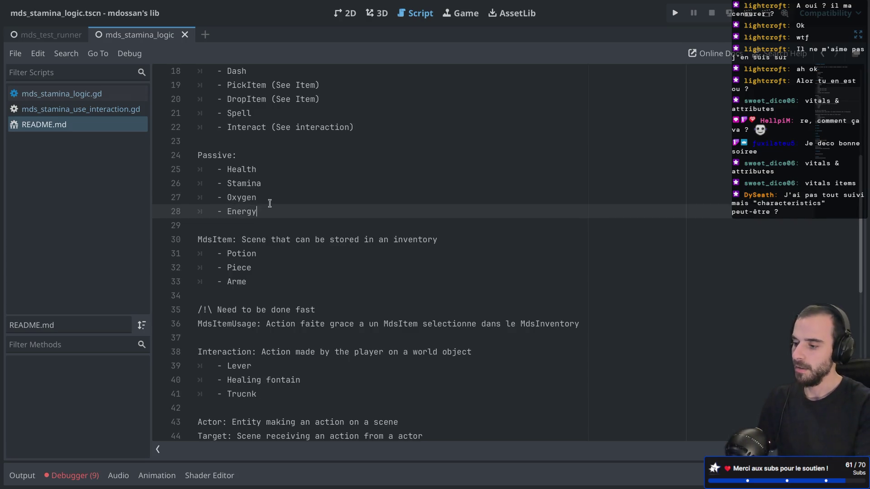
key("Return")
type("-")
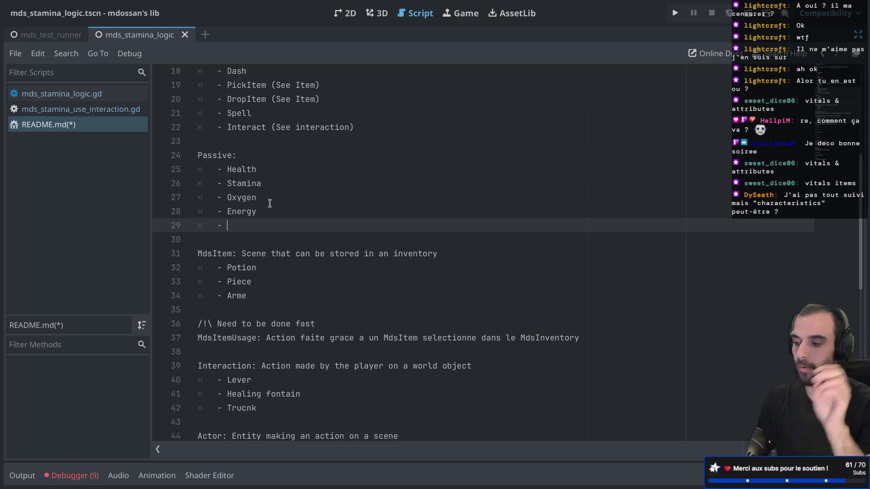
type("S")
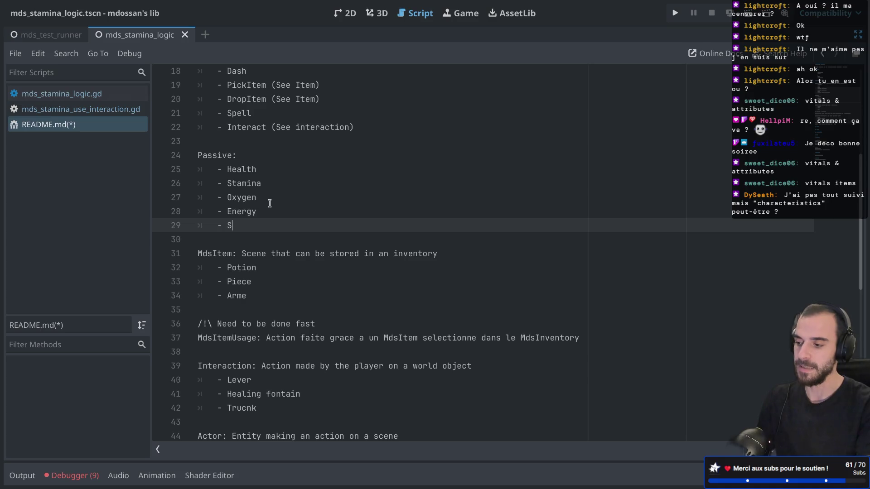
type("pawn")
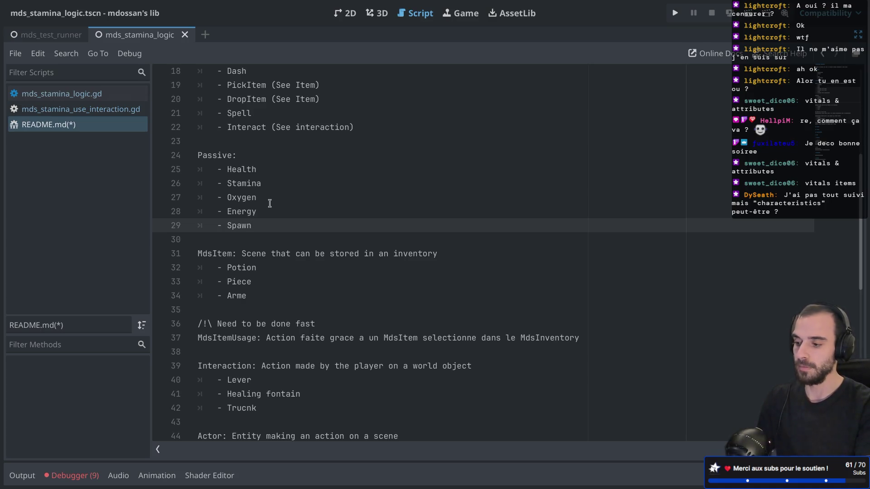
type("Goblins")
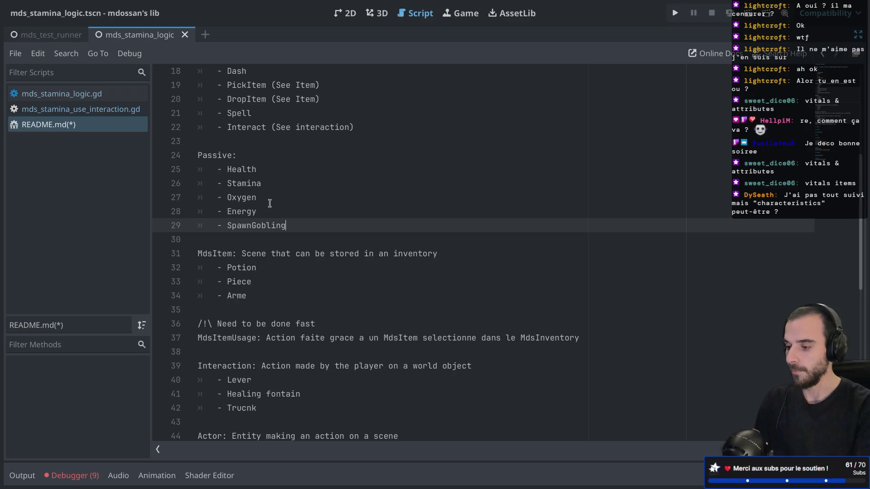
Add a TiresUsage entry below SpawnGoblins, correcting it from UsageTires.
mouse_move(219, 228)
left_mouse_down()
mouse_move(314, 225)
mouse_move(276, 227)
left_mouse_up()
left_click(311, 227)
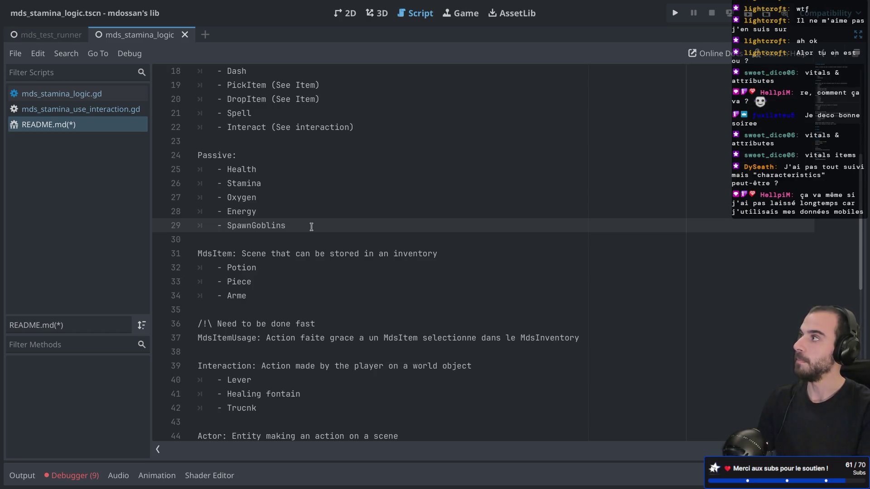
scroll(311, 226, "up", 2)
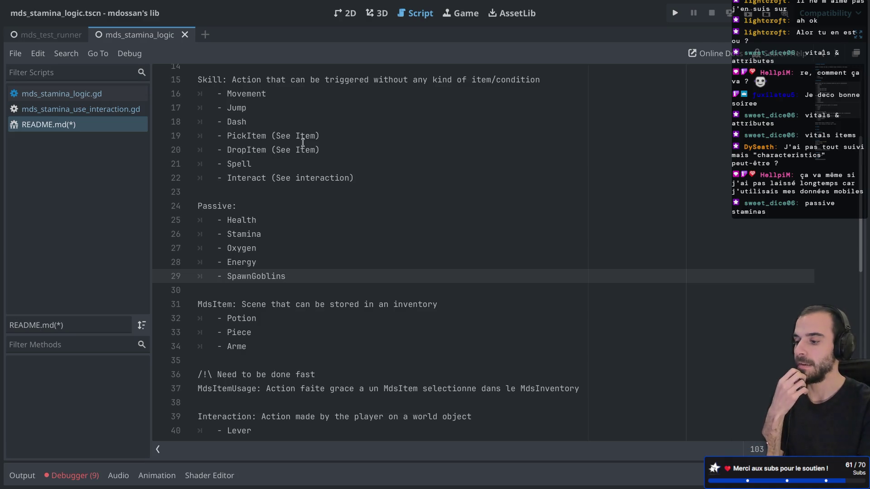
double_click(234, 277)
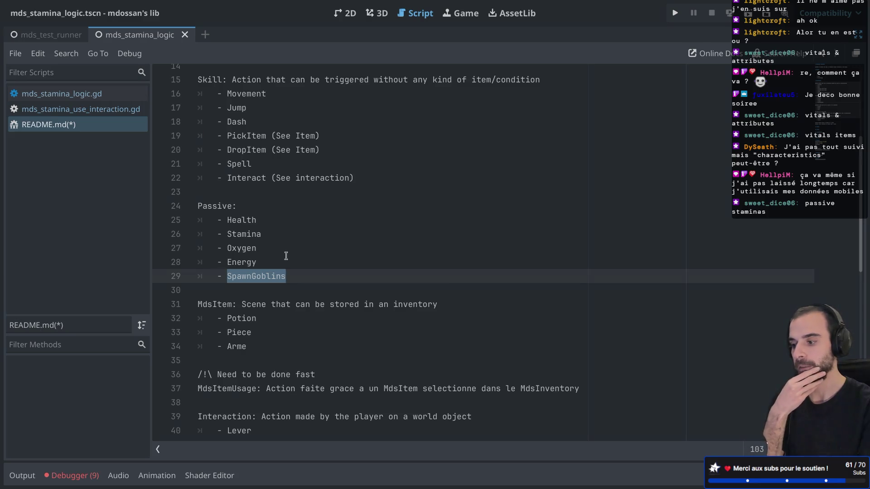
double_click(242, 248)
left_click(300, 277)
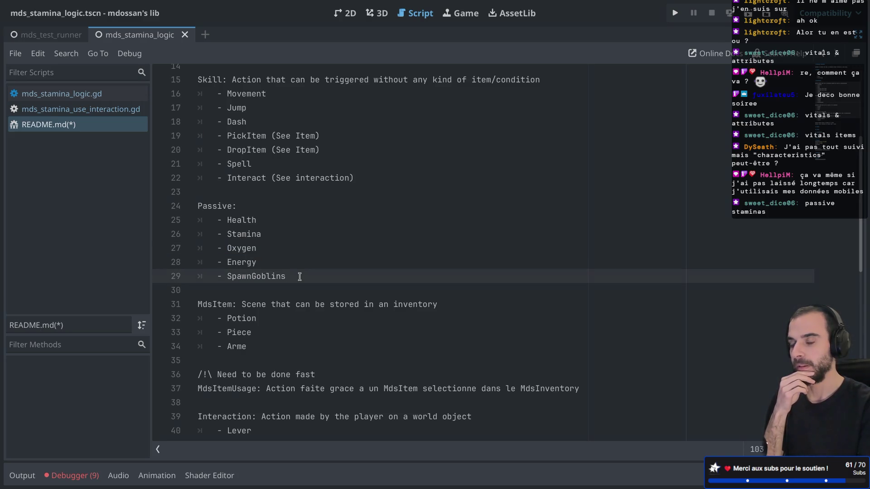
key("Return")
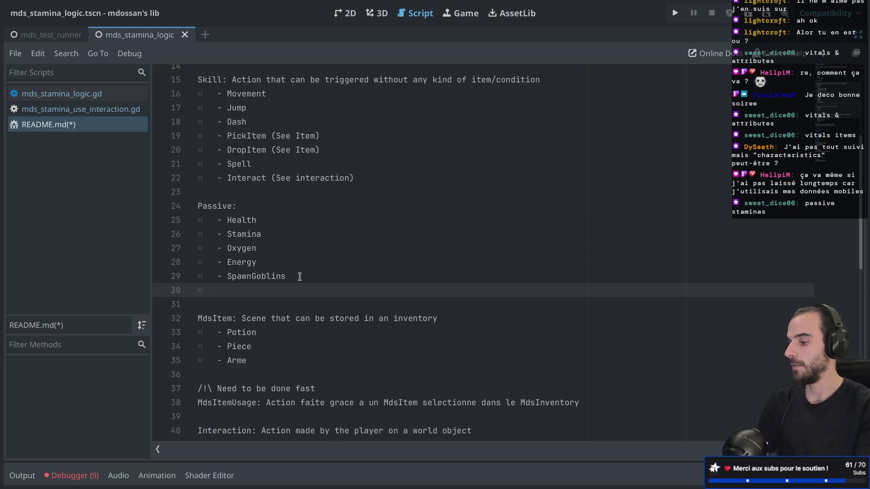
type("UsageTires")
left_click_drag(281, 288, 228, 289)
key("BackSpace")
type("TiresUsage")
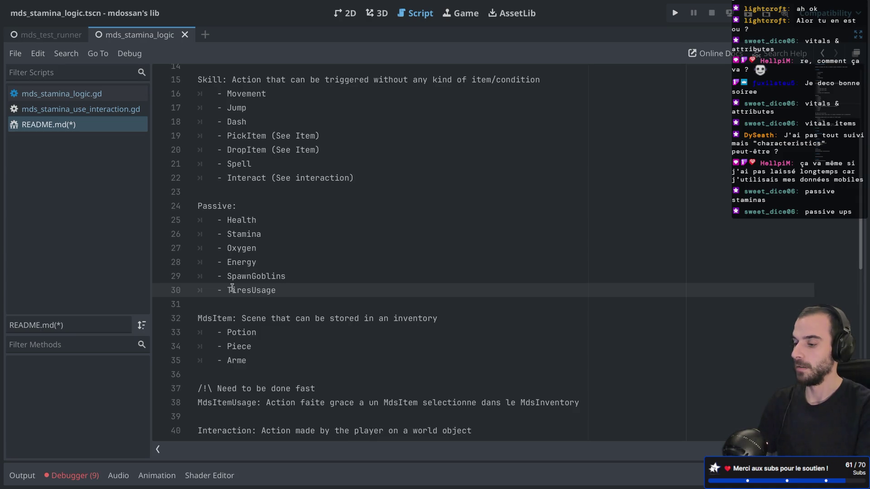
Replace the Passive heading with 'Cha' and switch to the browser.
double_click(218, 207)
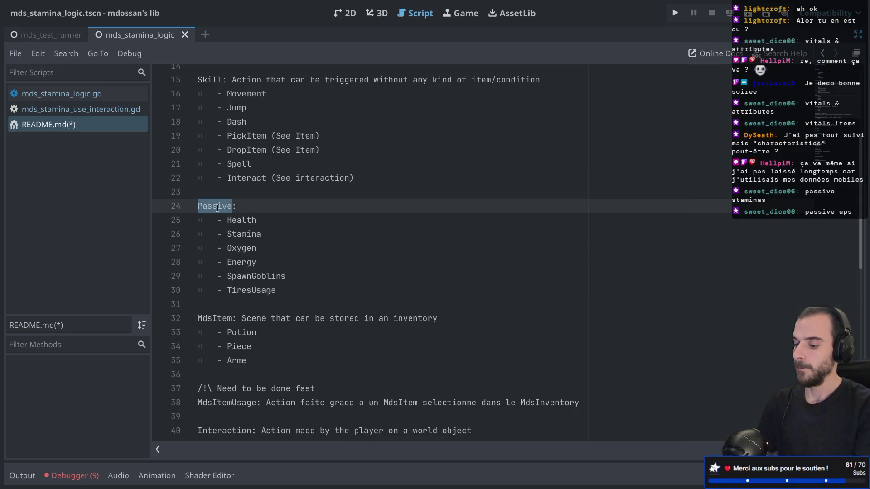
type("Cha:")
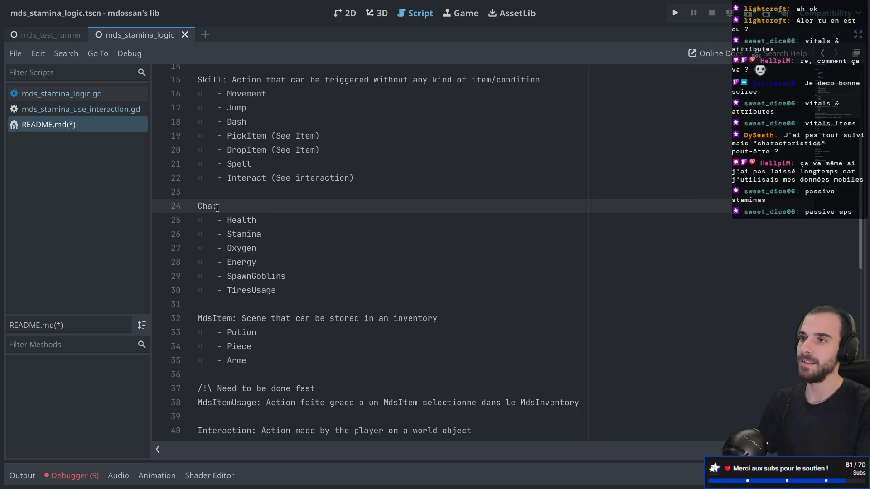
key("ctrl+Right")
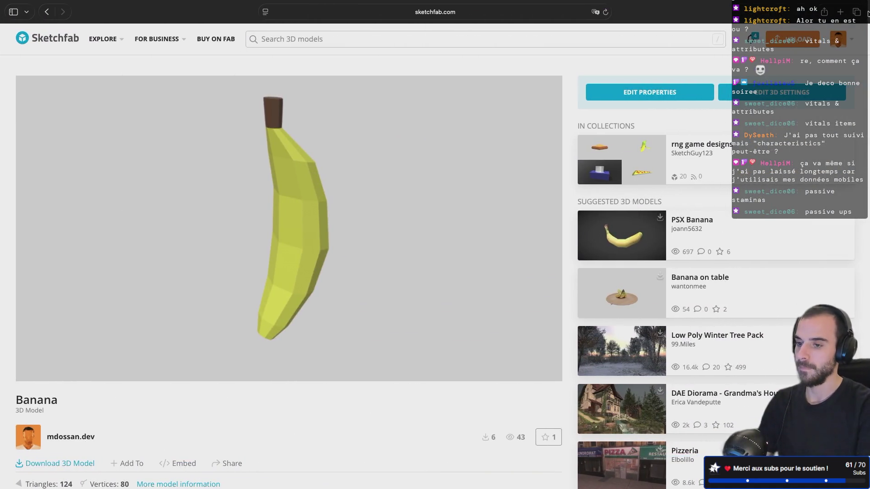
left_click(840, 12)
Search Google for 'characteristics synonym english' and look over synonyms like traits.
type("characte")
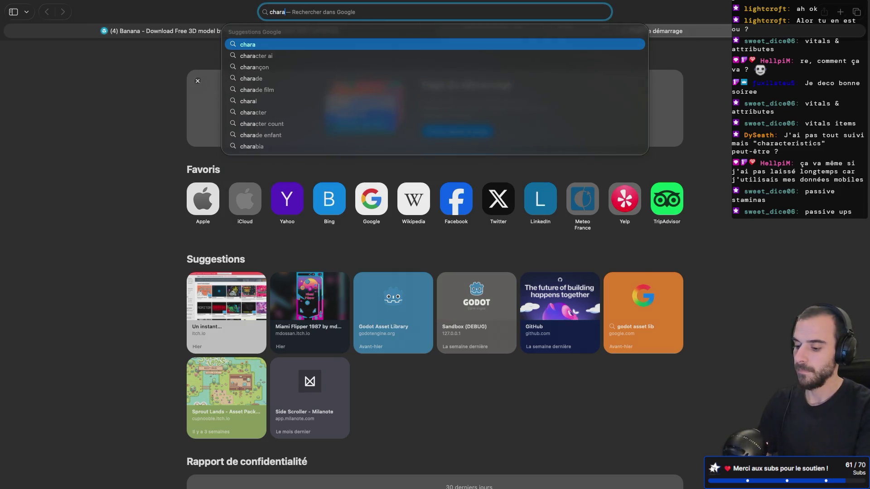
type("ristics s")
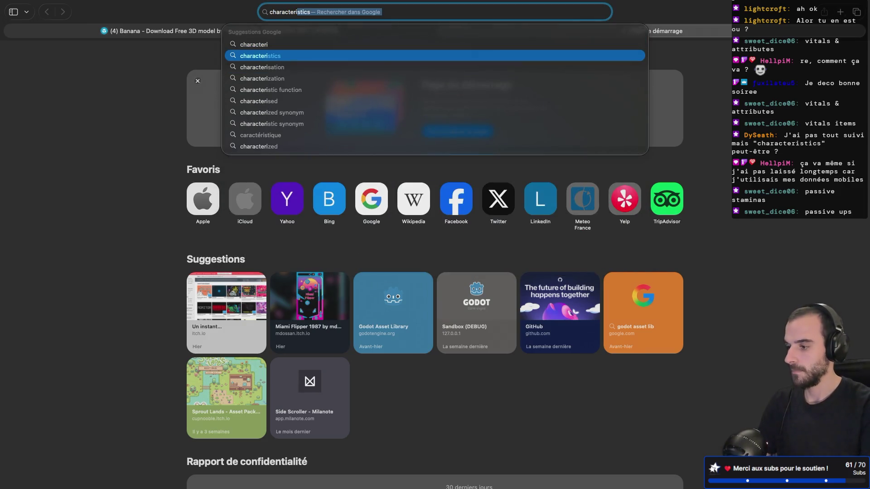
type("yn")
key("Down")
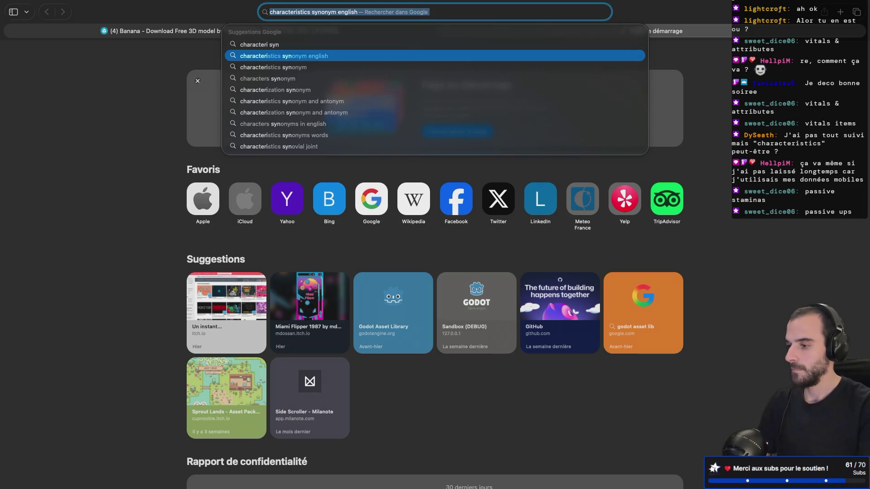
key("Return")
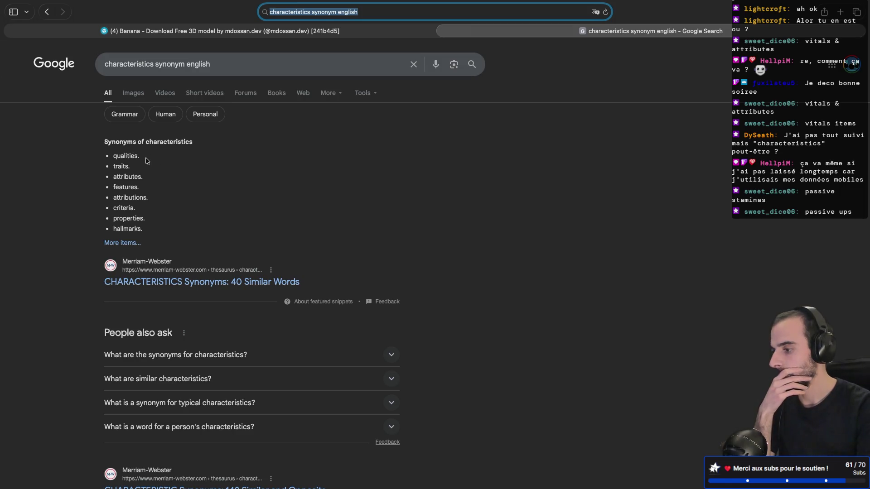
double_click(121, 166)
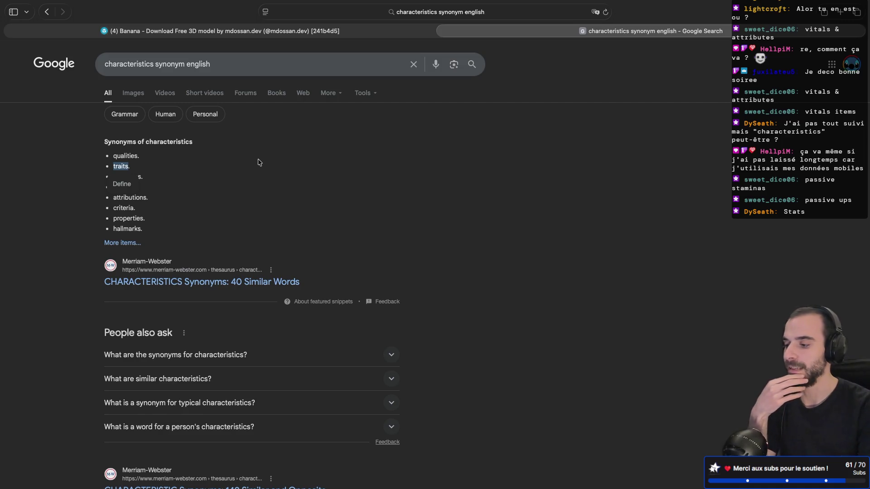
left_click(231, 168)
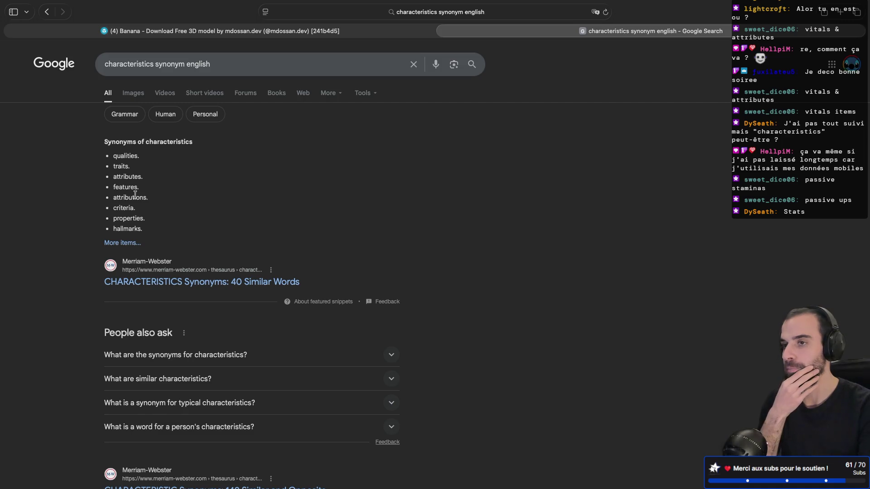
Compare against the SpawnGoblins entry in Godot, then open the full characteristics thesaurus entry.
key("super+Tab")
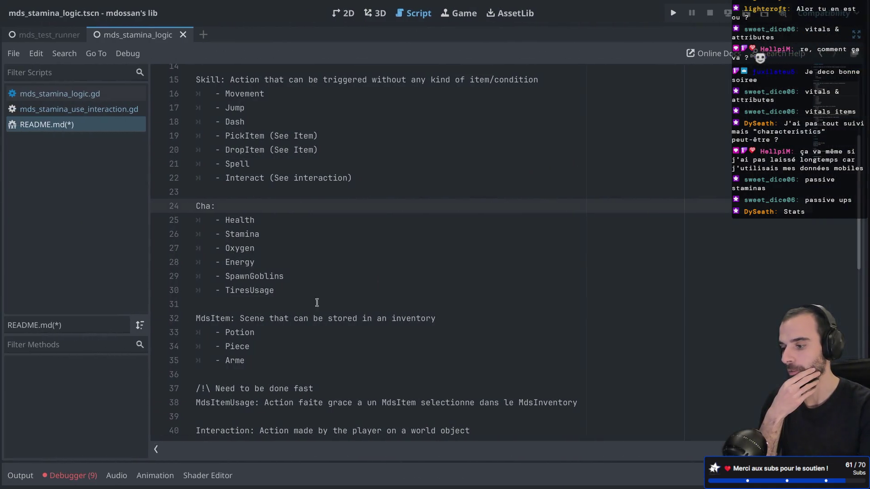
left_click_drag(229, 276, 315, 275)
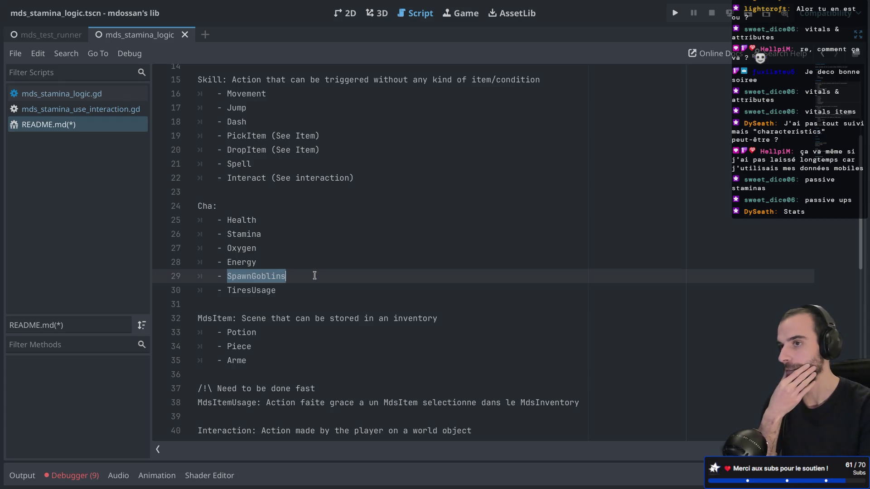
key("super+Tab")
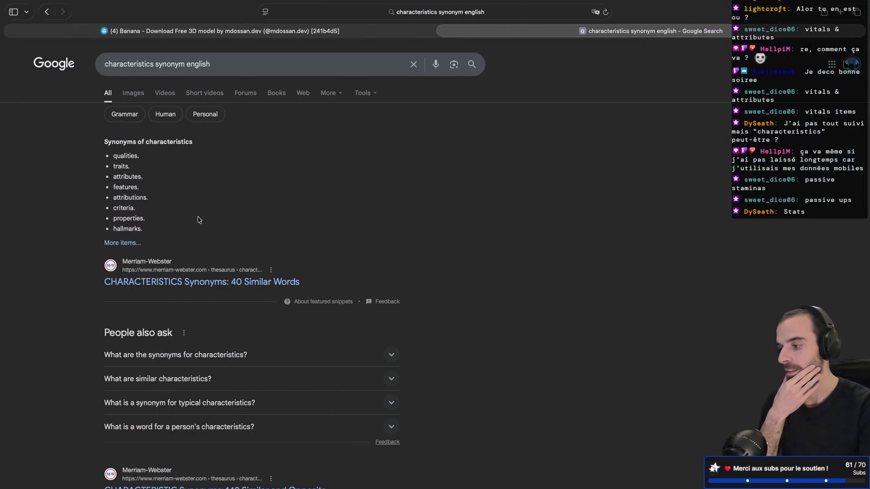
left_click(130, 242)
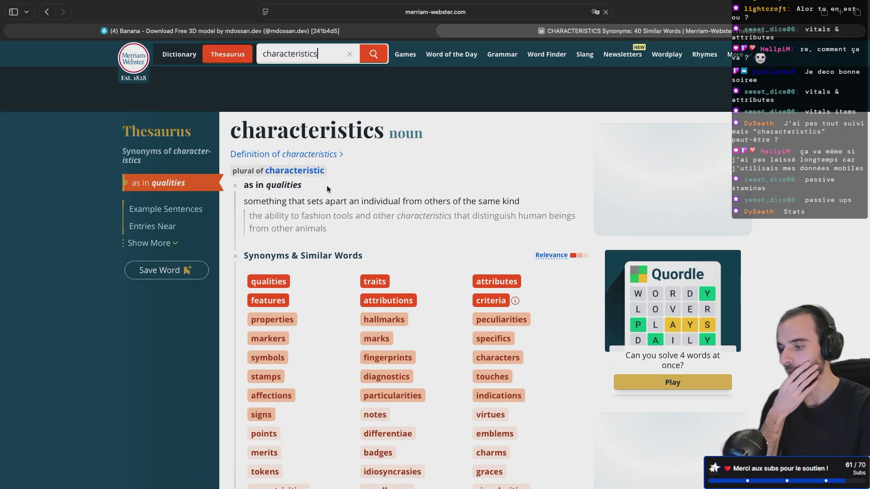
Dismiss the cookie notice and read Merriam-Webster's synonyms for characteristics.
scroll(327, 186, "down", 2)
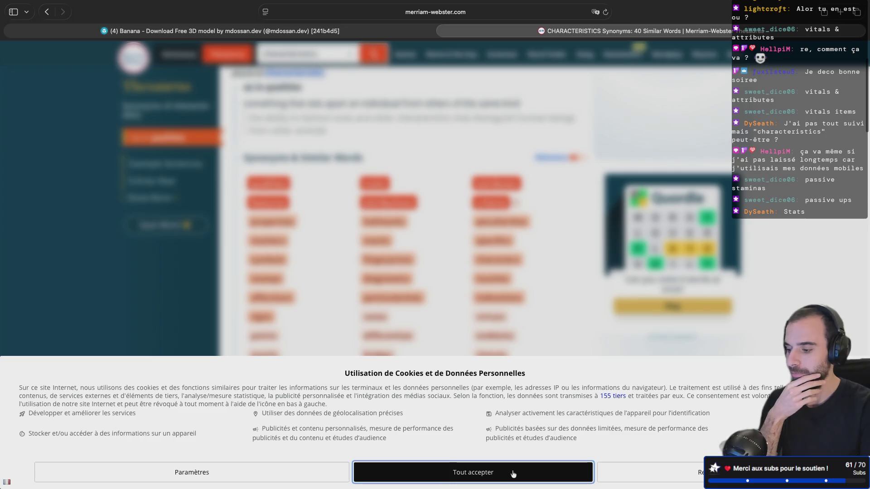
left_click(673, 481)
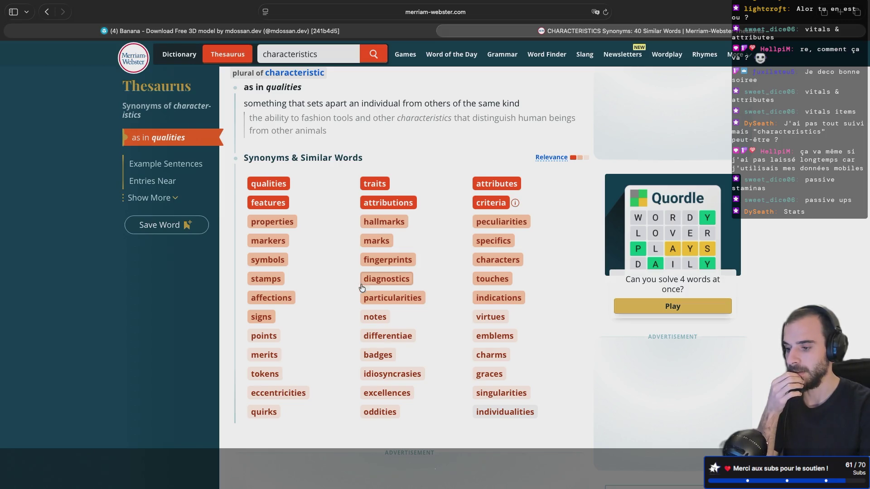
scroll(348, 234, "down", 3)
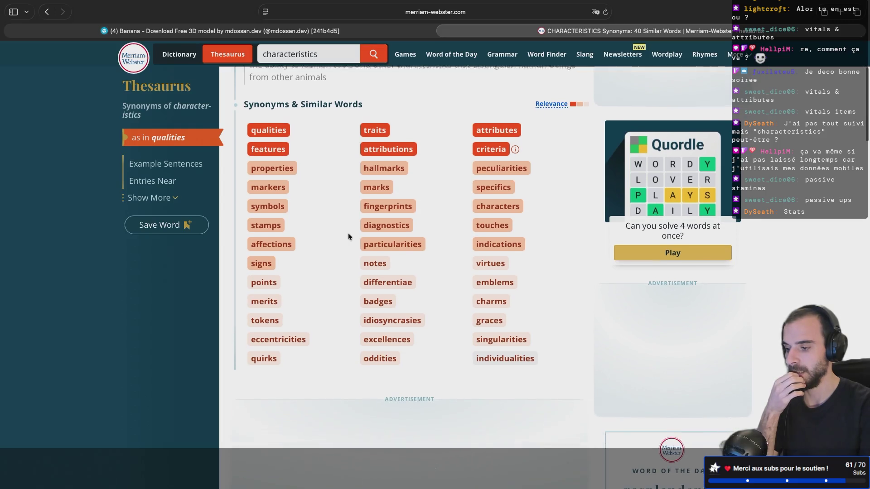
scroll(348, 235, "up", 4)
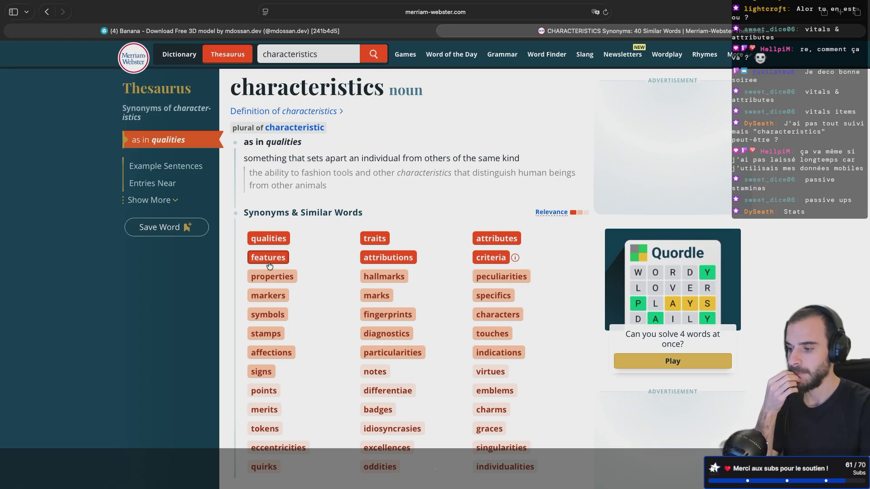
scroll(330, 299, "down", 3)
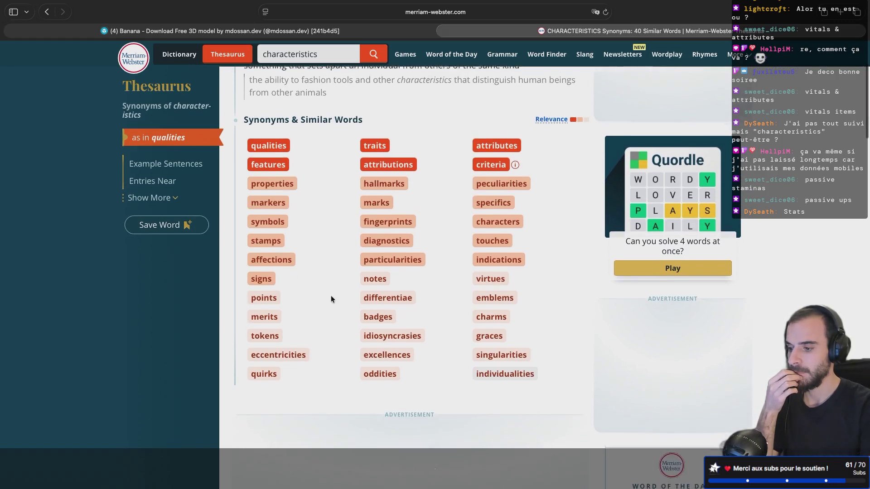
scroll(331, 296, "left", 5)
scroll(332, 299, "down", 5)
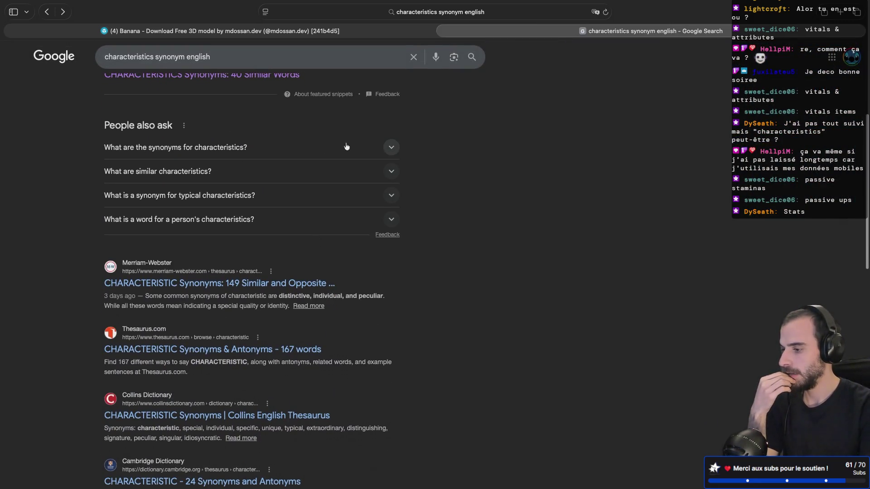
Expand the People also ask question and open Thesaurus.com's synonyms for characteristic.
left_click(378, 147)
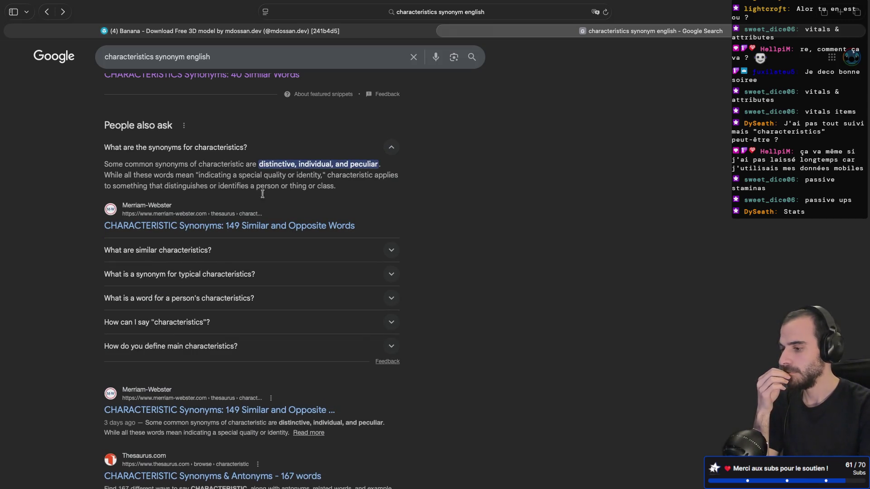
scroll(323, 171, "down", 2)
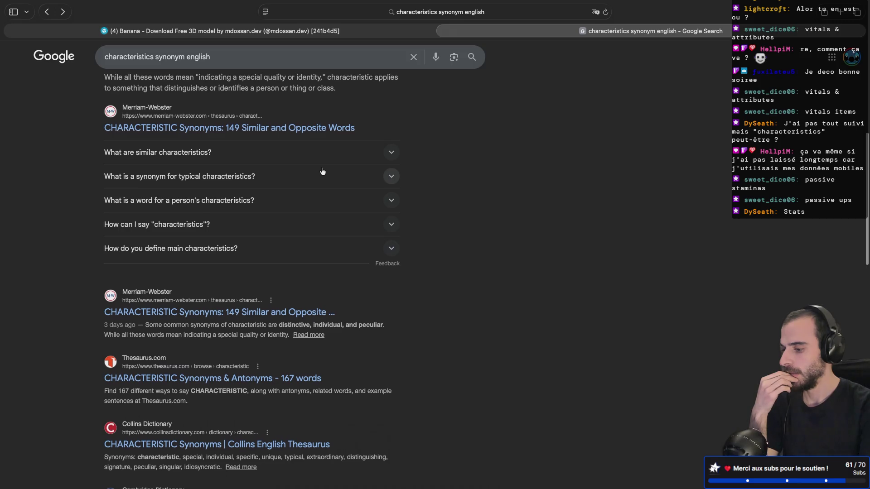
left_click(307, 379)
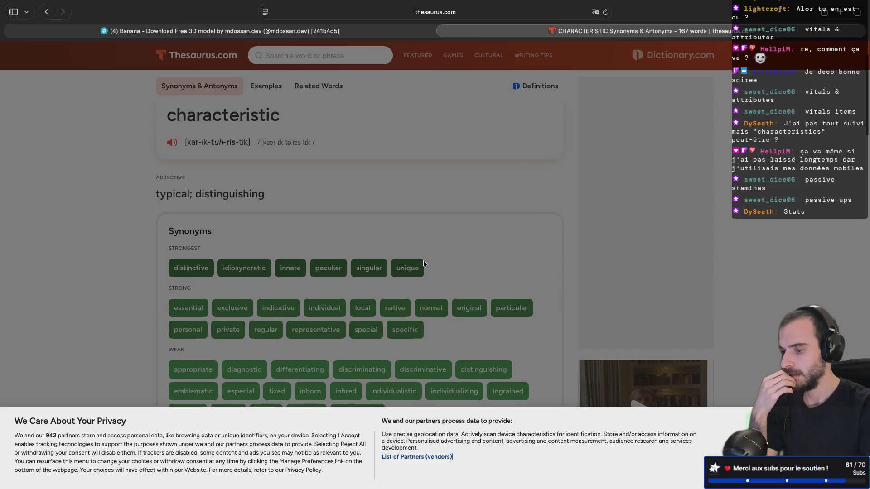
Back on Google, replace the search query with 'behavior'.
scroll(423, 260, "left", 5)
scroll(156, 104, "up", 3)
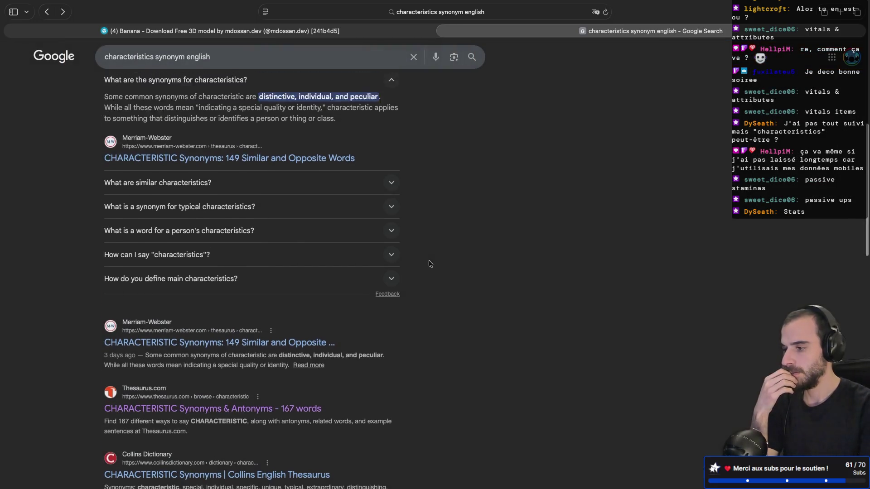
double_click(132, 57)
type("behavi")
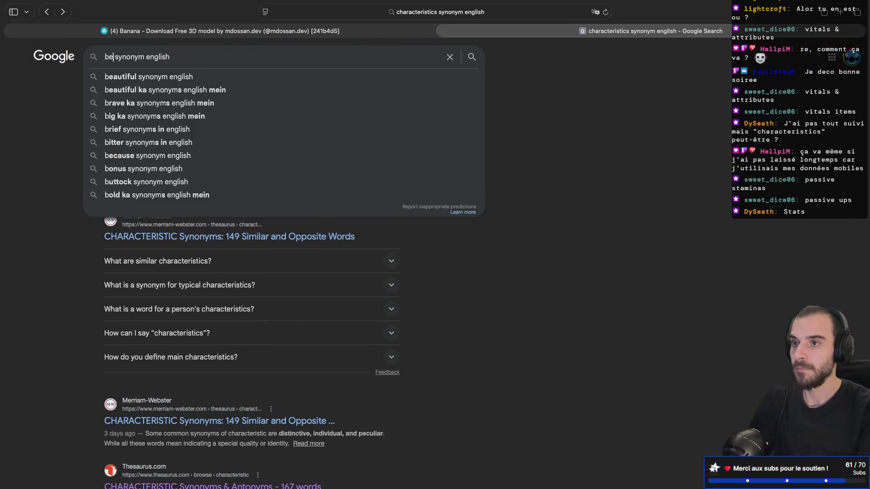
type("or")
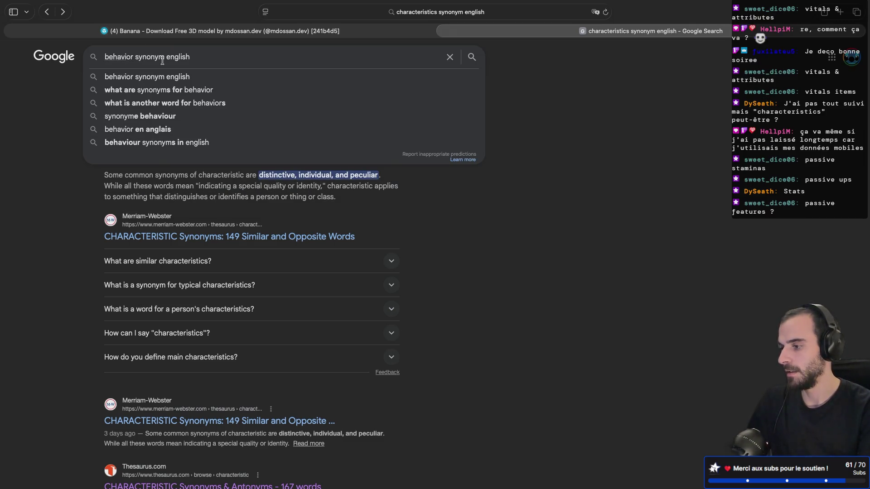
Search 'behavior synonym english', open Merriam-Webster's behavior synonyms, then start a new tab.
key("Return")
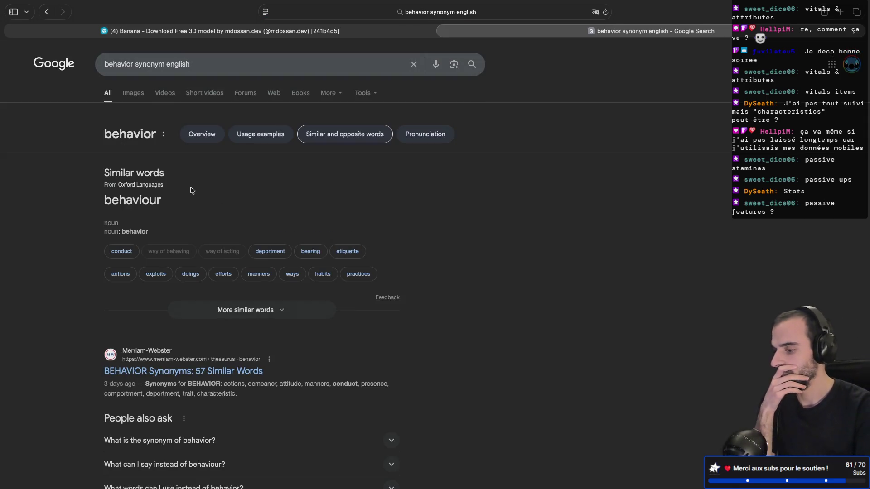
scroll(209, 212, "down", 3)
left_click(192, 302)
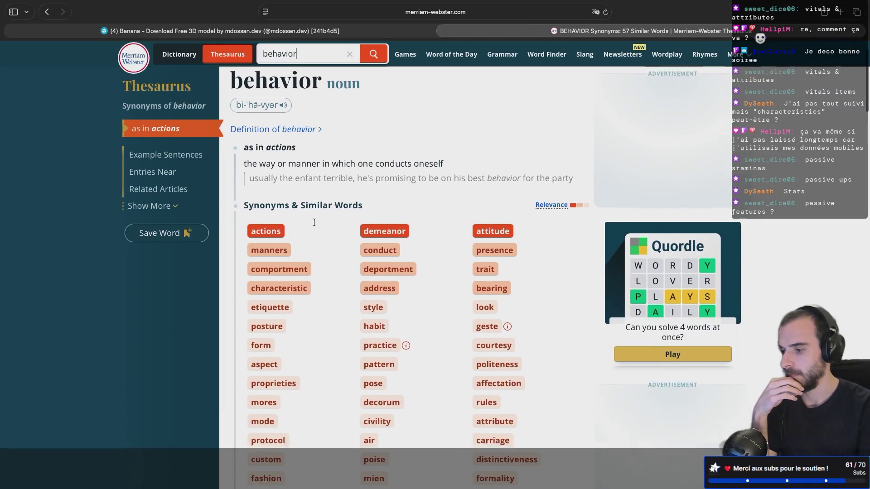
scroll(314, 222, "down", 3)
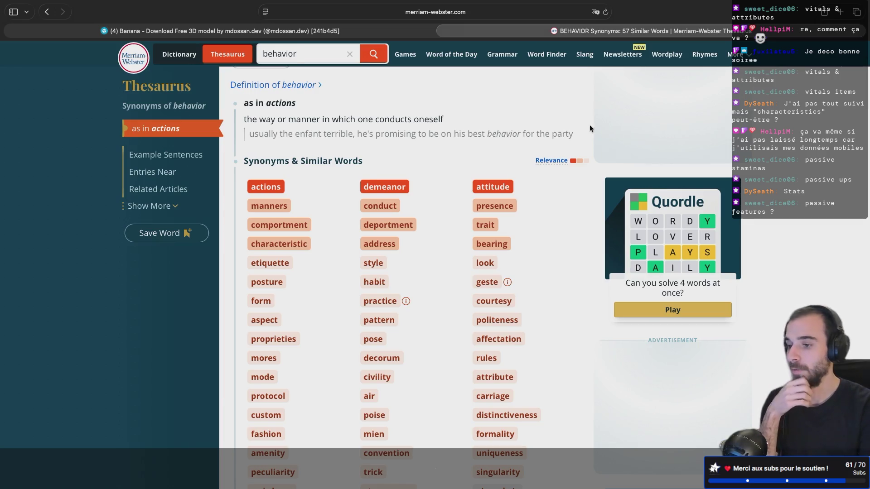
mouse_move(838, 3)
left_click(844, 26)
Search Google for 'godot trait', then return to the Merriam-Webster behavior synonyms tab.
type("godot tra")
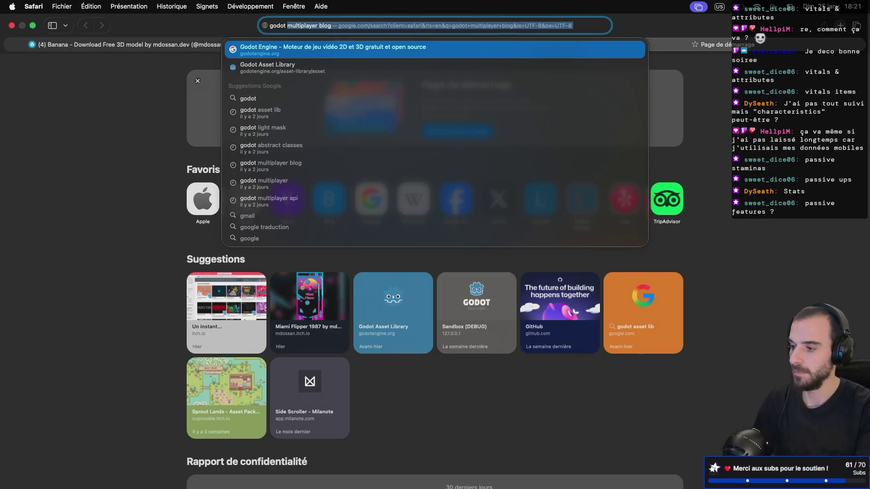
type("it")
key("Return")
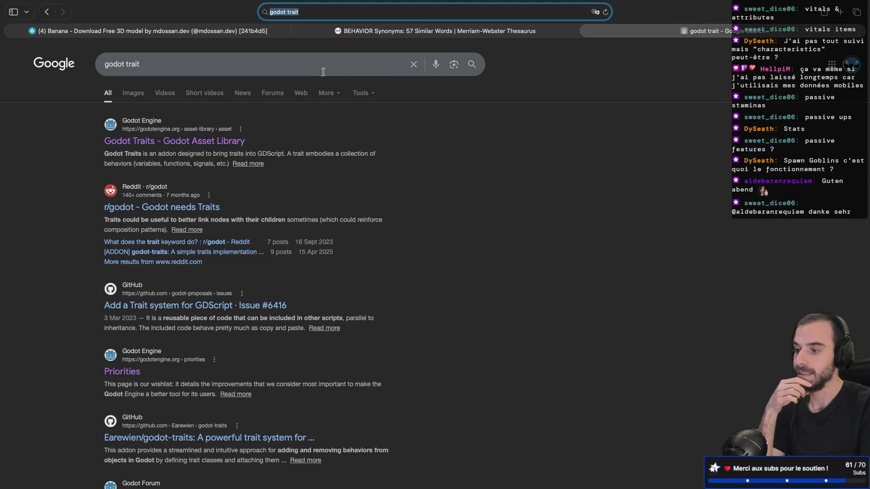
left_click(418, 31)
Review the Merriam-Webster behavior synonyms and go back to the Google results.
scroll(370, 234, "down", 2)
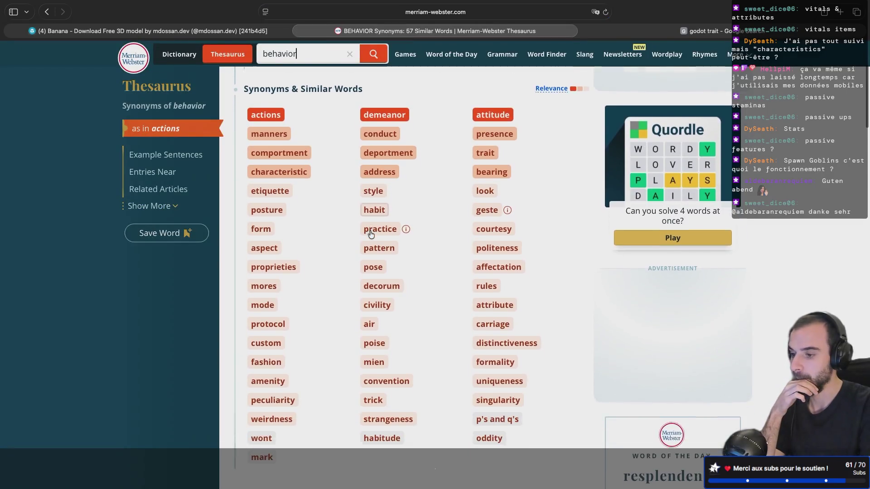
scroll(371, 234, "up", 1)
scroll(370, 230, "up", 1)
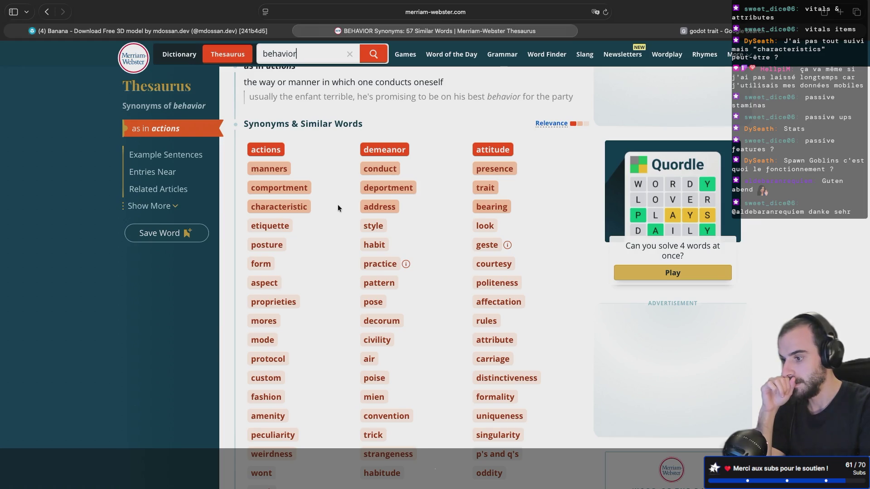
scroll(338, 205, "left", 5)
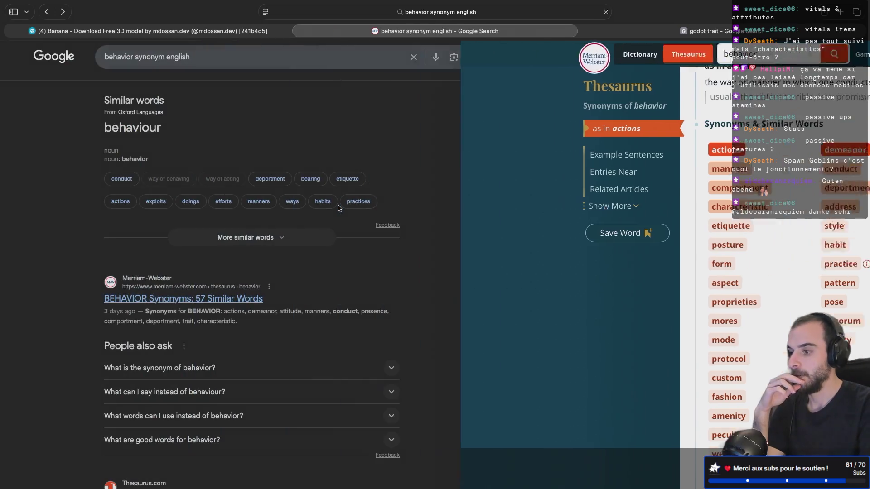
scroll(280, 301, "down", 4)
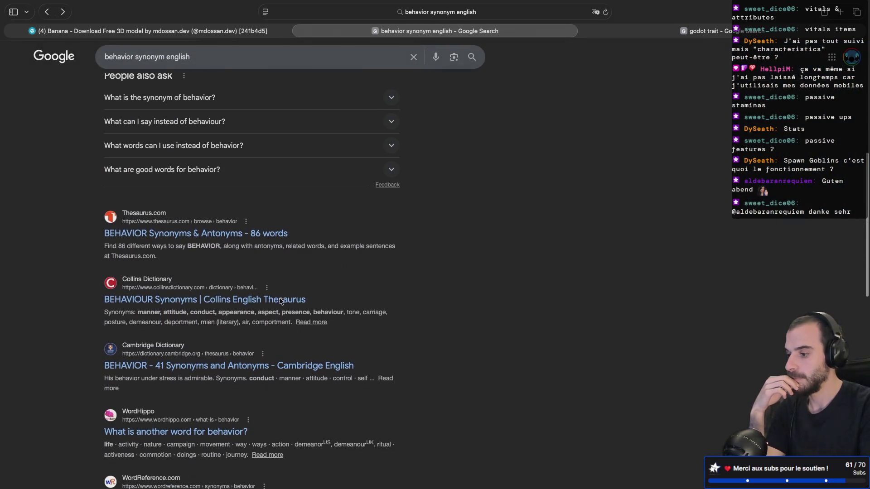
scroll(281, 301, "down", 1)
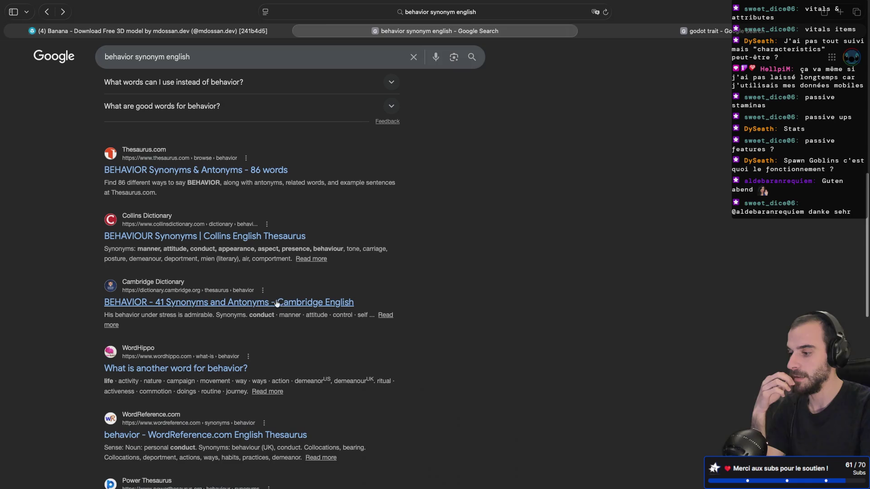
Open Cambridge's behavior synonyms, accept cookies, read them, and return to Godot.
left_click(253, 307)
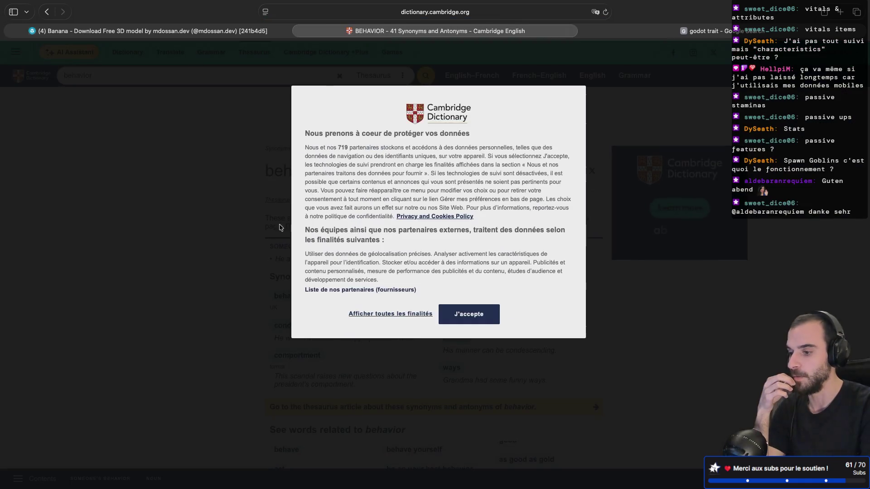
left_click(471, 307)
scroll(231, 258, "down", 2)
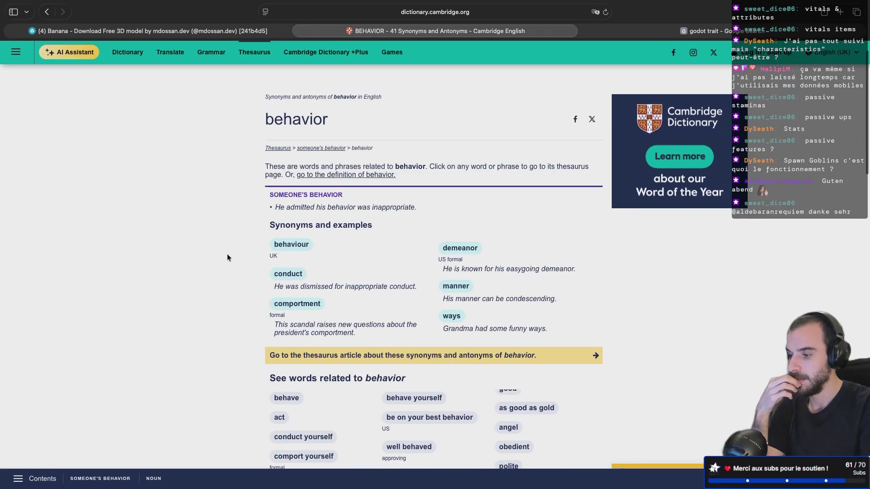
scroll(227, 255, "down", 2)
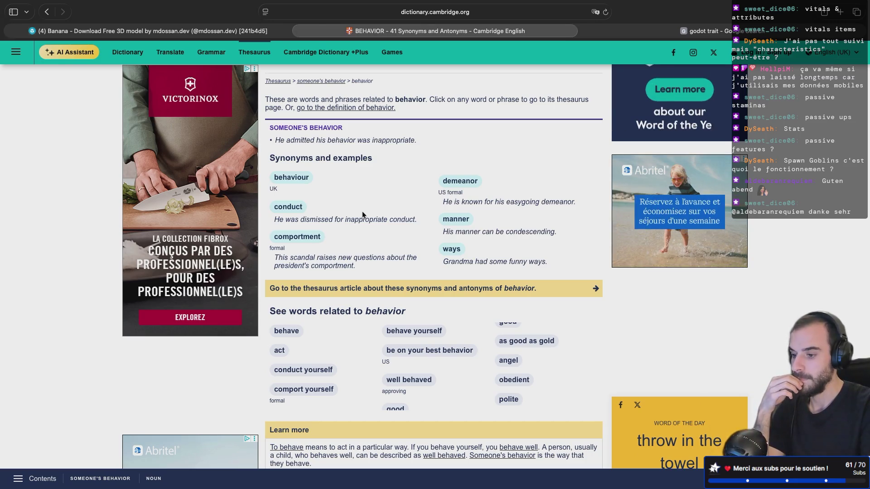
scroll(362, 211, "left", 5)
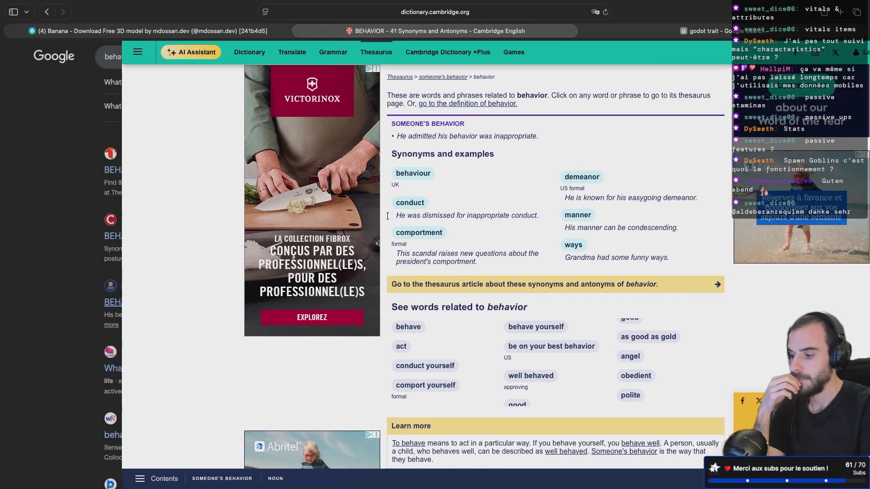
scroll(388, 216, "left", 5)
scroll(261, 299, "down", 1)
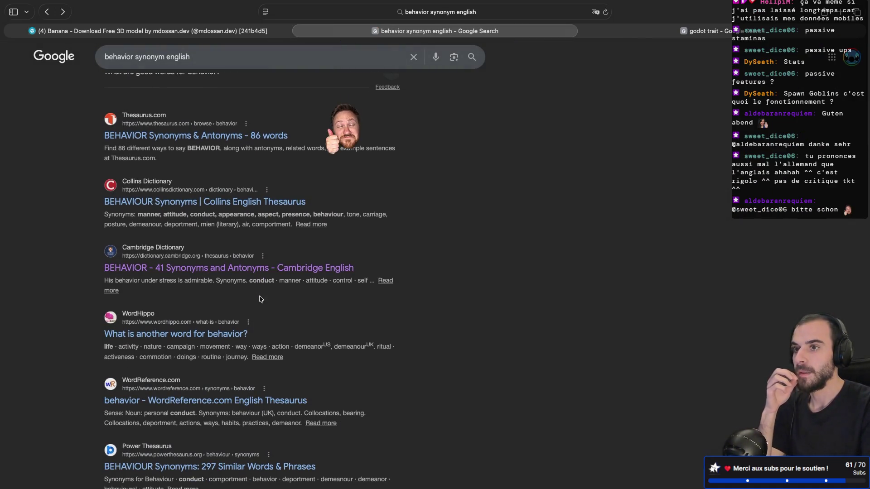
scroll(261, 299, "down", 1)
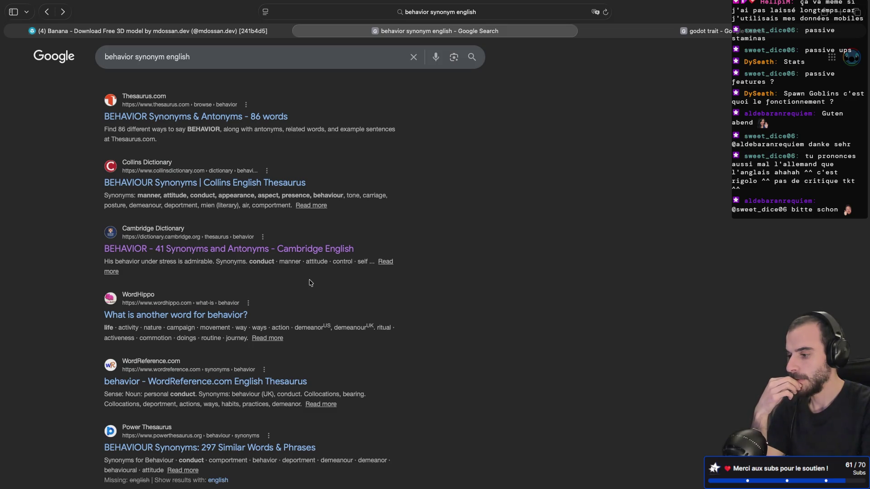
scroll(311, 283, "up", 5)
scroll(310, 283, "up", 5)
key("ctrl+Left")
Save README.md and check the Health, Stamina, Oxygen and Energy entries.
key("ctrl+s")
left_click(299, 262)
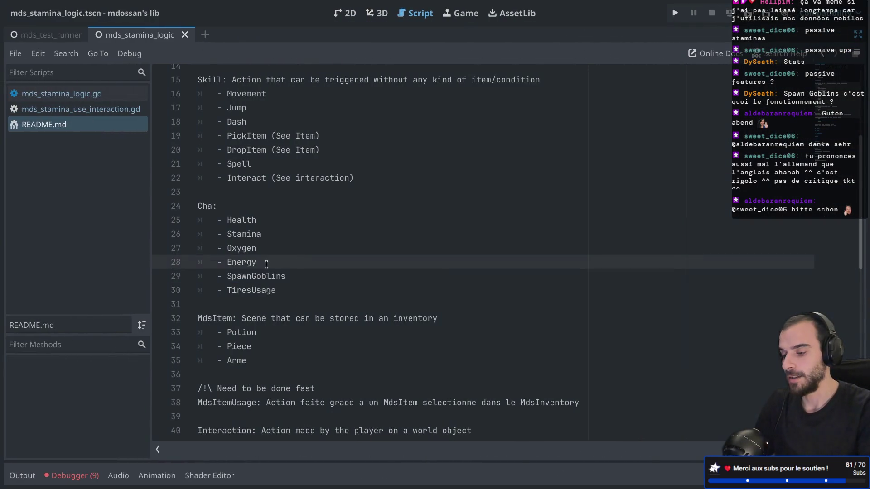
double_click(248, 262)
double_click(247, 248)
double_click(247, 234)
double_click(240, 219)
Replace the Cha heading with 'Feature', fixing the 'Faeture' typo.
left_click(221, 207)
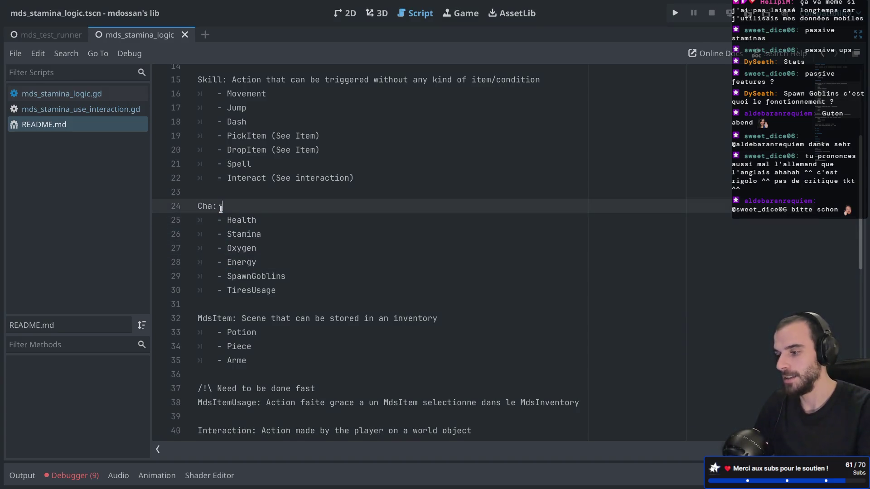
key("Left")
key("BackSpace")
key("BackSpace")
key("BackSpace")
type("Faeture")
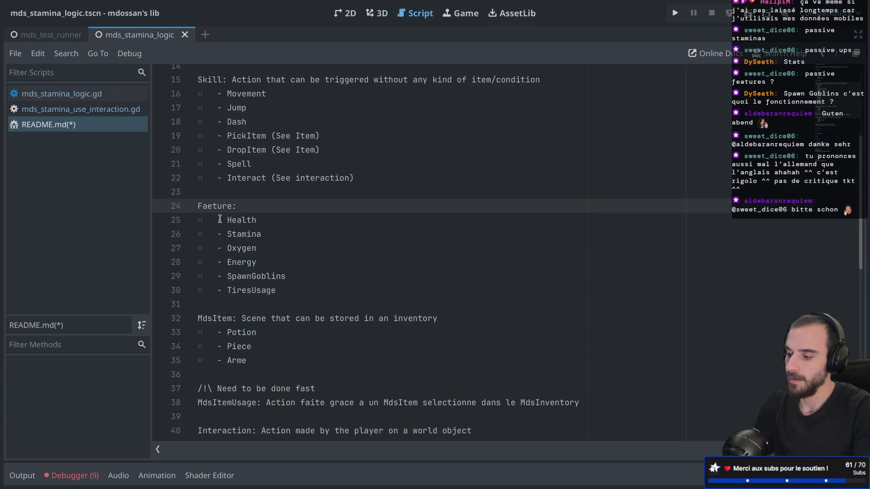
left_click(212, 206)
key("BackSpace")
key("BackSpace")
type("ea")
Look over the list entries below, then select the Feature heading to replace it.
left_click(248, 221)
left_click(247, 233)
left_click(256, 262)
left_click(250, 275)
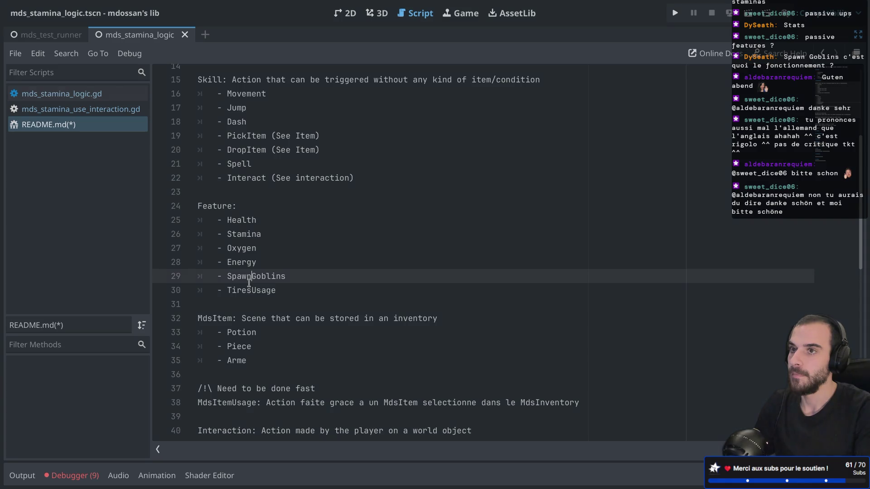
scroll(243, 248, "down", 2)
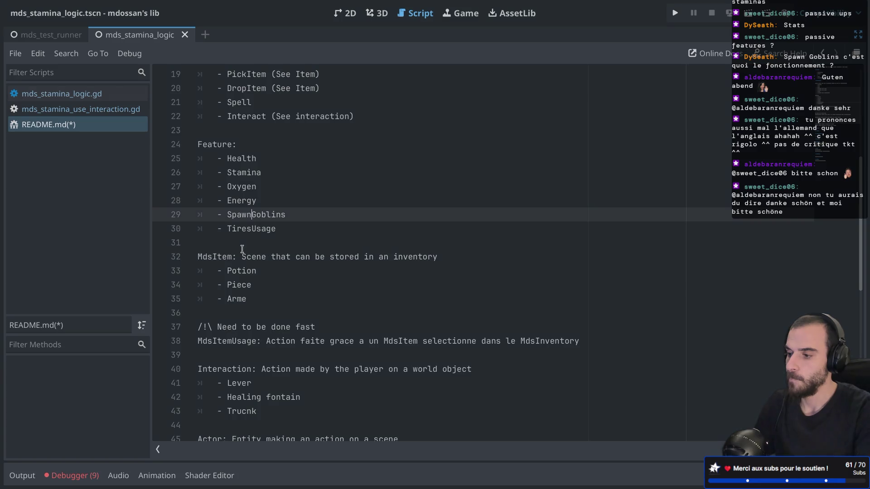
scroll(242, 248, "up", 3)
left_click(256, 265)
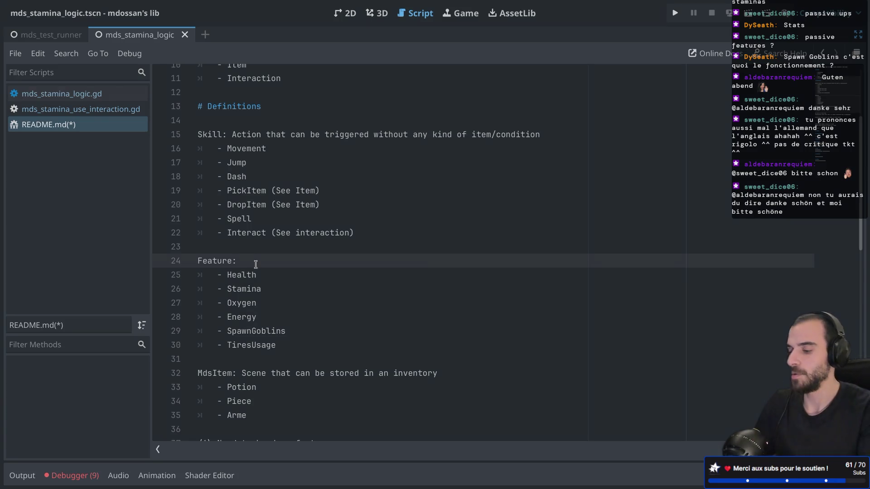
double_click(218, 261)
Start rewording the Behavior definition with 'Passiv' and save README.md.
type("Bhe:")
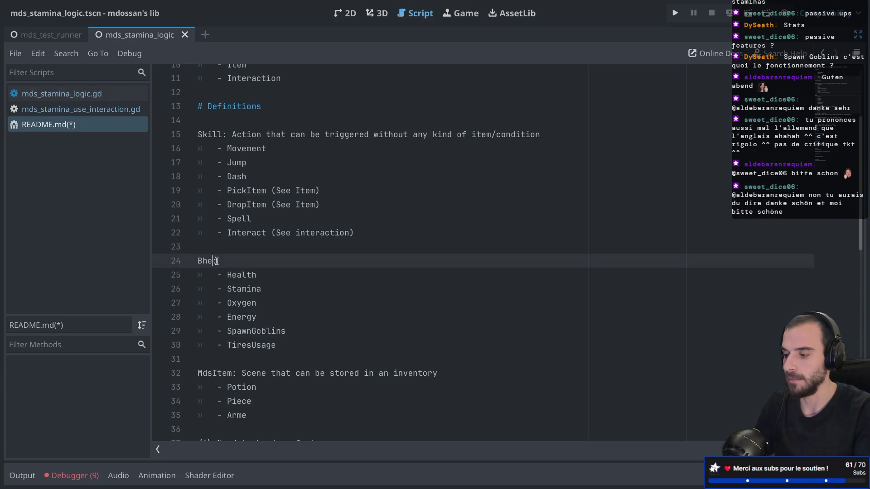
type("ior")
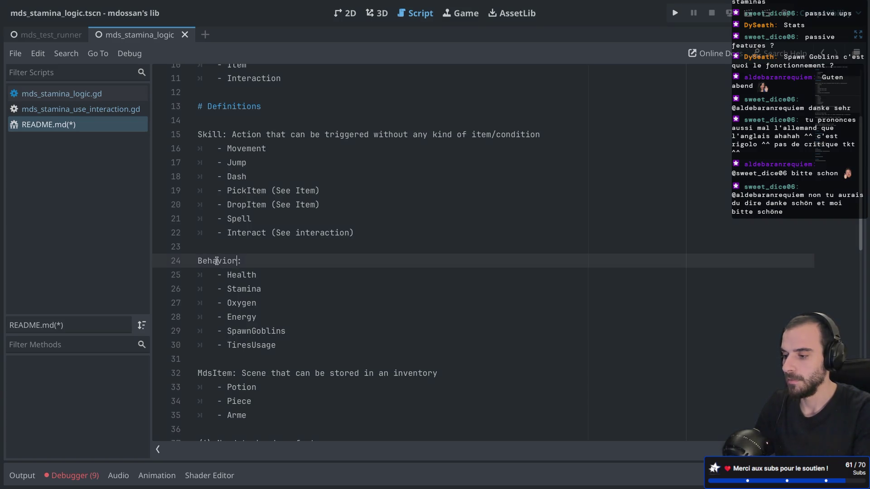
type(" Passiva")
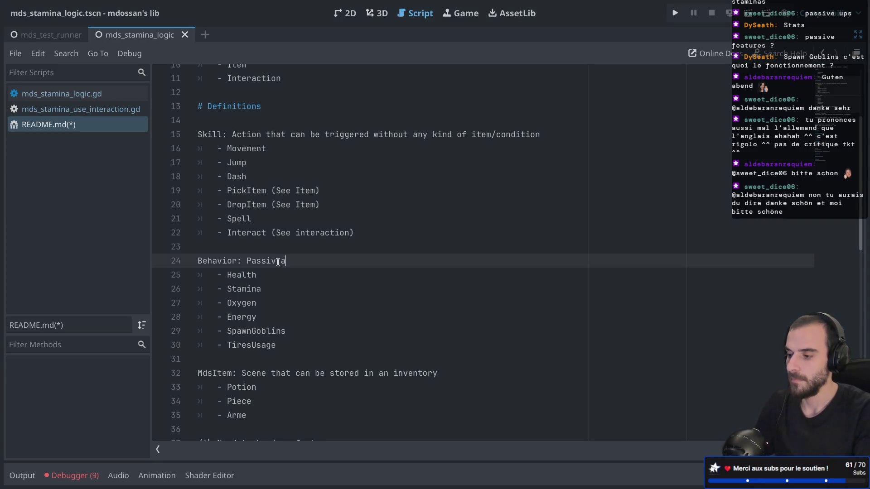
key("BackSpace")
key("BackSpace")
key("BackSpace")
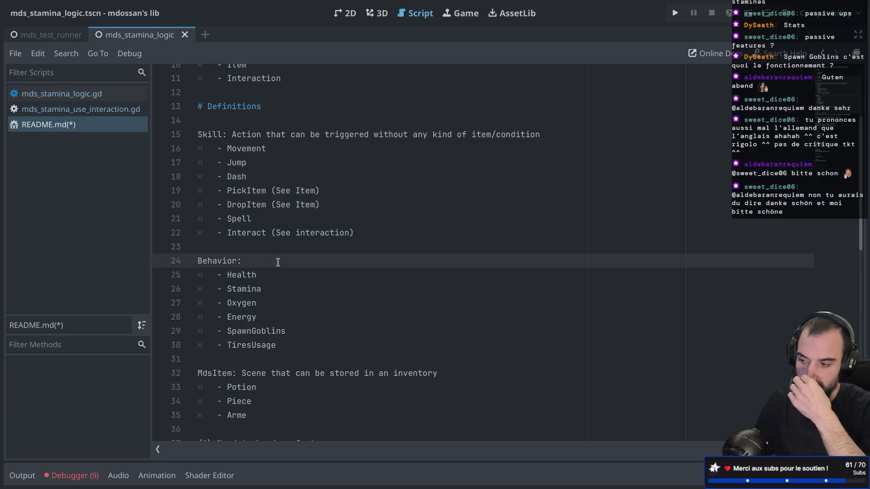
key("ctrl+s")
scroll(278, 262, "down", 2)
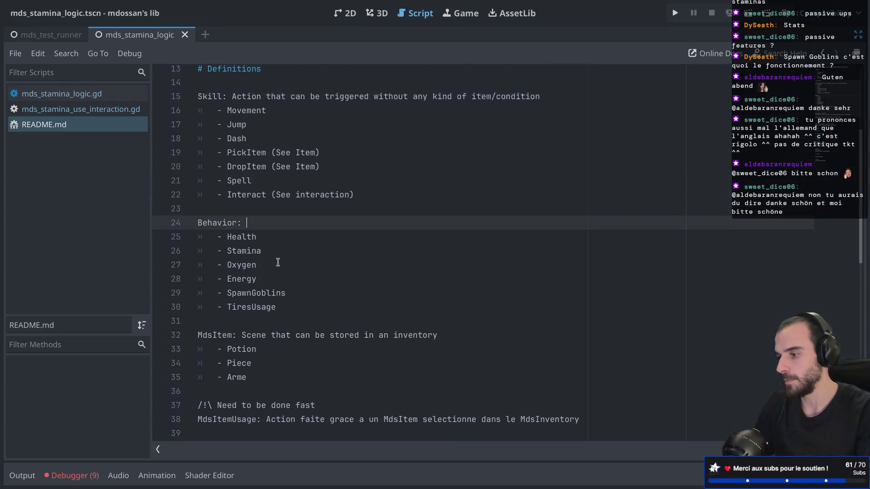
scroll(244, 220, "up", 5)
Write the Behavior line as 'Passiv logic running alongside of the players skill'.
double_click(205, 186)
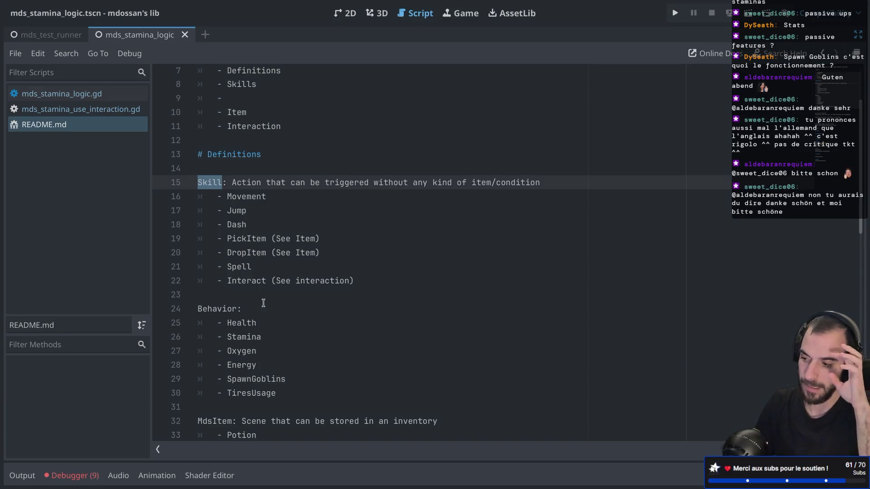
left_click(258, 321)
left_click(247, 308)
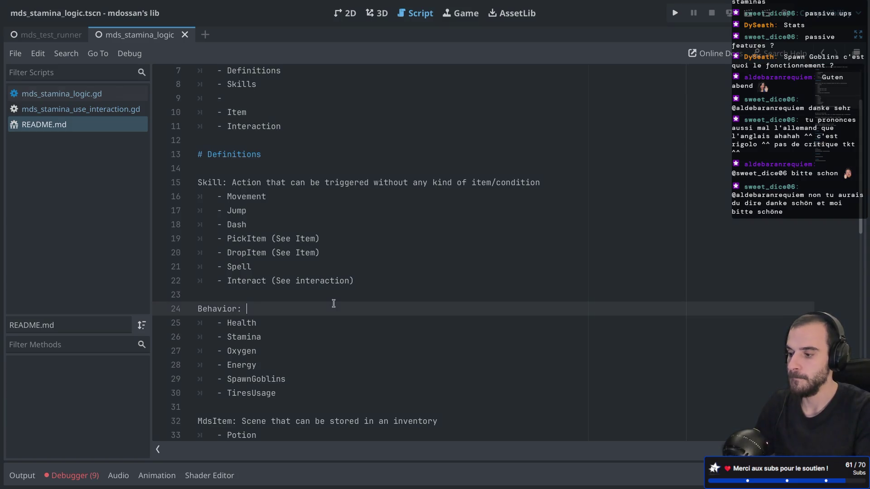
type("Passiv logic running along")
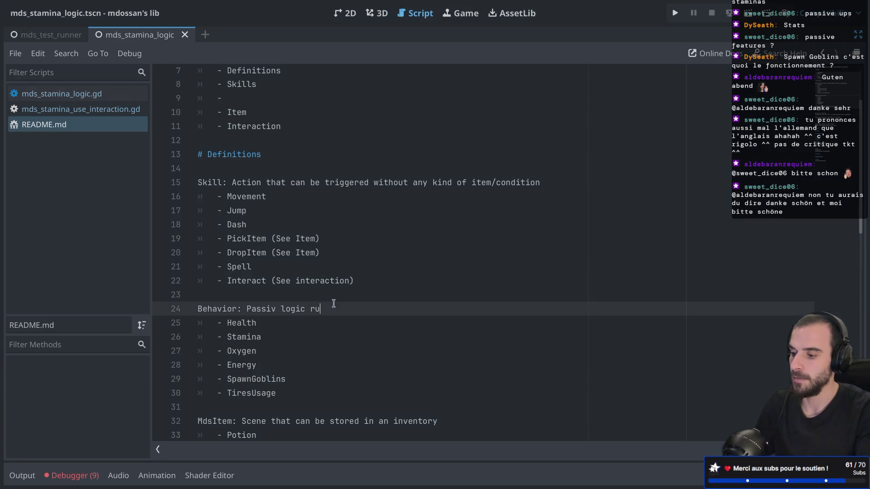
key("BackSpace")
key("BackSpace")
type("gside of the p")
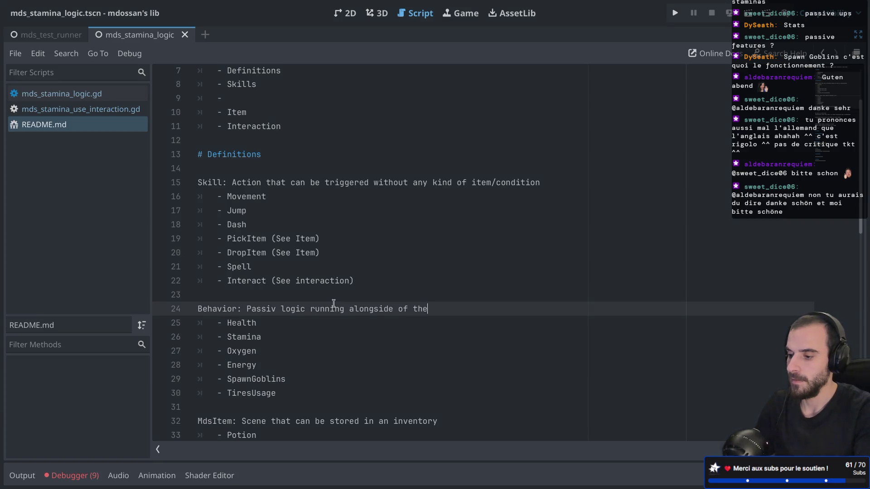
type("layers skill")
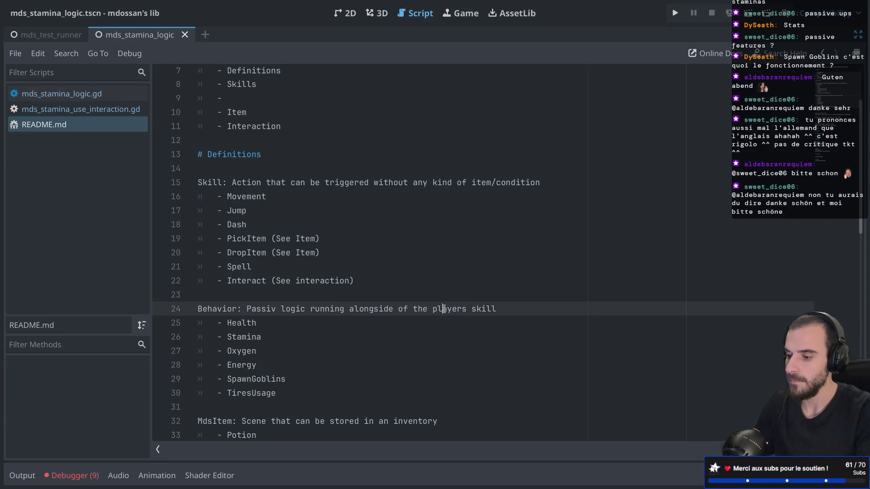
double_click(443, 309)
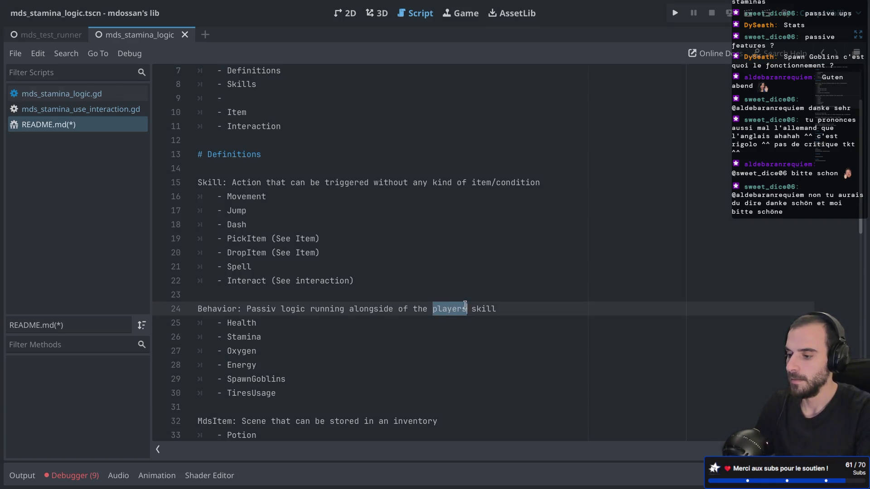
scroll(406, 263, "down", 2)
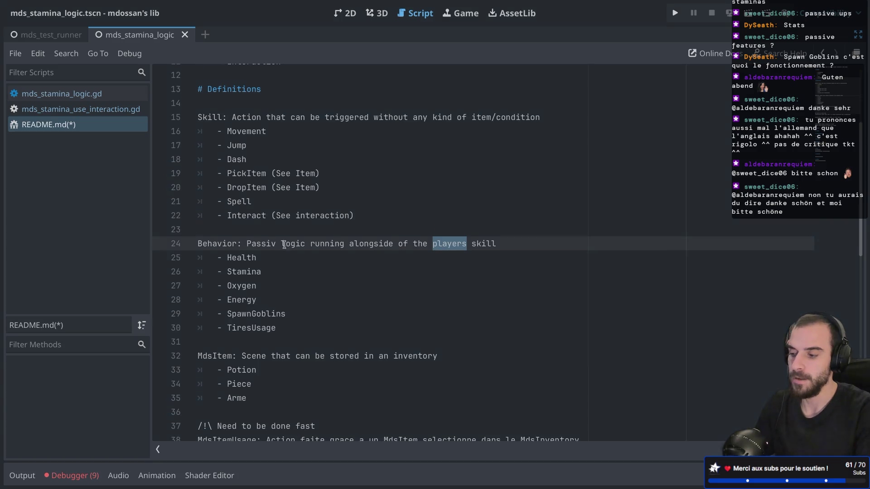
double_click(216, 245)
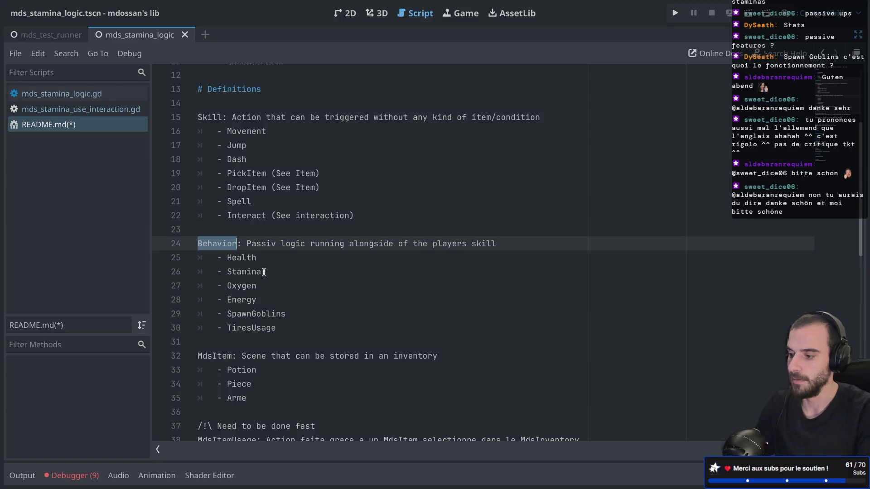
Save the README and look over the Definitions section.
key("ctrl+s")
scroll(309, 243, "down", 5)
scroll(309, 243, "down", 3)
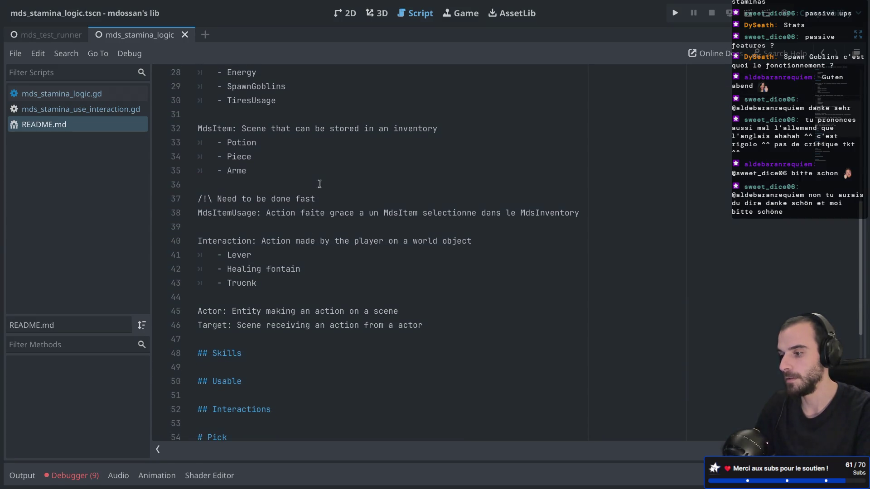
scroll(319, 183, "down", 1)
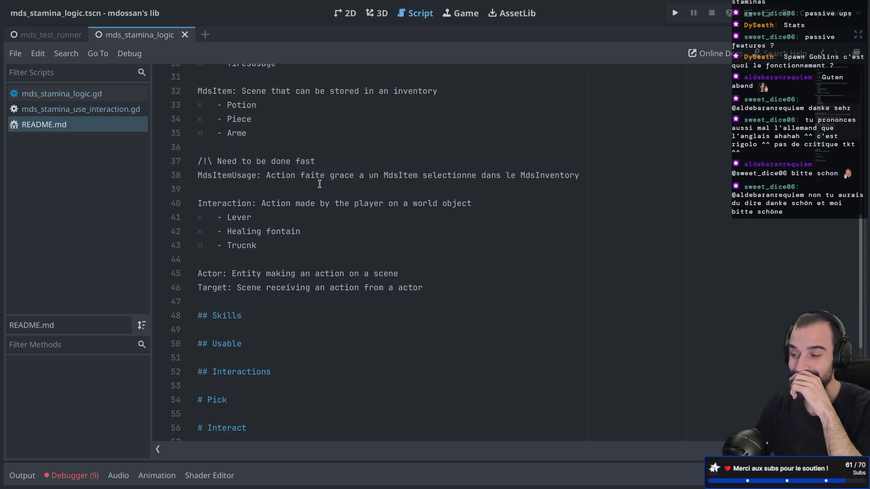
scroll(319, 183, "up", 6)
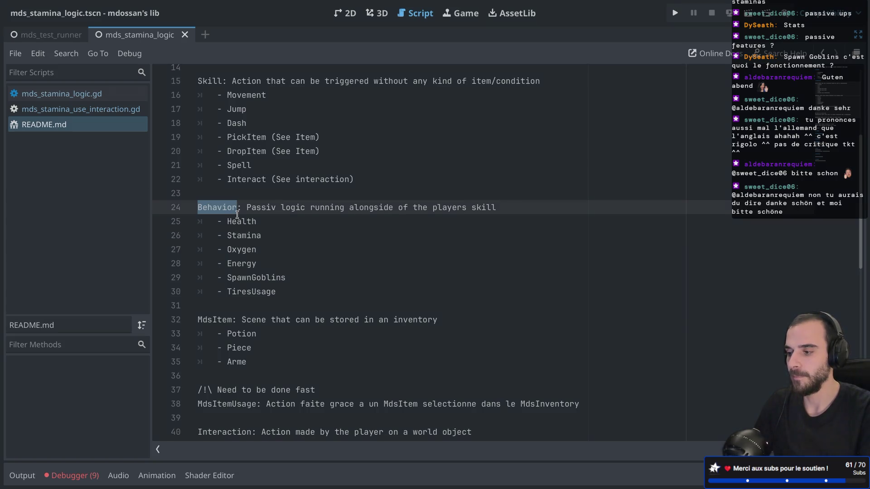
scroll(237, 214, "up", 4)
scroll(237, 215, "down", 5)
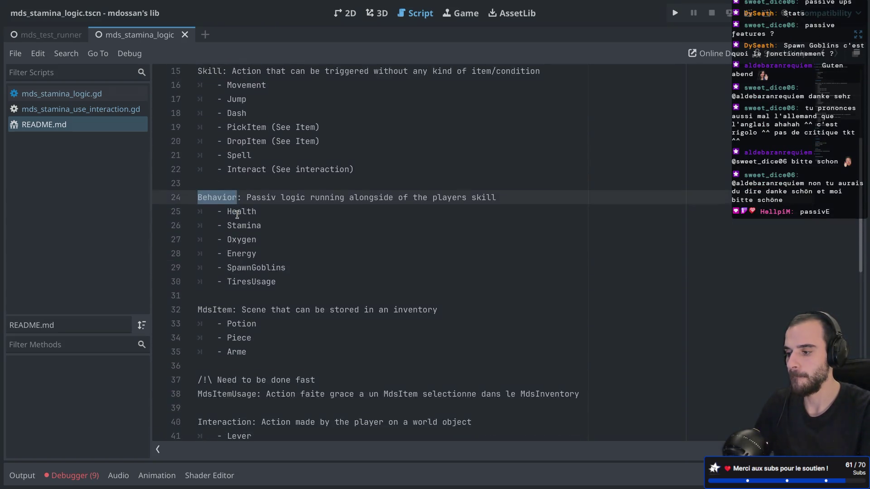
scroll(237, 214, "up", 2)
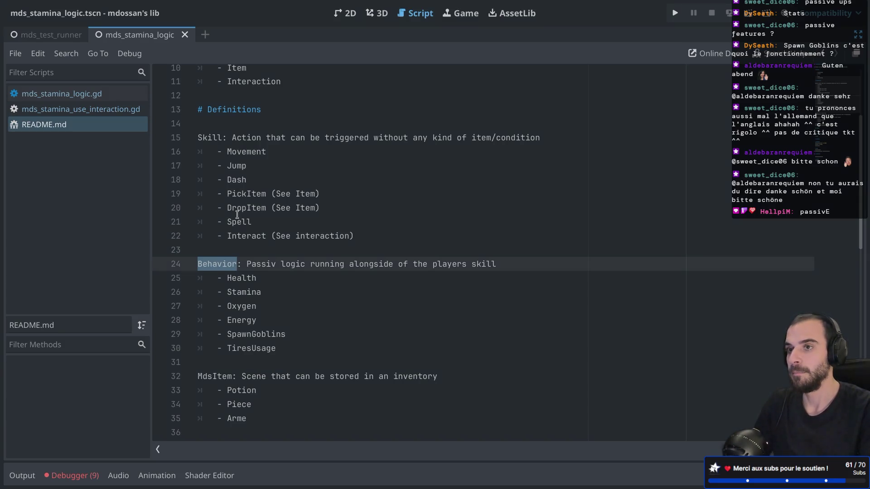
Fix the Behavior line to 'Passive logic running alongside of the player skill'.
left_click(276, 264)
type("e")
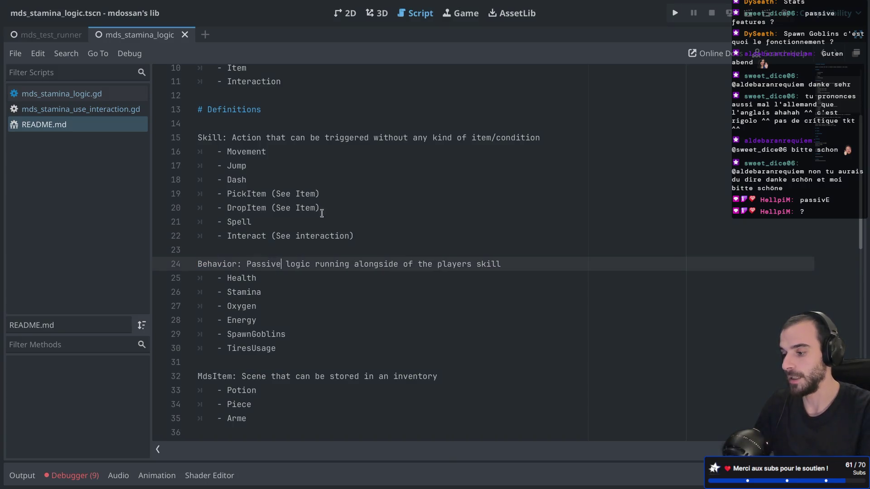
scroll(333, 177, "down", 2)
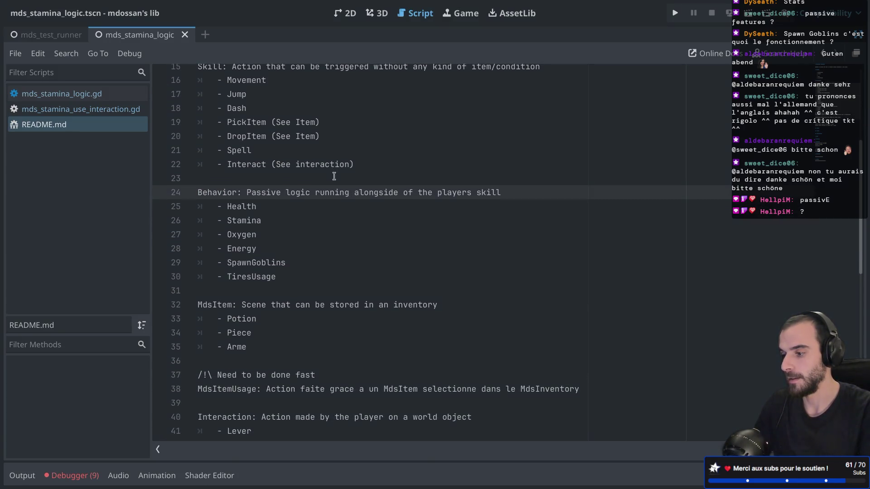
scroll(334, 176, "down", 1)
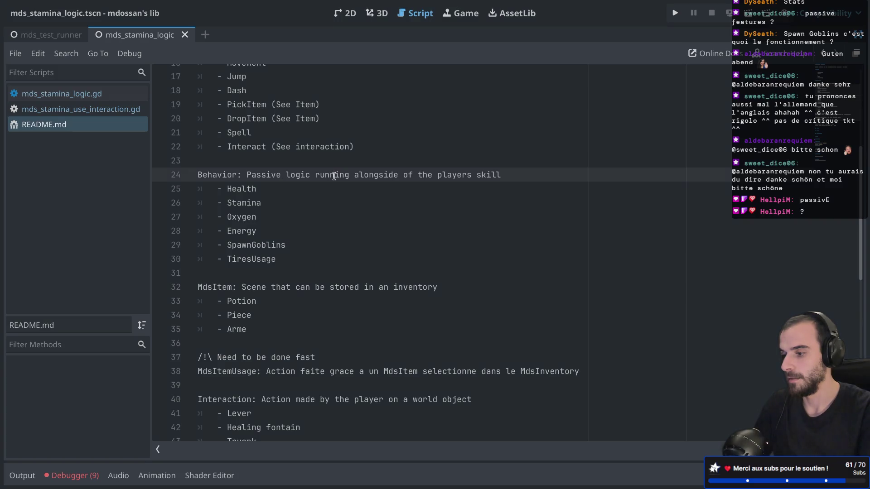
scroll(334, 176, "down", 2)
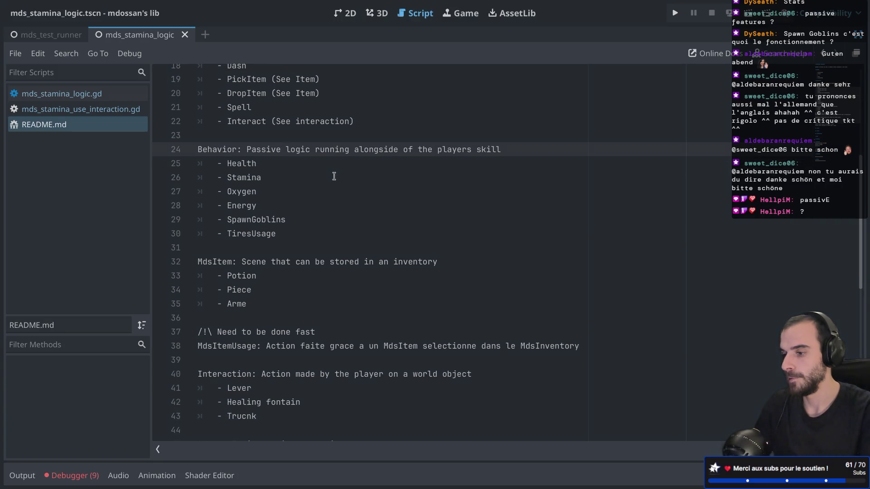
scroll(334, 176, "up", 3)
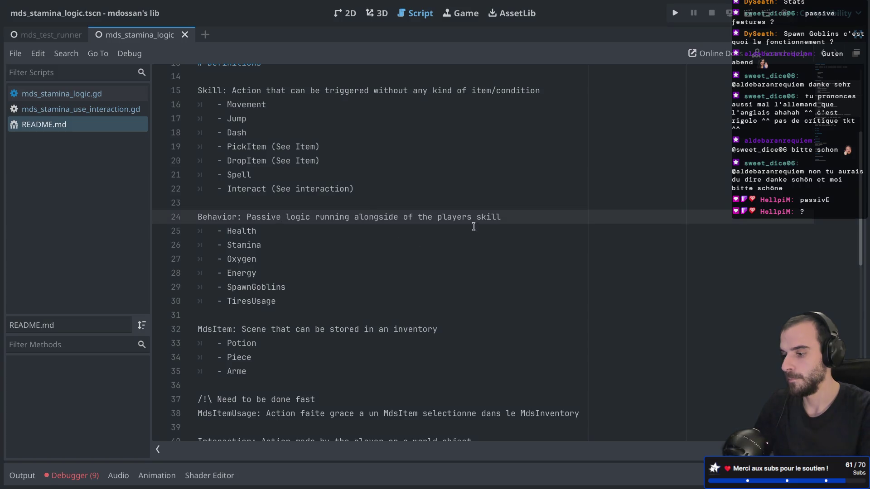
key("BackSpace")
scroll(373, 222, "down", 3)
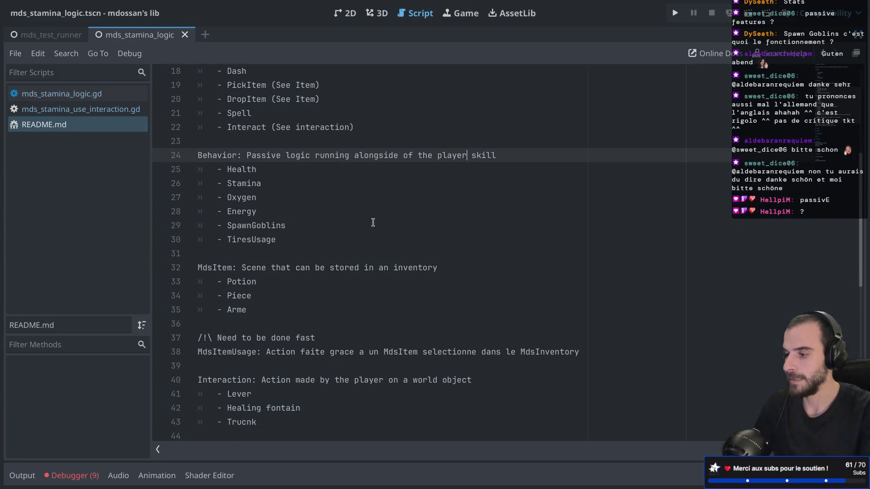
scroll(372, 222, "down", 4)
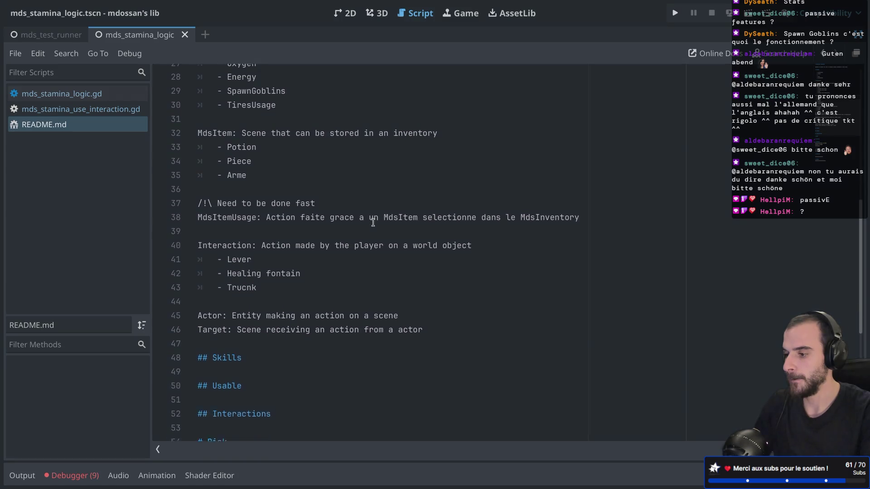
scroll(372, 222, "down", 3)
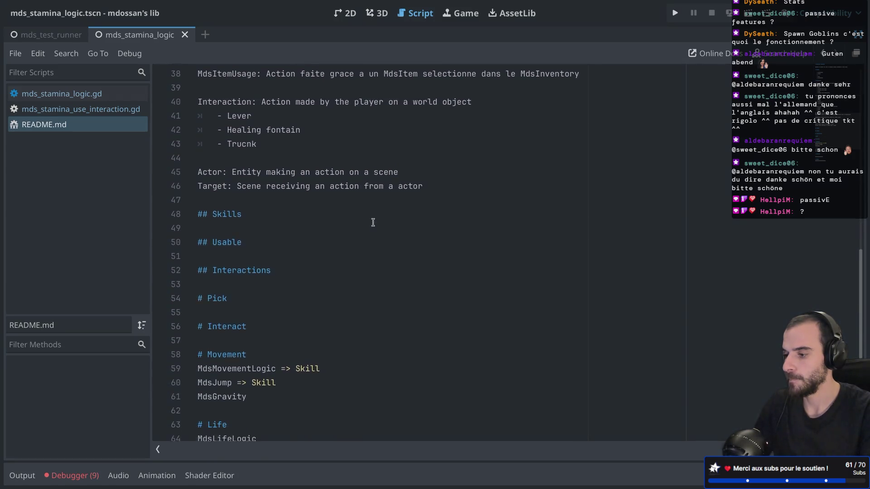
scroll(373, 223, "down", 3)
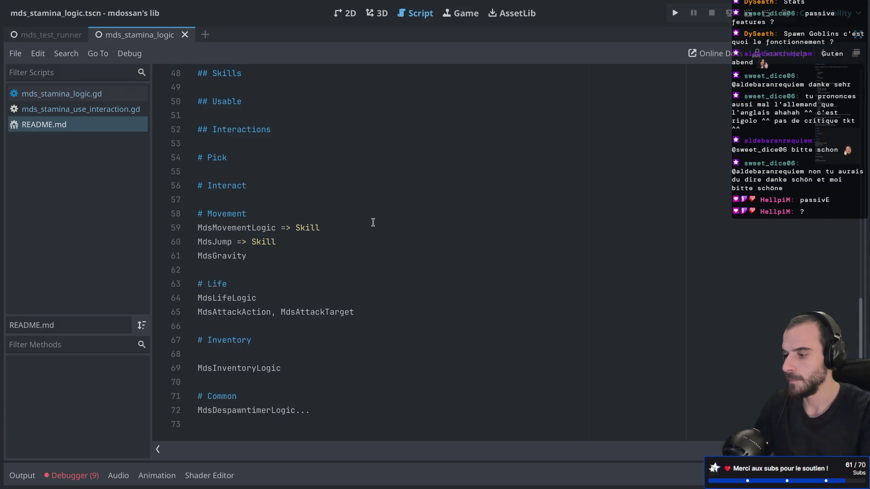
scroll(372, 222, "up", 1)
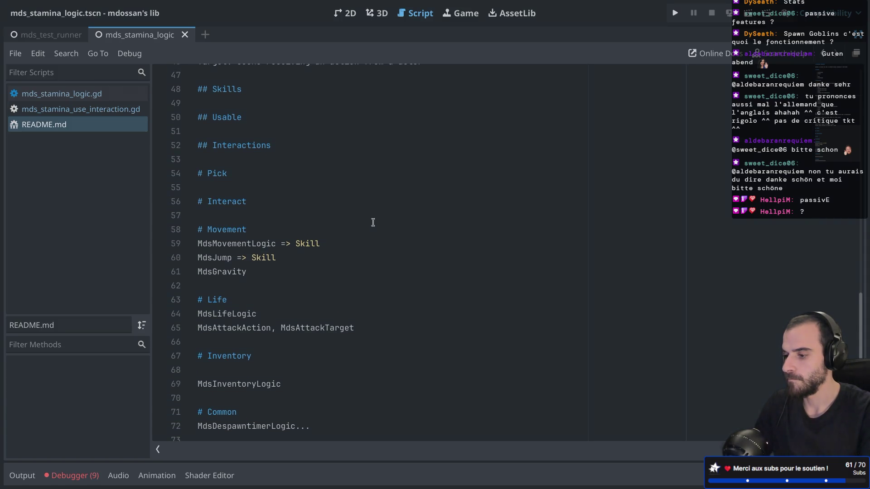
scroll(373, 222, "up", 15)
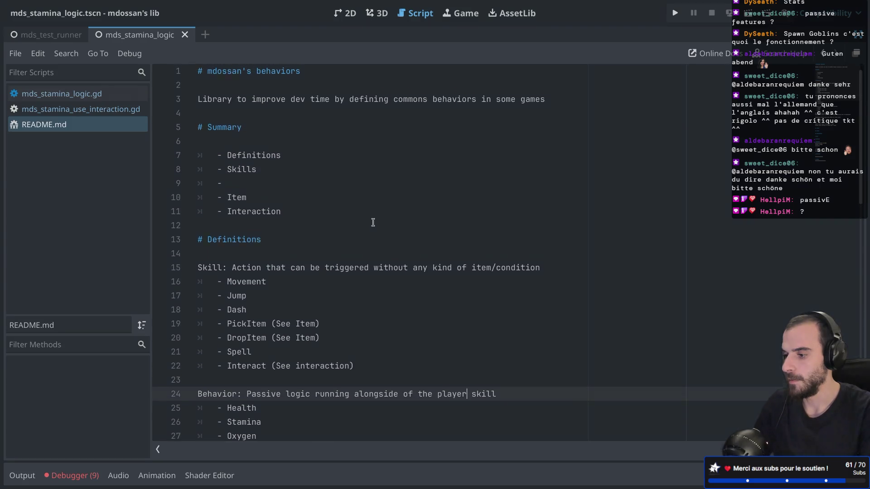
left_click(261, 187)
Add 'Behaviors' to the README summary list between Skills and Item.
type("Baha")
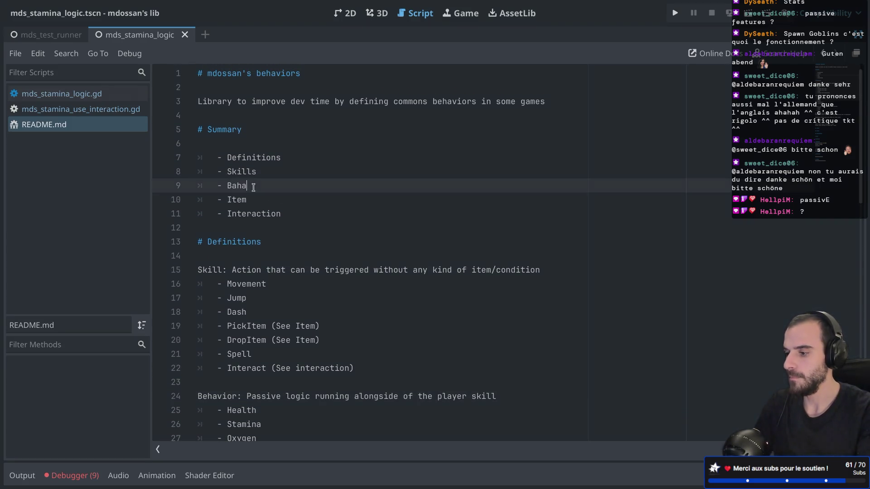
key("BackSpace")
key("BackSpace")
type("ehaviors")
left_click(281, 198)
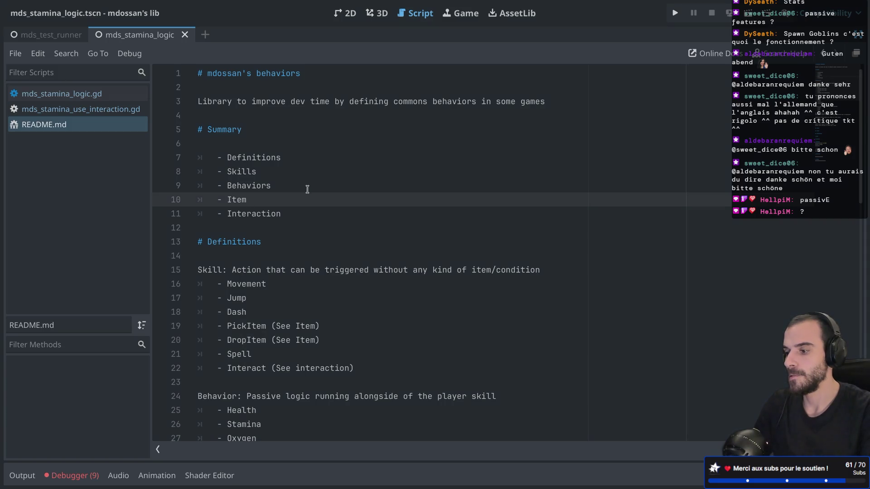
Rename the Behavior definition heading to 'Behaviors'.
scroll(308, 190, "down", 2)
scroll(307, 189, "up", 1)
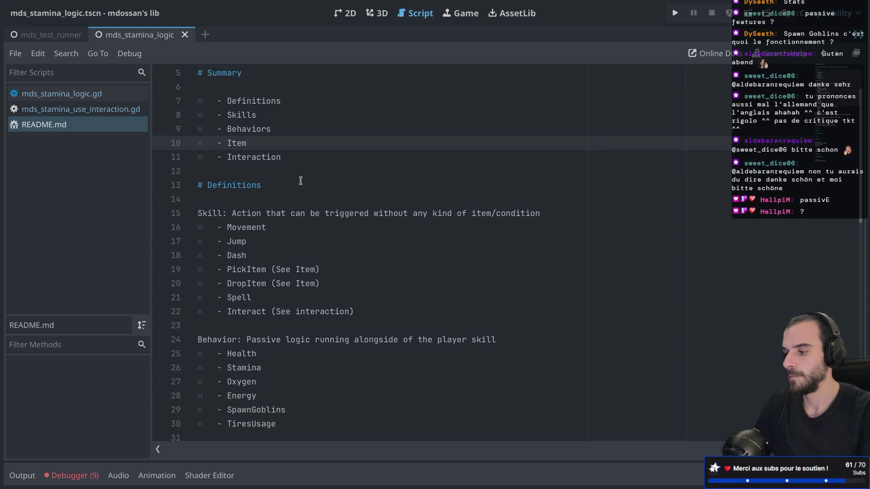
left_click(241, 335)
type("s")
scroll(369, 130, "up", 1)
scroll(367, 127, "down", 2)
scroll(368, 127, "up", 3)
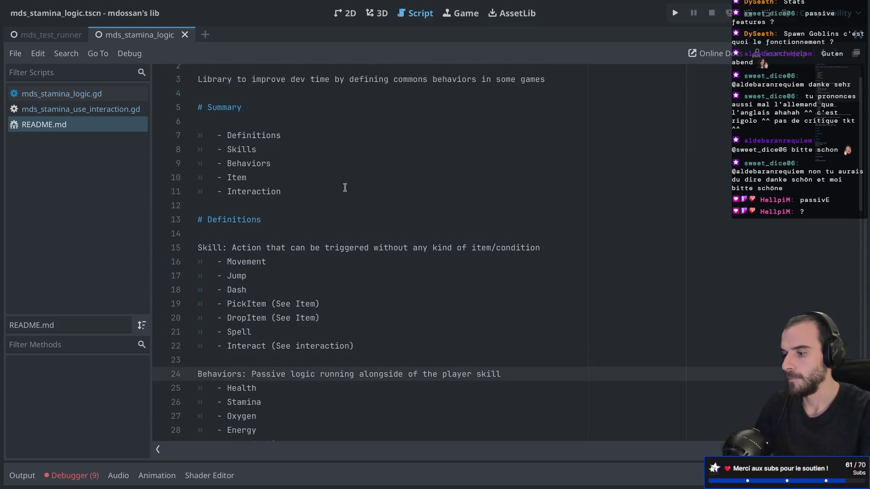
Cut the Jump, Dash, PickItem, DropItem, Spell and Interact lines from the Skill definition, keeping Movement.
left_click(271, 171)
left_click(245, 177)
double_click(247, 136)
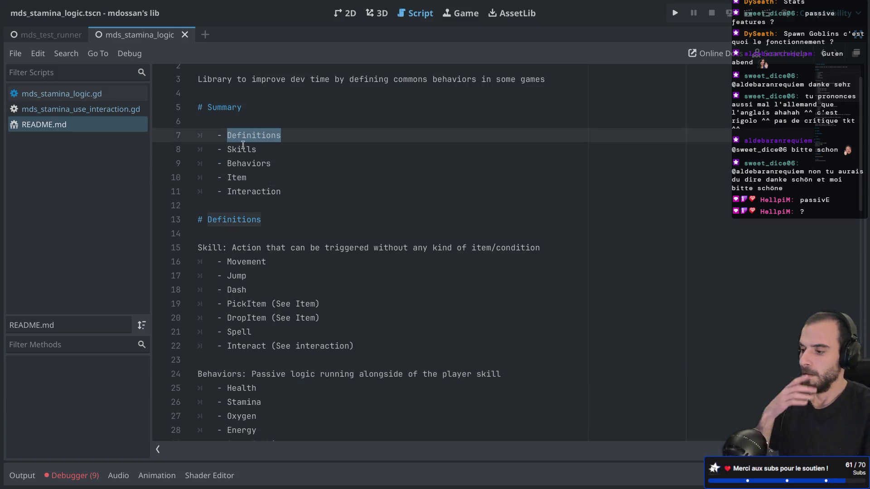
double_click(242, 149)
scroll(243, 197, "down", 2)
scroll(243, 198, "down", 2)
scroll(243, 197, "down", 1)
scroll(243, 197, "up", 3)
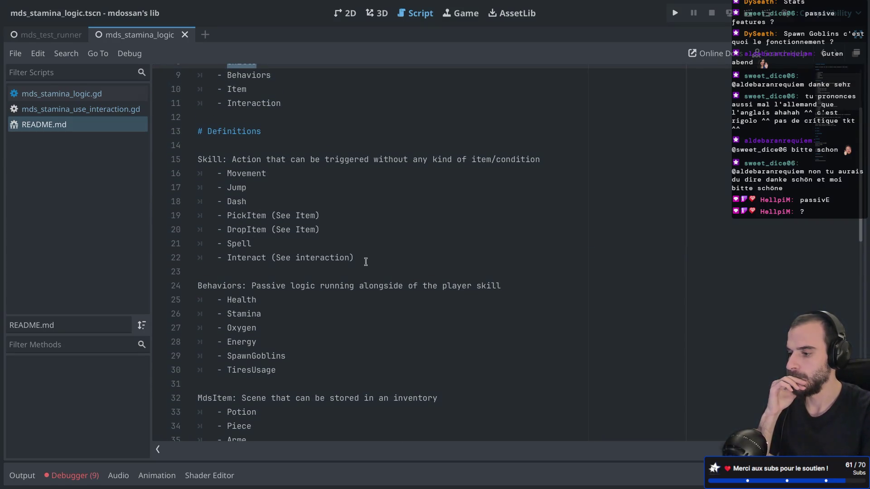
left_click_drag(253, 243, 236, 201)
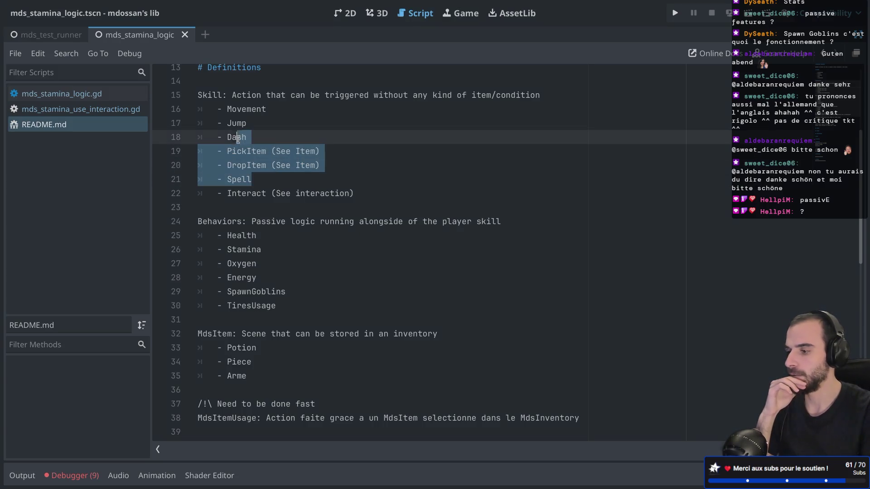
scroll(236, 134, "up", 3)
double_click(229, 172)
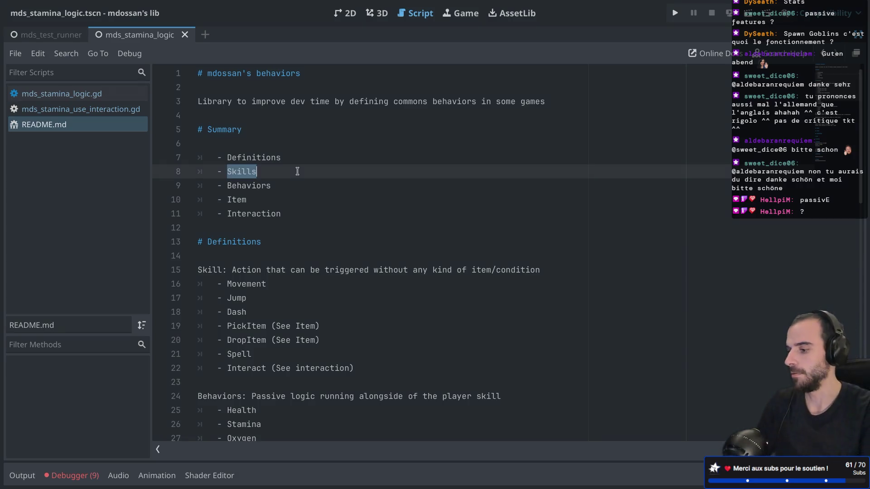
scroll(357, 170, "down", 2)
mouse_move(363, 314)
left_mouse_down()
mouse_move(164, 255)
mouse_move(166, 232)
left_mouse_up()
key("ctrl+c")
key("BackSpace")
scroll(308, 248, "down", 10)
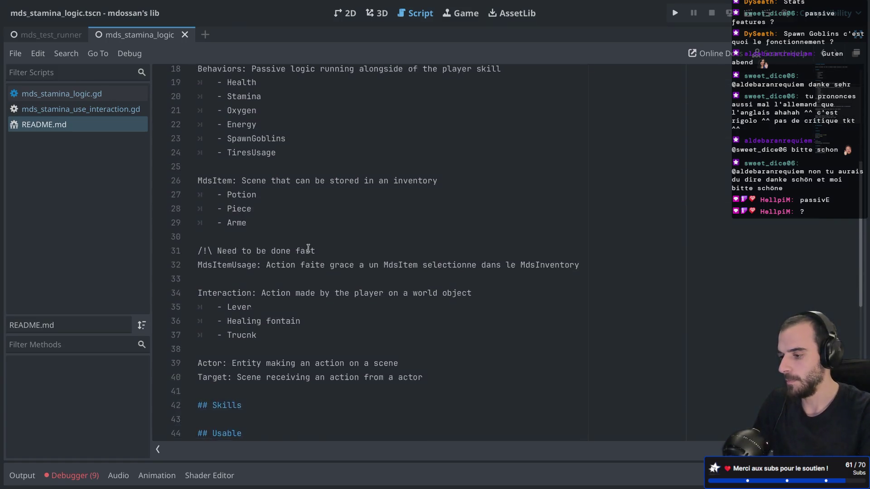
Paste the cut skill list under the Skills heading, followed by a blank line.
left_click(256, 121)
key("Return")
key("ctrl+v")
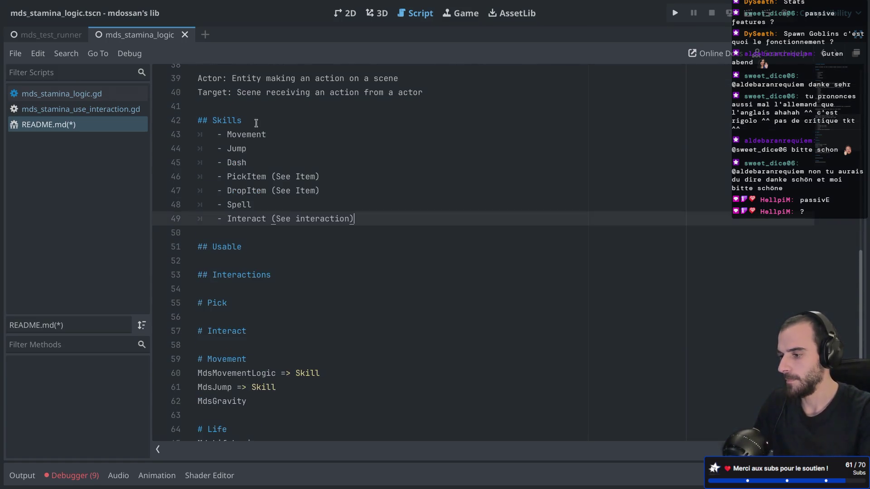
left_click(256, 121)
key("Return")
Move the Health-to-TiresUsage list under the Usable heading, rename it 'Behaviors', and save.
scroll(256, 123, "up", 8)
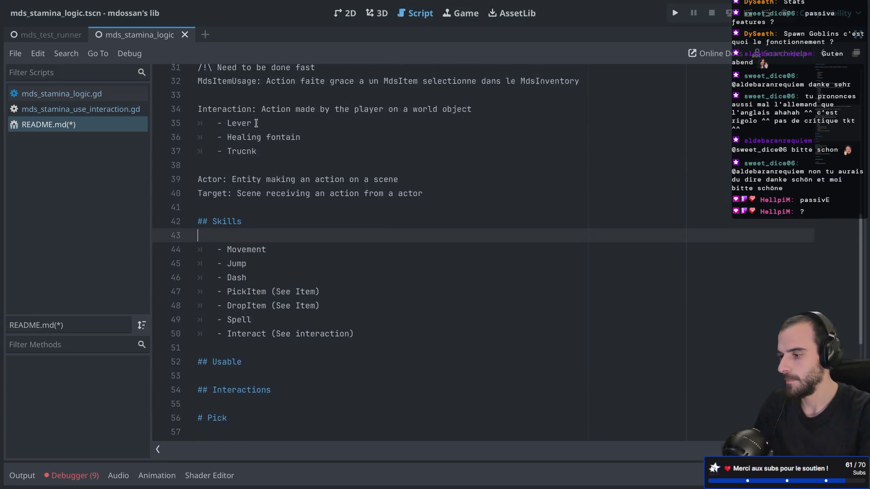
scroll(256, 123, "up", 2)
mouse_move(291, 277)
left_mouse_down()
mouse_move(163, 222)
mouse_move(161, 210)
left_mouse_up()
key("ctrl+x")
scroll(164, 212, "down", 8)
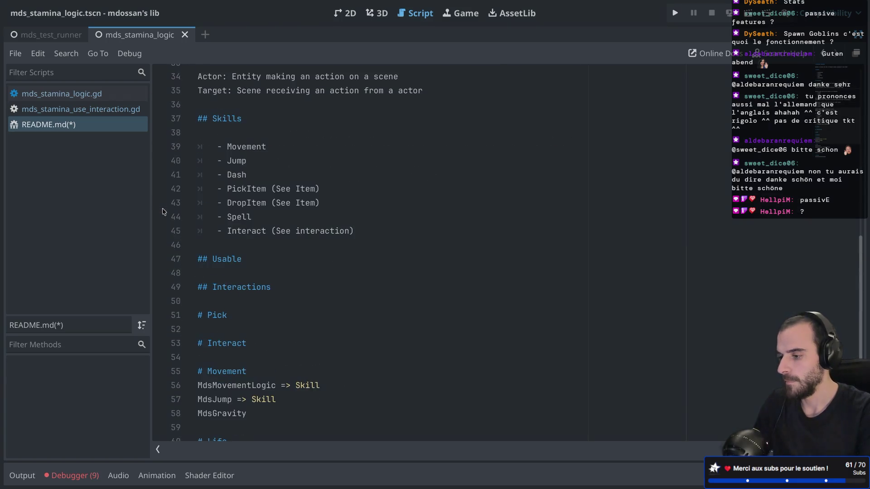
scroll(163, 211, "down", 1)
left_click(265, 243)
key("Return")
key("Return")
key("ctrl+v")
double_click(240, 238)
type("Behaviors")
key("ctrl+s")
Remove the leftover blank lines around the Behaviors definition.
scroll(245, 228, "up", 6)
scroll(246, 226, "up", 3)
left_click(198, 202)
key("Up")
key("Up")
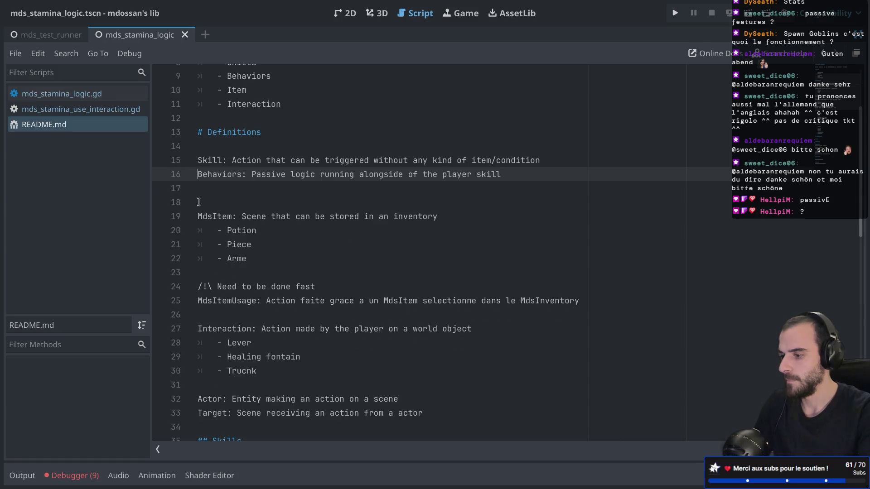
left_click(204, 216)
key("BackSpace")
key("BackSpace")
Cut the Potion, Piece and Arme example lines from the MdsItem definition.
left_click(263, 230)
left_click_drag(263, 230, 149, 200)
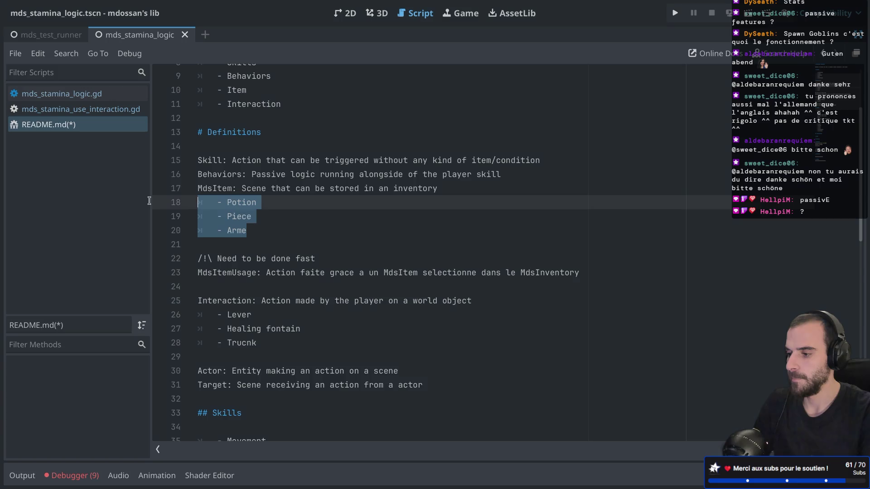
key("BackSpace")
scroll(259, 236, "down", 9)
Rename the Interactions heading to 'Items', paste the three examples beneath it, and save.
left_click(290, 290)
double_click(249, 292)
type("Items")
key("Return")
key("ctrl+v")
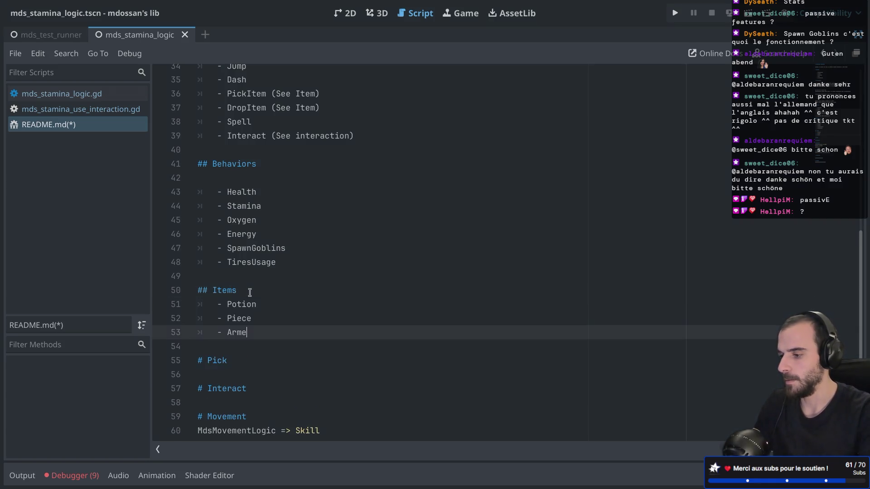
double_click(227, 290)
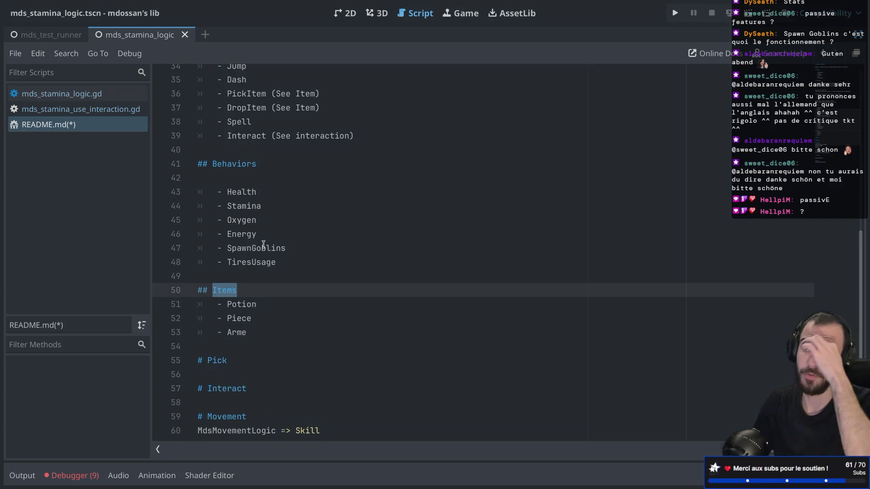
left_click(254, 290)
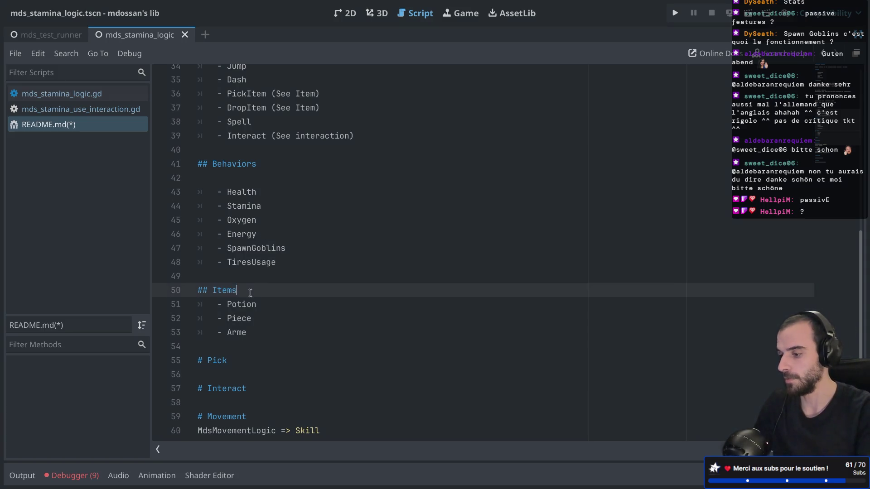
key("Return")
key("ctrl+s")
scroll(250, 293, "up", 10)
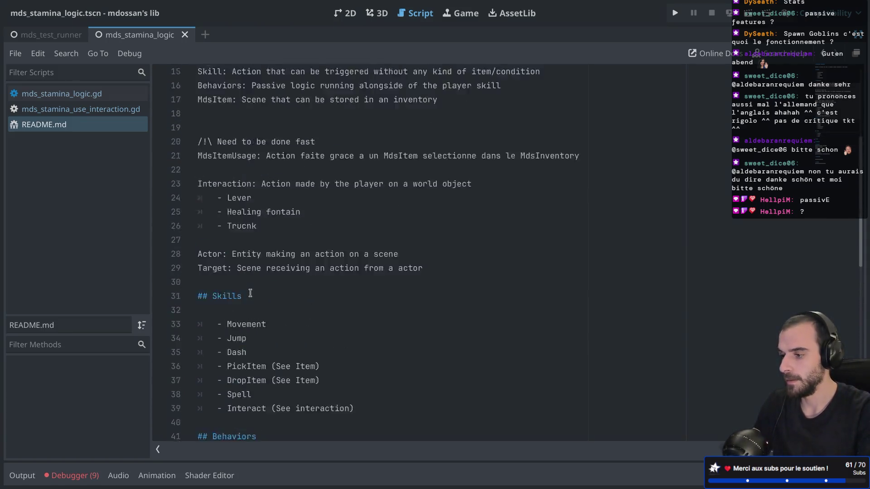
Move the Lever, Healing fontain and Trucnk lines under the Interact heading.
scroll(250, 294, "down", 3)
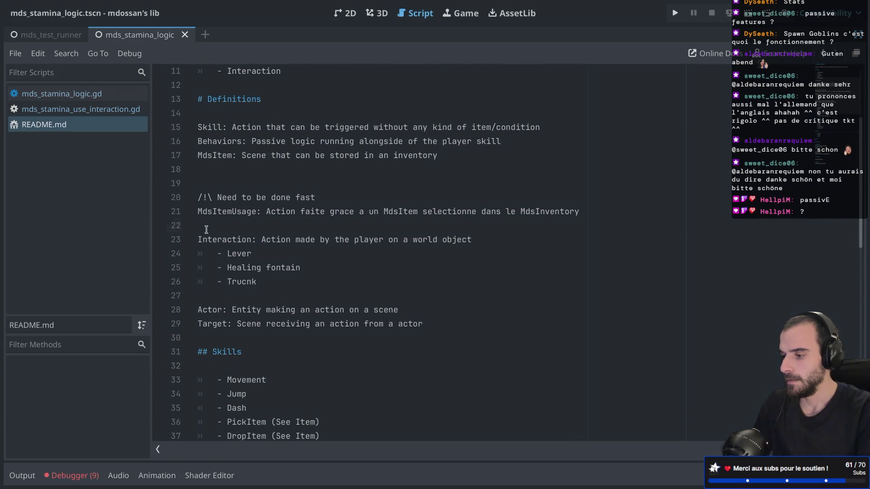
left_click(206, 230)
key("BackSpace")
mouse_move(272, 265)
left_mouse_down()
mouse_move(213, 266)
mouse_move(144, 235)
left_mouse_up()
key("Delete")
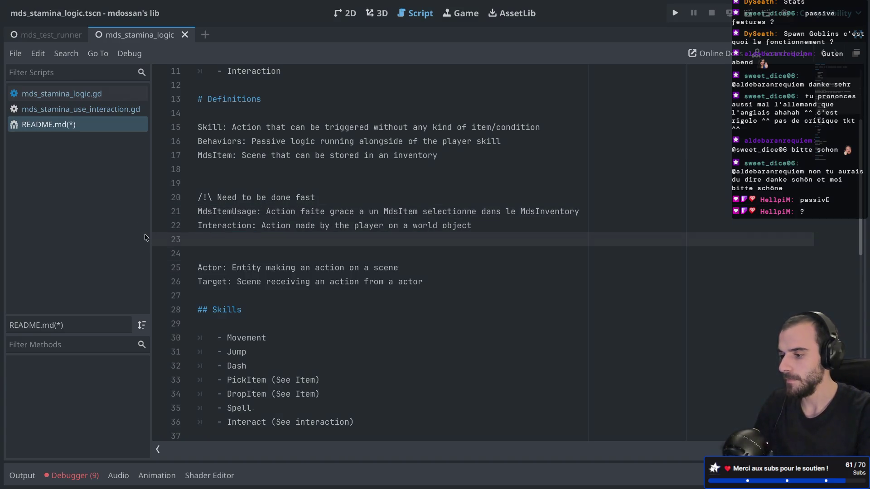
scroll(247, 243, "down", 10)
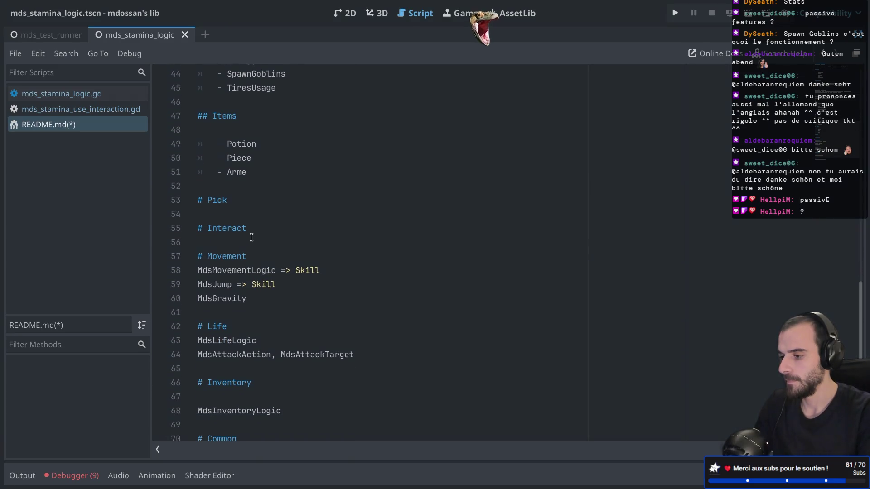
left_click(252, 238)
left_click(254, 229)
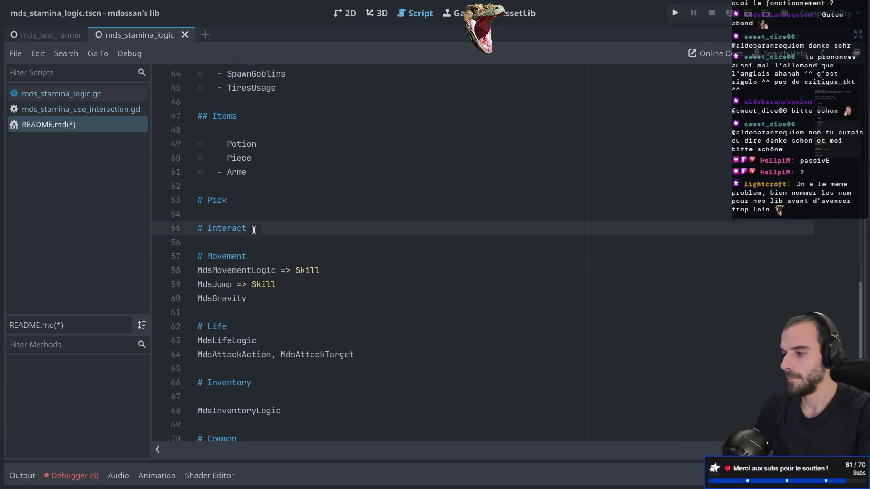
key("ctrl+v")
Delete the empty Pick heading and stray blank lines, saving the README.
left_click_drag(236, 200, 186, 200)
key("BackSpace")
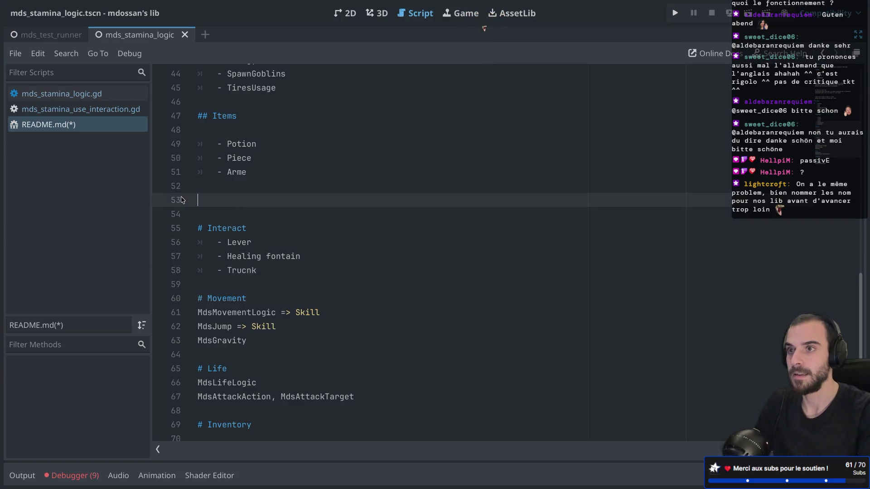
key("BackSpace")
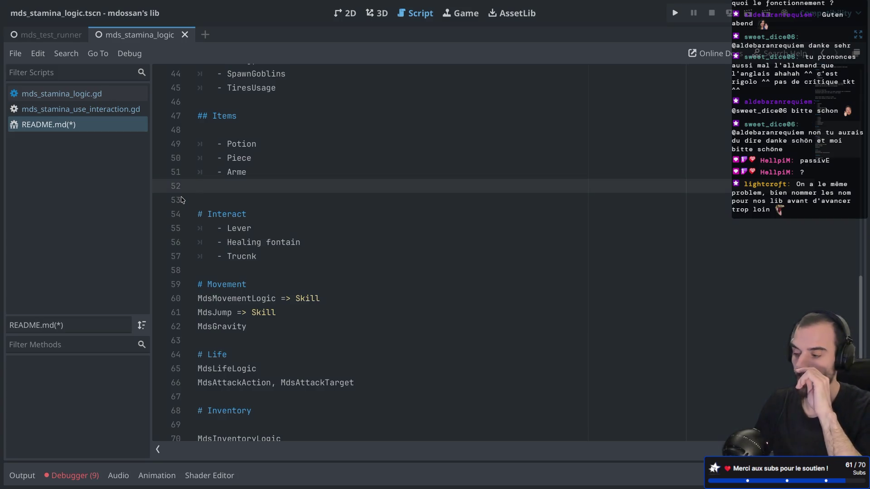
left_click(217, 196)
key("BackSpace")
key("ctrl+s")
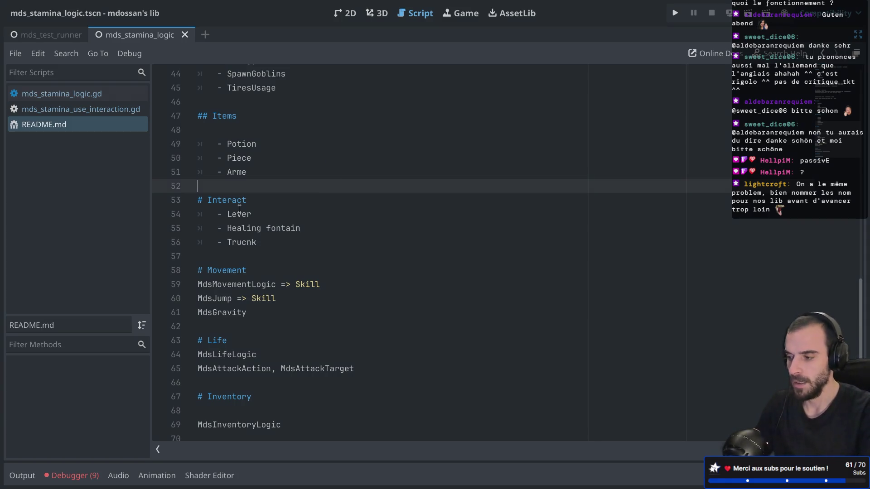
left_click(202, 134)
key("BackSpace")
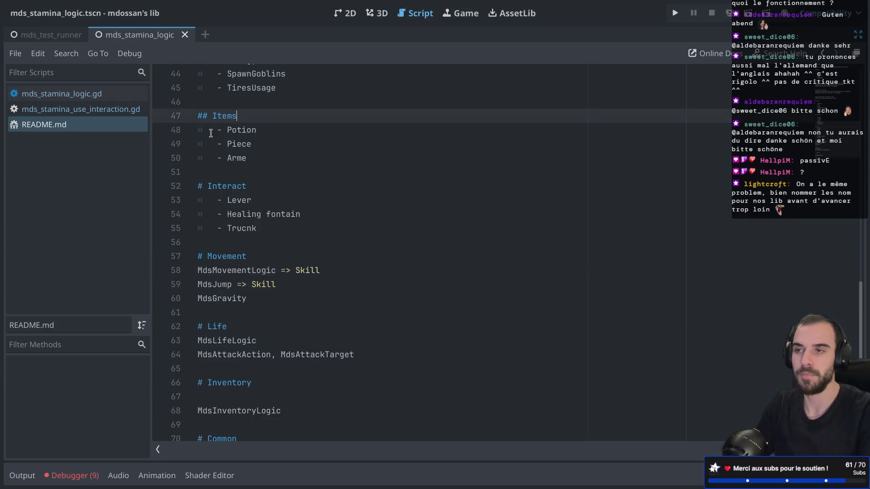
scroll(275, 218, "down", 1)
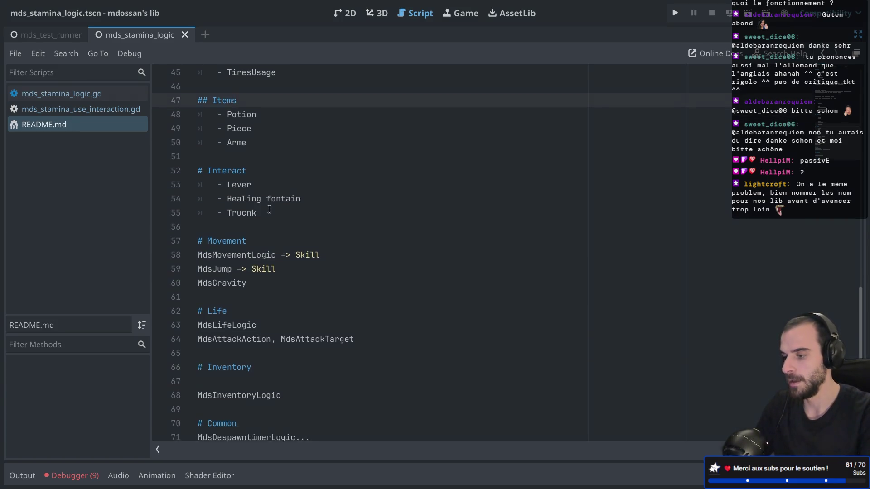
scroll(269, 209, "down", 1)
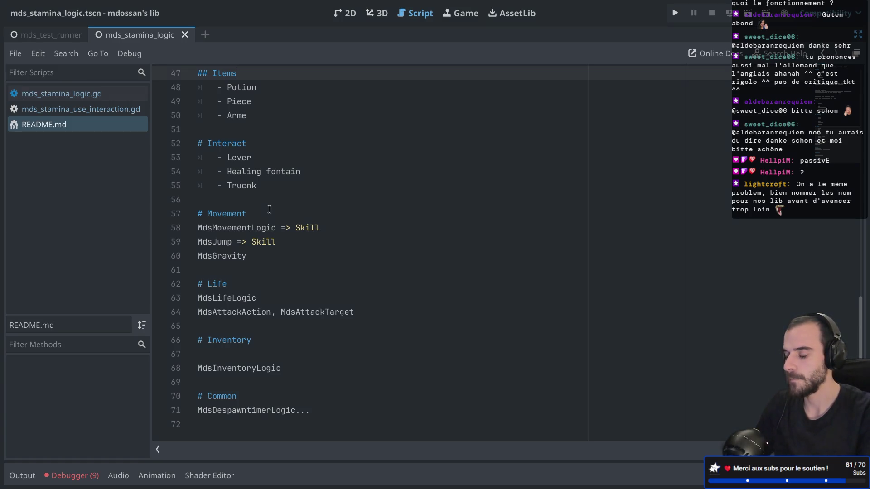
scroll(269, 209, "up", 5)
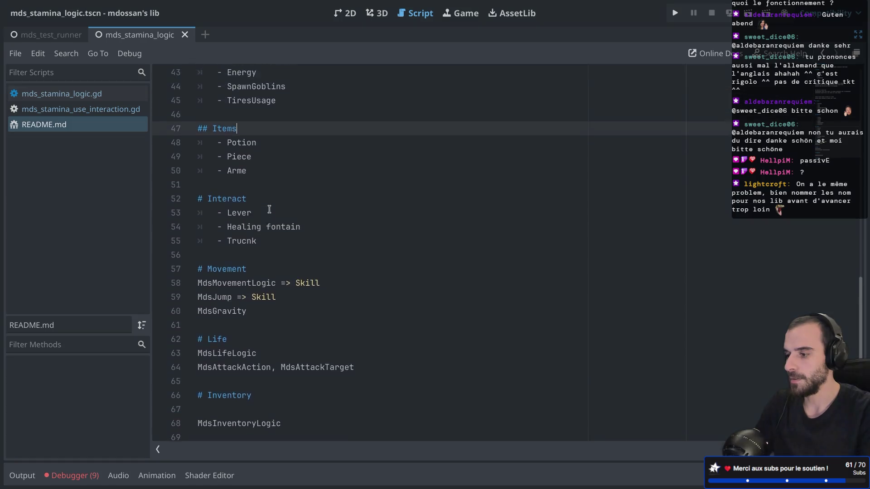
scroll(270, 209, "down", 3)
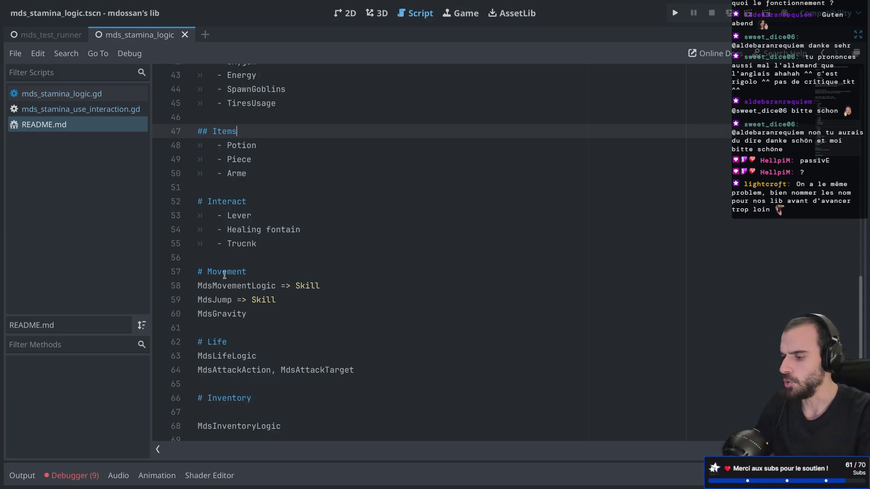
scroll(219, 276, "down", 1)
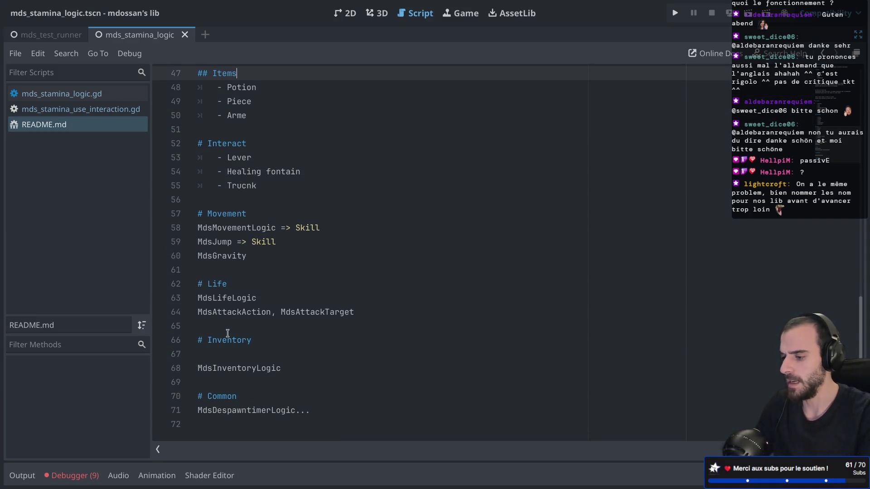
scroll(227, 333, "up", 4)
scroll(227, 334, "up", 5)
Promote Skills and Behaviors to top-level headings and delete the blank lines beneath them.
left_click(208, 192)
key("BackSpace")
left_click(207, 333)
key("BackSpace")
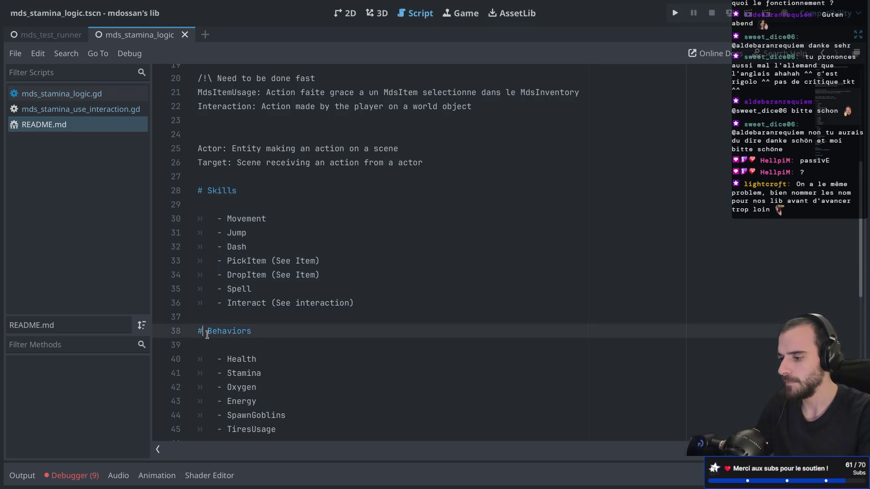
scroll(207, 335, "down", 2)
left_click(208, 287)
key("BackSpace")
left_click(208, 145)
key("BackSpace")
scroll(207, 146, "down", 5)
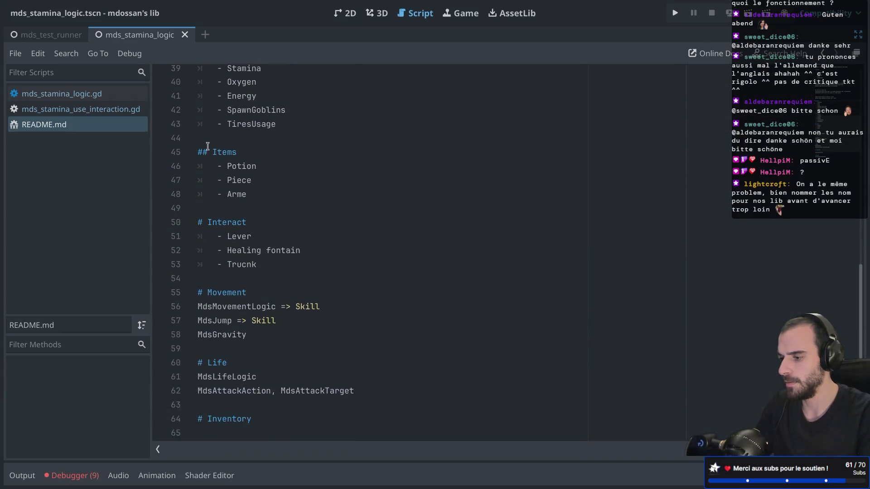
Retitle Items as top-level heading MdsItem and Interact as MdsItemUsage, then save the README.
left_click(216, 147)
type("Mds")
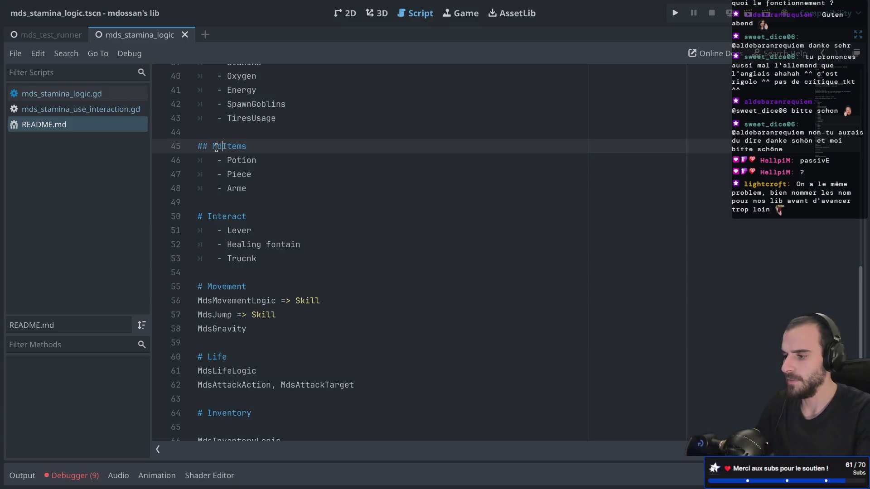
key("BackSpace")
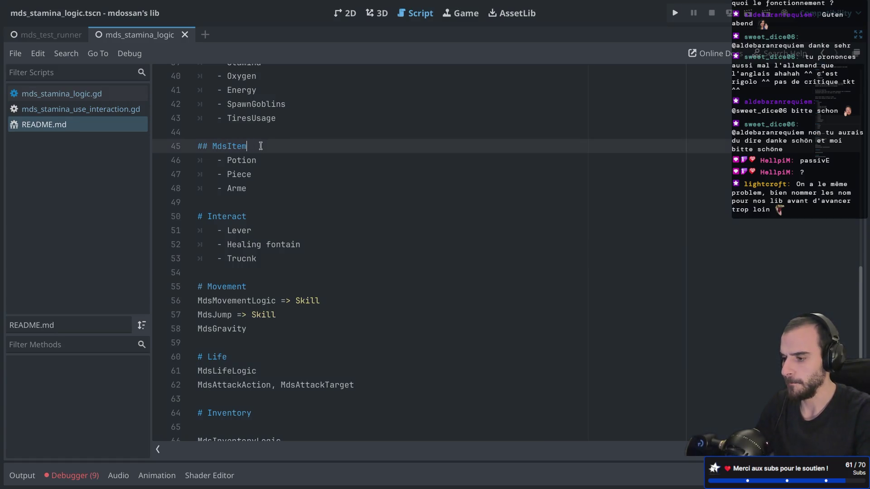
left_click(205, 217)
left_click(207, 146)
key("BackSpace")
left_click(202, 221)
double_click(217, 217)
type("MdsItem")
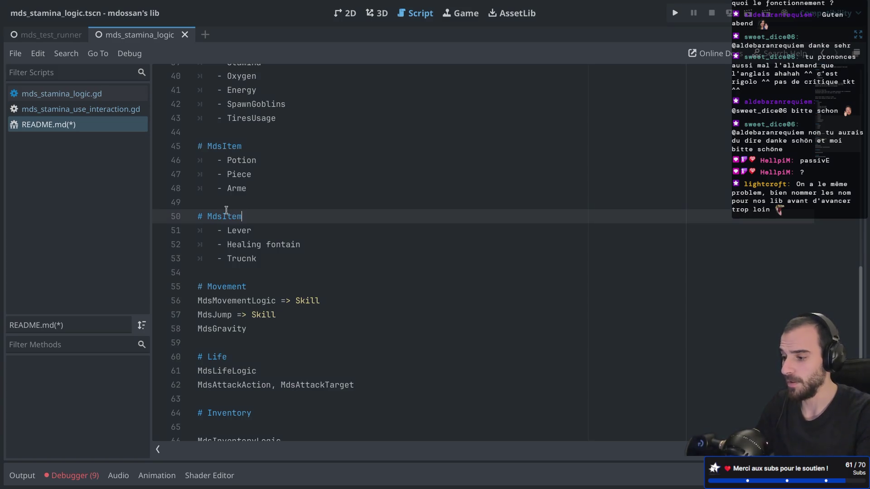
type("Usage")
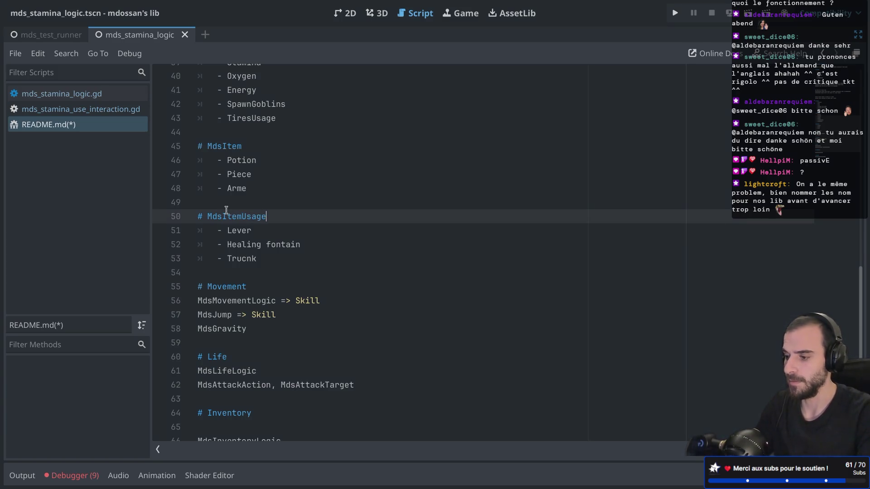
key("ctrl+s")
Delete the blank lines after the MdsItem definition and before Actor, then save.
scroll(213, 131, "up", 7)
scroll(212, 131, "up", 2)
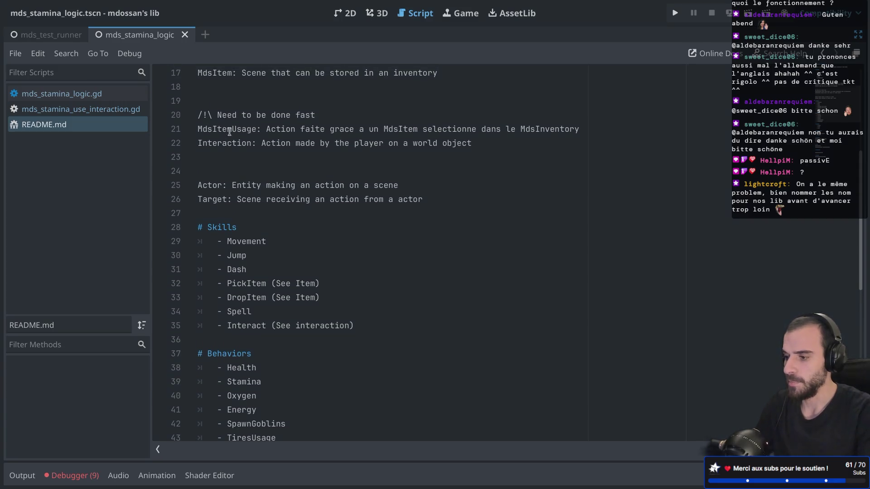
left_click(194, 117, "shift")
left_click(239, 130)
left_click(209, 101)
key("BackSpace")
key("BackSpace")
scroll(209, 101, "up", 4)
scroll(208, 100, "down", 4)
left_click(208, 141)
key("BackSpace")
key("ctrl+s")
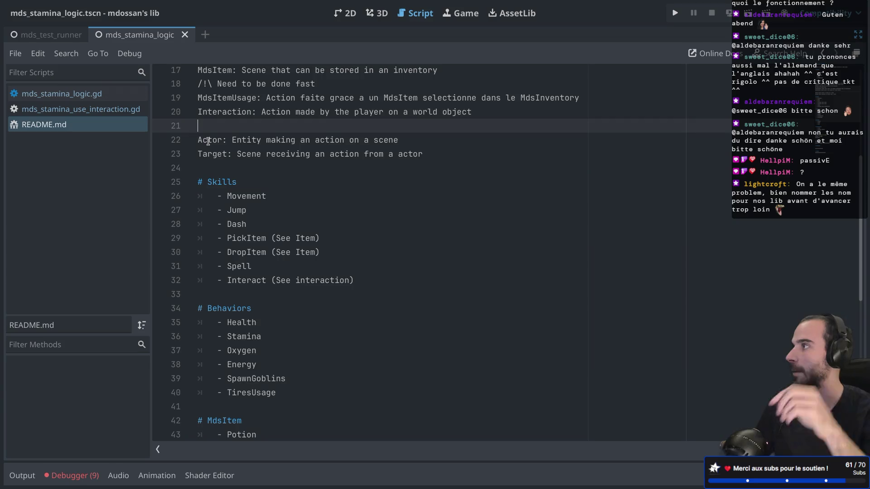
scroll(243, 182, "down", 1)
scroll(243, 182, "up", 1)
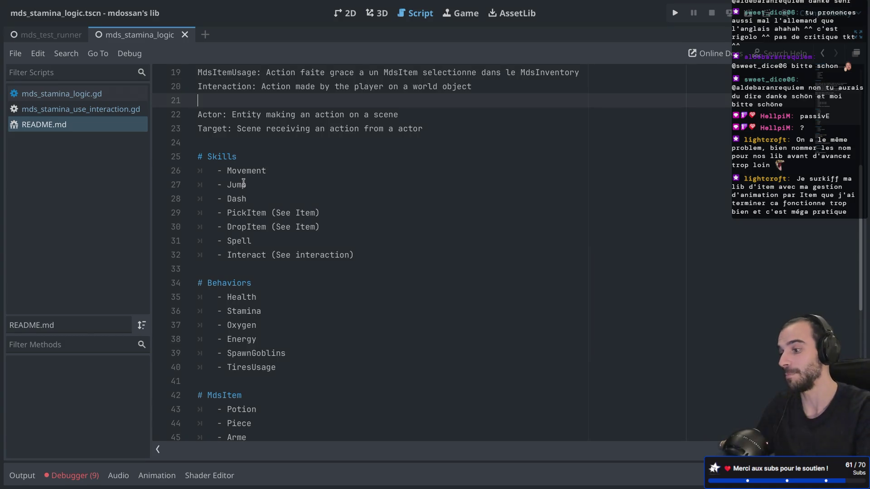
scroll(258, 146, "up", 3)
scroll(259, 145, "down", 3)
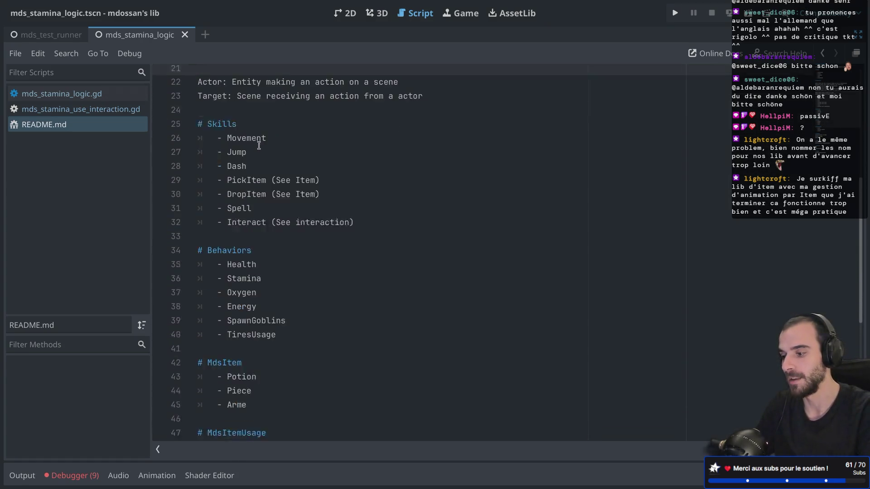
scroll(258, 145, "down", 1)
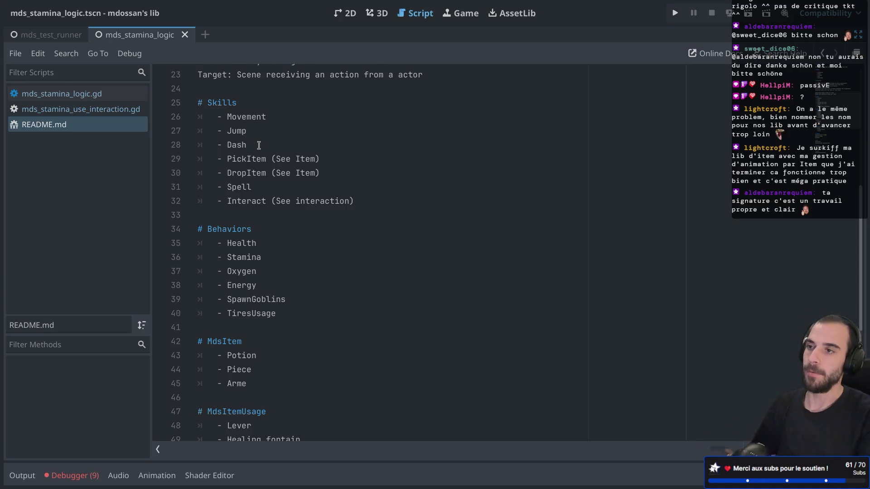
scroll(261, 198, "down", 3)
scroll(261, 198, "down", 3)
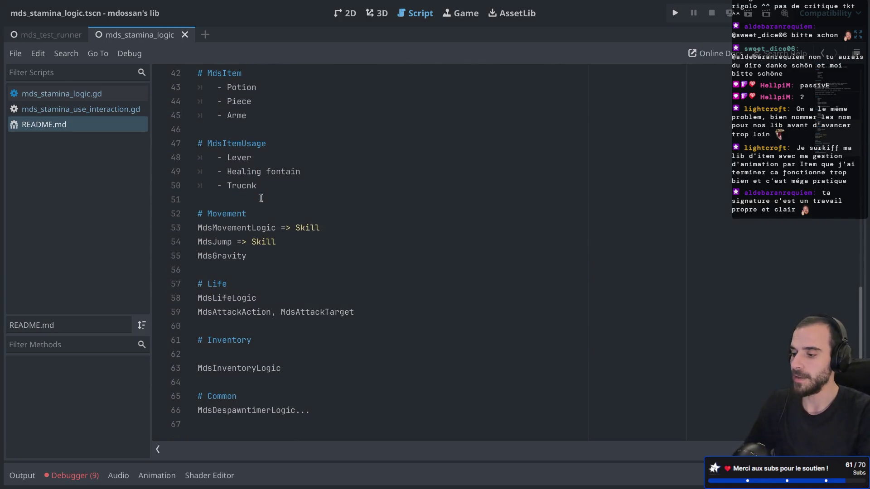
left_click_drag(258, 253, 223, 240)
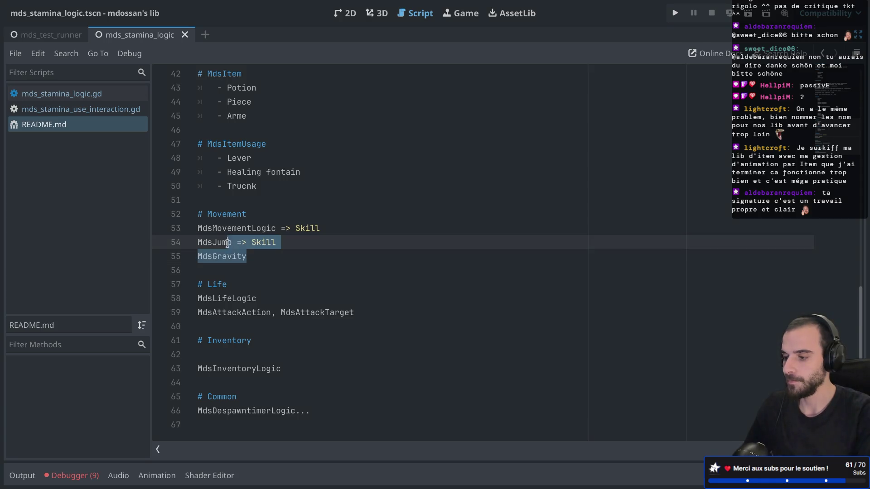
left_click(240, 200)
scroll(247, 196, "up", 3)
scroll(271, 232, "down", 2)
scroll(262, 220, "up", 1)
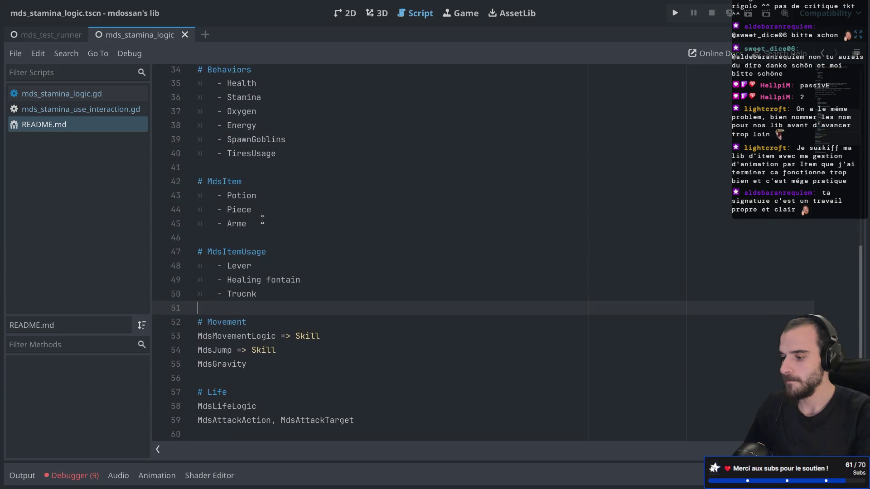
scroll(262, 219, "down", 2)
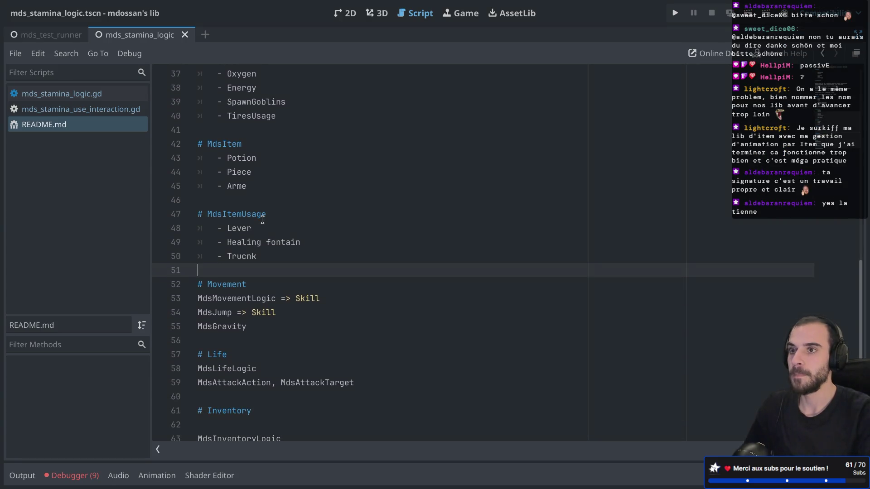
scroll(233, 280, "up", 5)
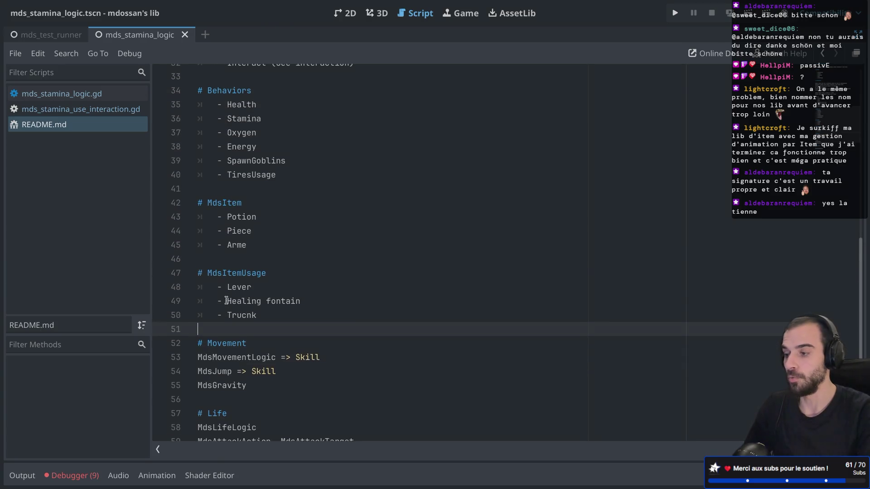
scroll(226, 301, "down", 2)
double_click(226, 300)
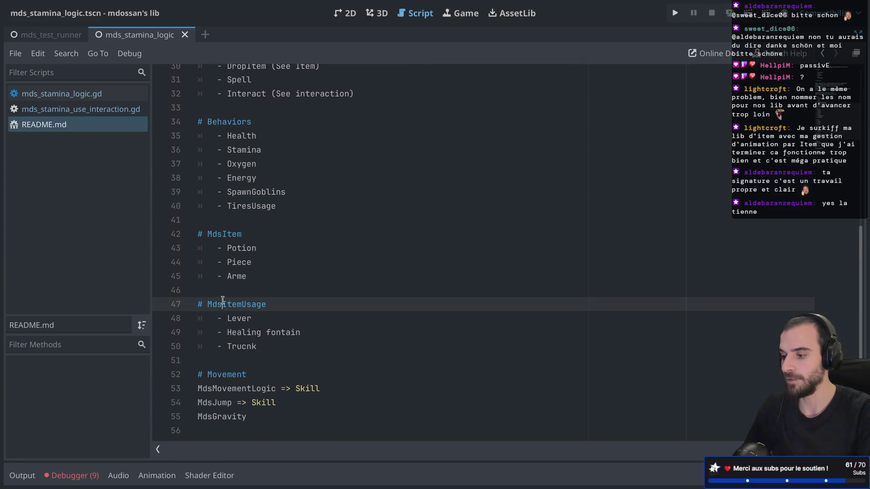
Rename the MdsItemUsage heading to 'Intereaction'.
scroll(283, 290, "down", 1)
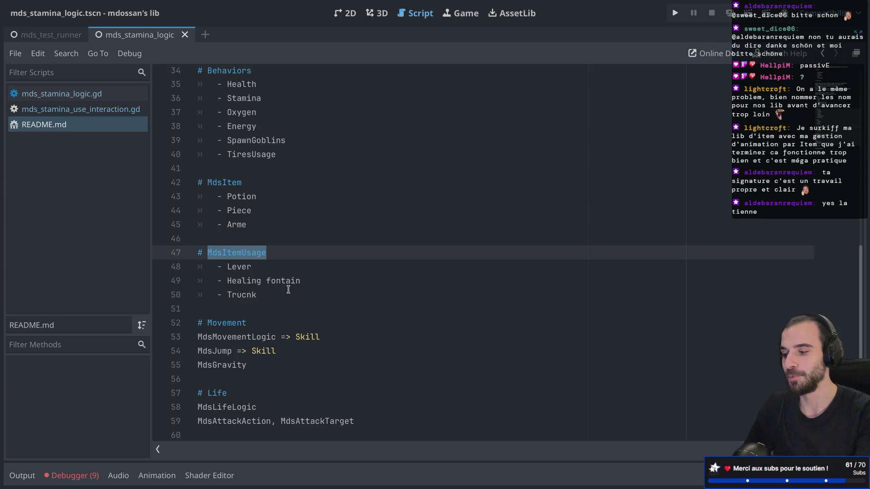
type("Inte")
type("rea")
type("ction")
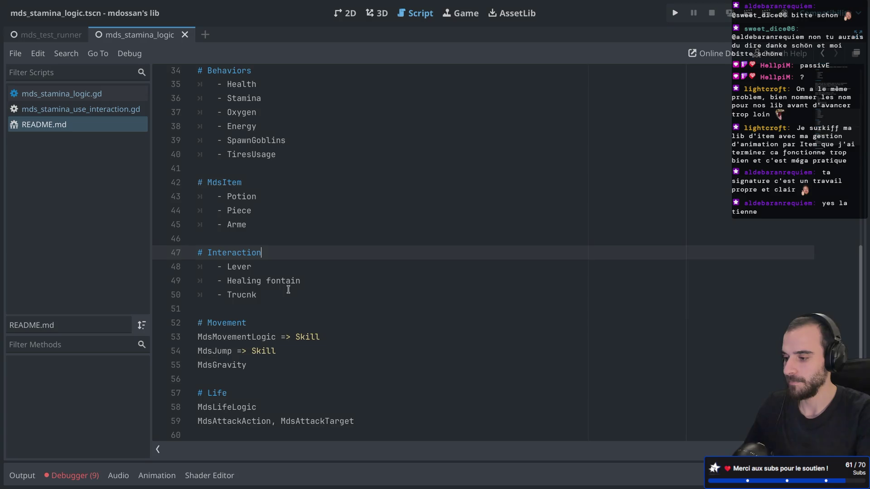
left_click(305, 280)
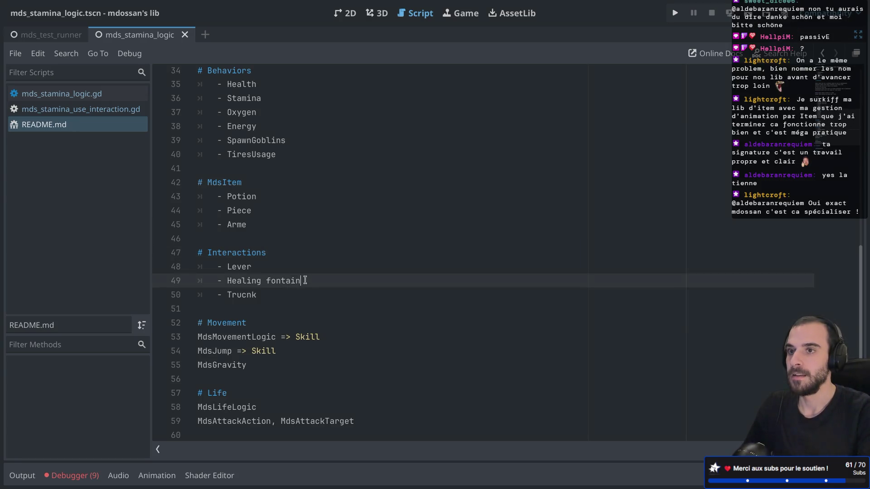
scroll(305, 281, "down", 3)
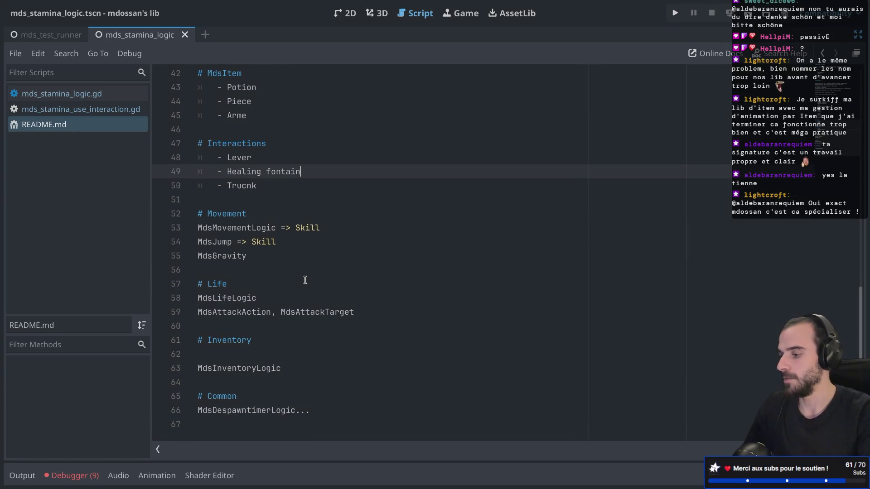
scroll(305, 280, "up", 1)
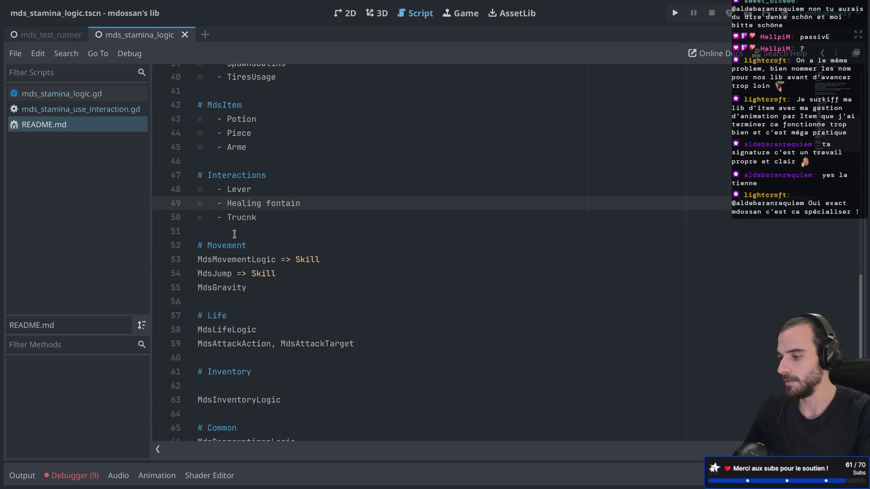
scroll(234, 234, "down", 1)
scroll(234, 234, "up", 10)
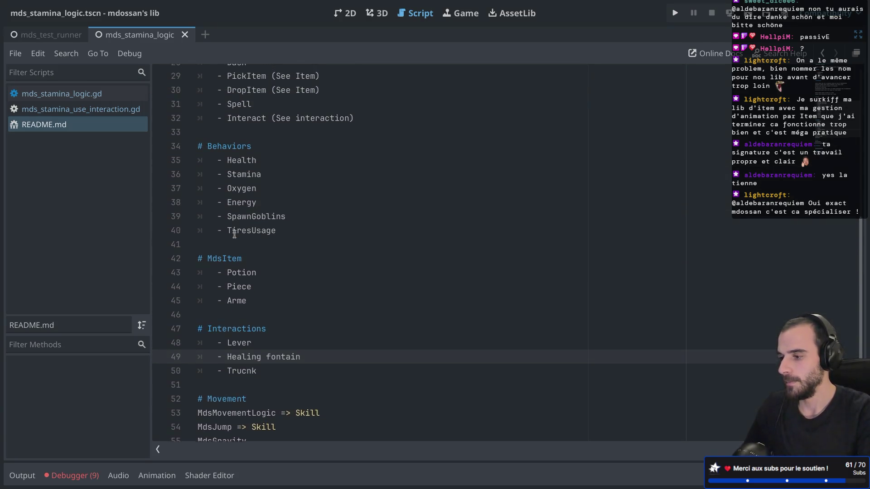
scroll(234, 234, "up", 2)
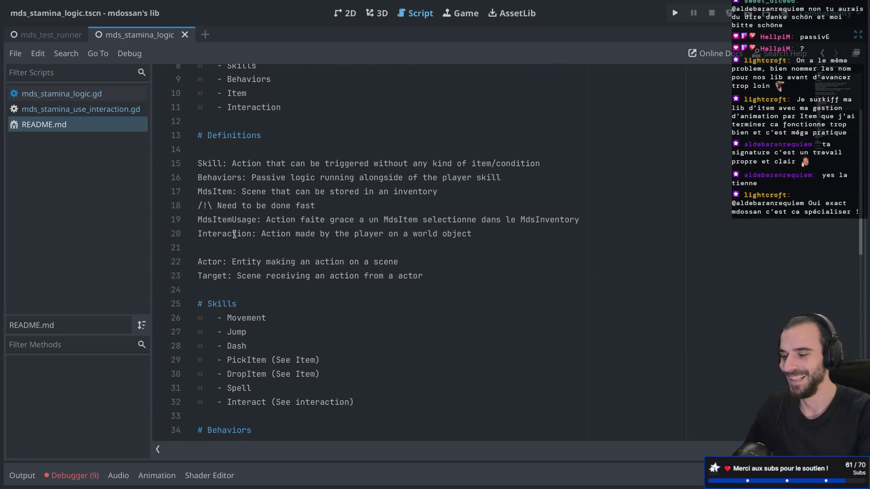
scroll(234, 234, "down", 2)
scroll(234, 234, "down", 4)
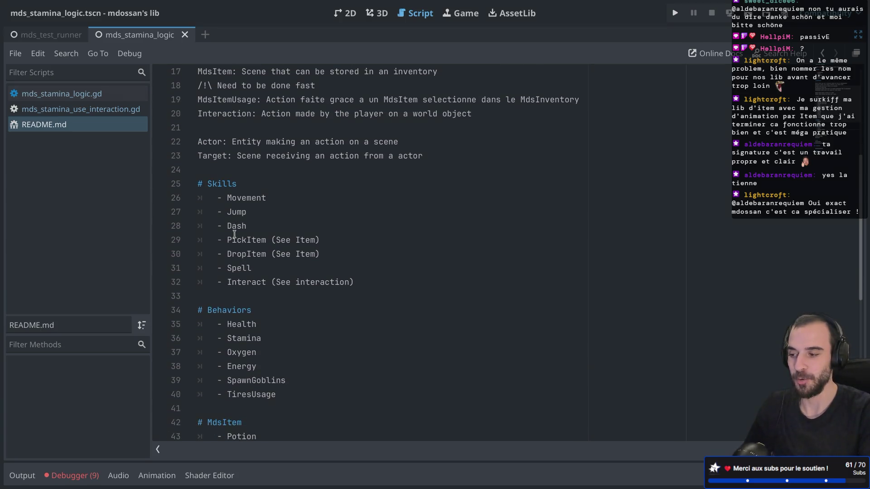
scroll(234, 234, "up", 7)
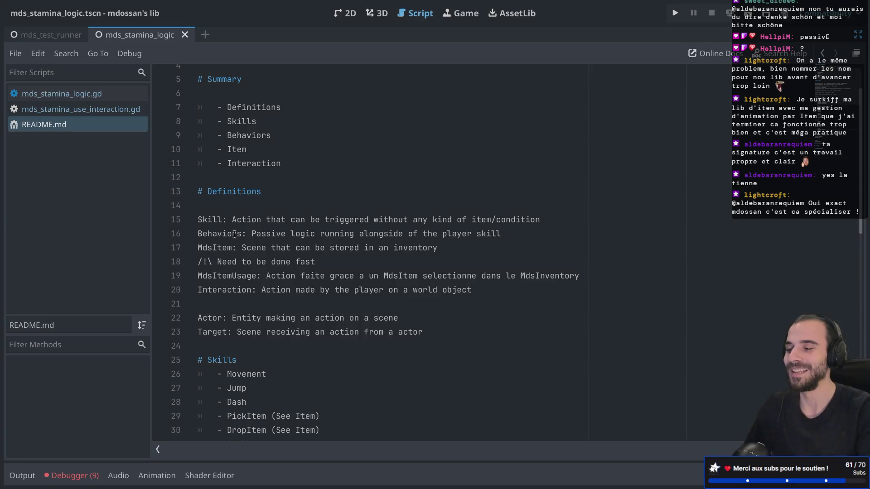
scroll(229, 282, "up", 2)
Delete the empty line under # Summary and save the README.
left_click(215, 149)
key("BackSpace")
scroll(276, 186, "down", 4)
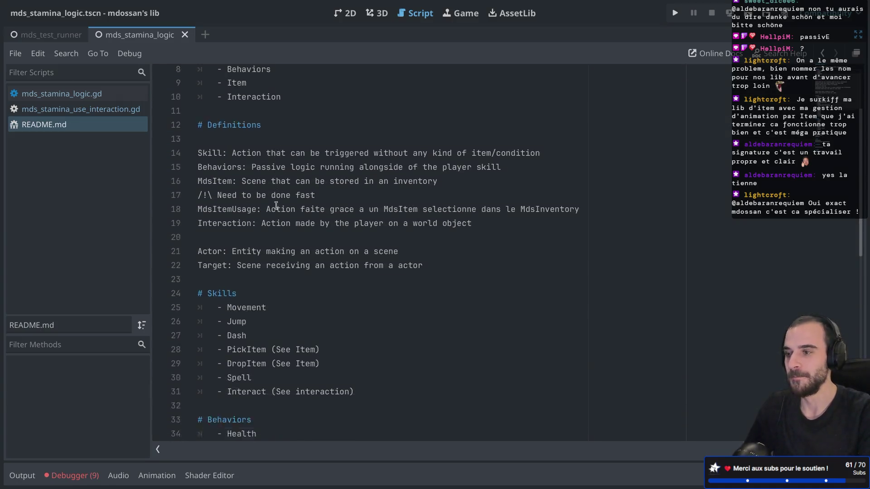
scroll(275, 206, "up", 4)
key("ctrl+s")
Delete the blank line after the Interaction definition and restore the side docks.
left_click(211, 326)
key("BackSpace")
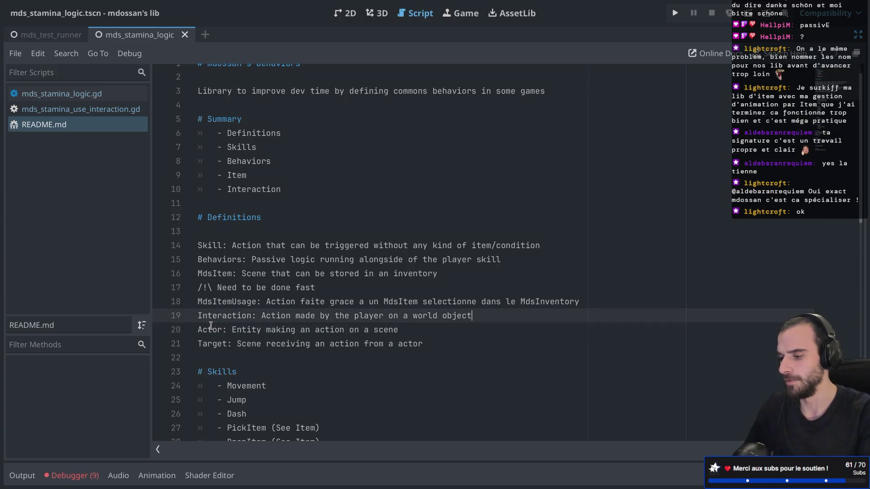
scroll(263, 291, "down", 4)
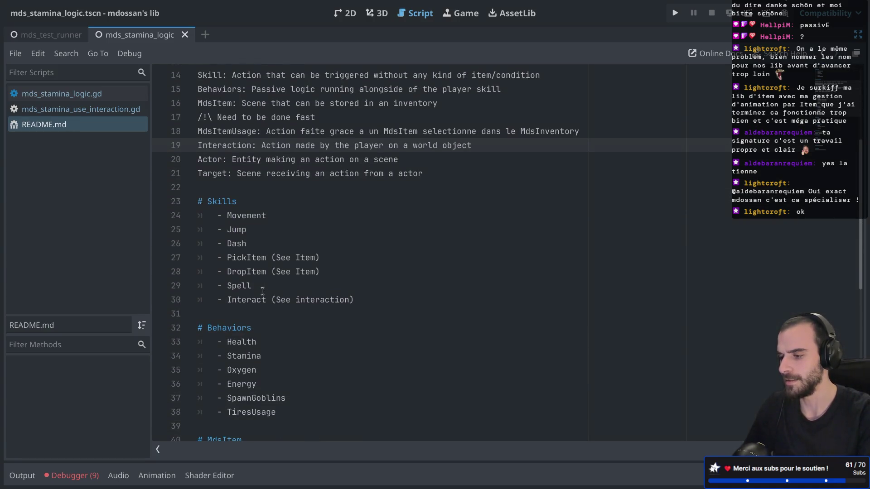
key("ctrl+shift+F11")
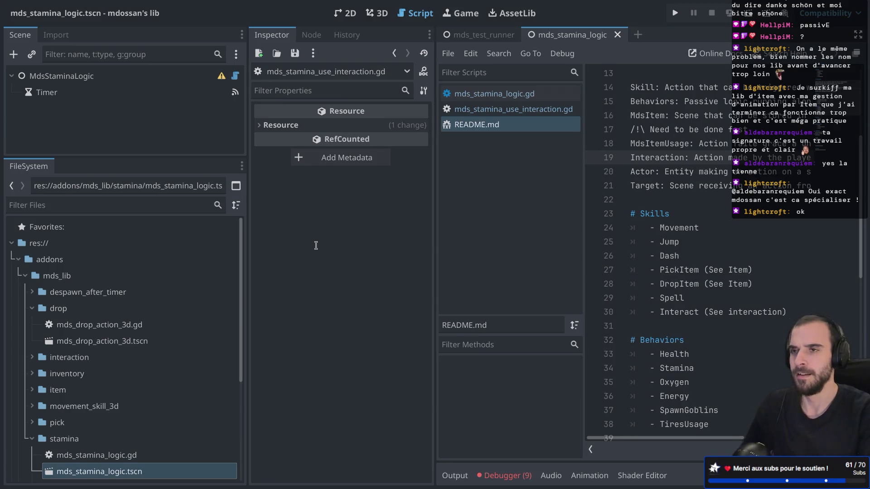
Close the README and other open scripts plus the mds_stamina_logic scene.
key("ctrl+w")
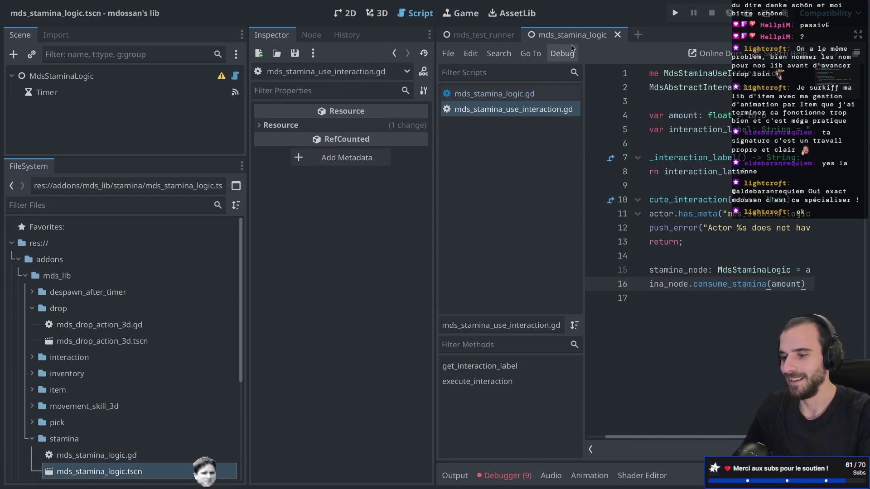
key("ctrl+w")
key("ctrl+w")
key("ctrl+shift+w")
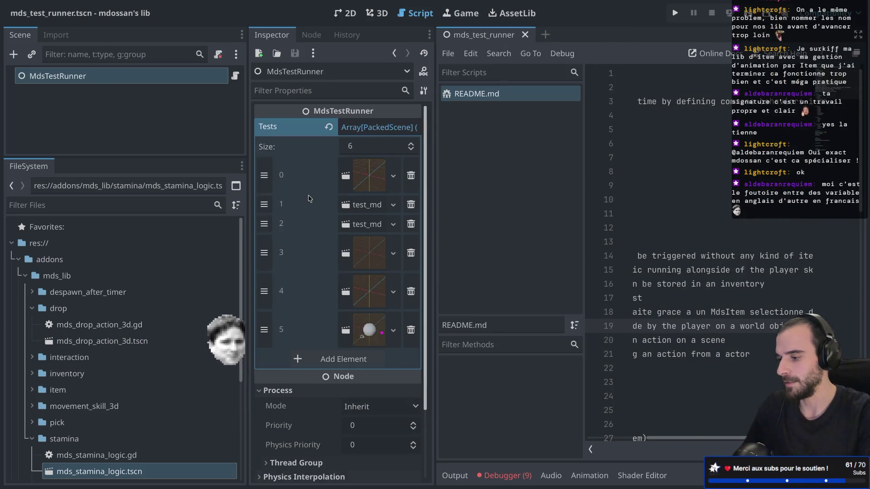
Collapse the stamina and drop folders, expand despawn_after_timer, and select despawn_after_timer.gd.
scroll(123, 362, "down", 4)
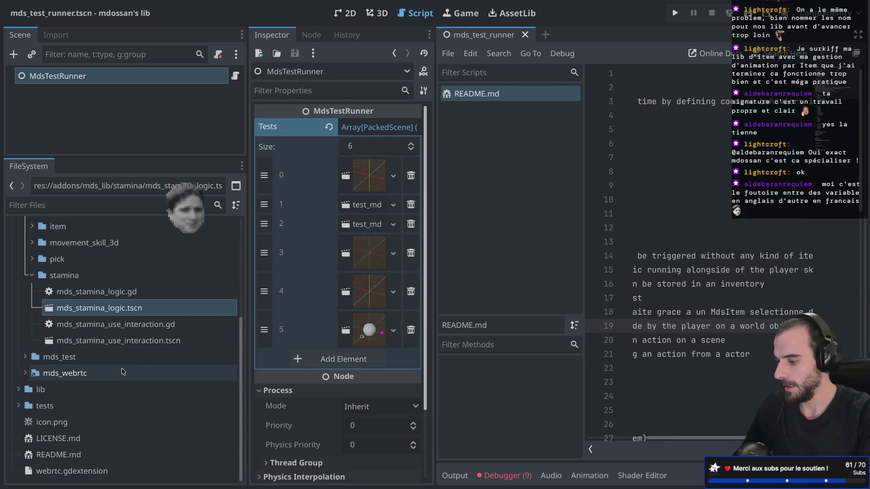
left_click(59, 454)
scroll(37, 404, "up", 4)
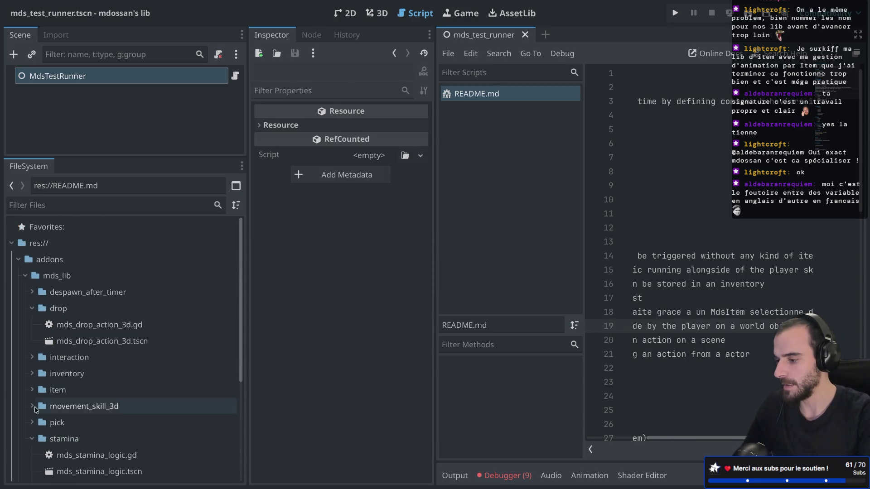
left_click(32, 439)
left_click(32, 308)
left_click(26, 281)
left_click(26, 281)
left_click(32, 293)
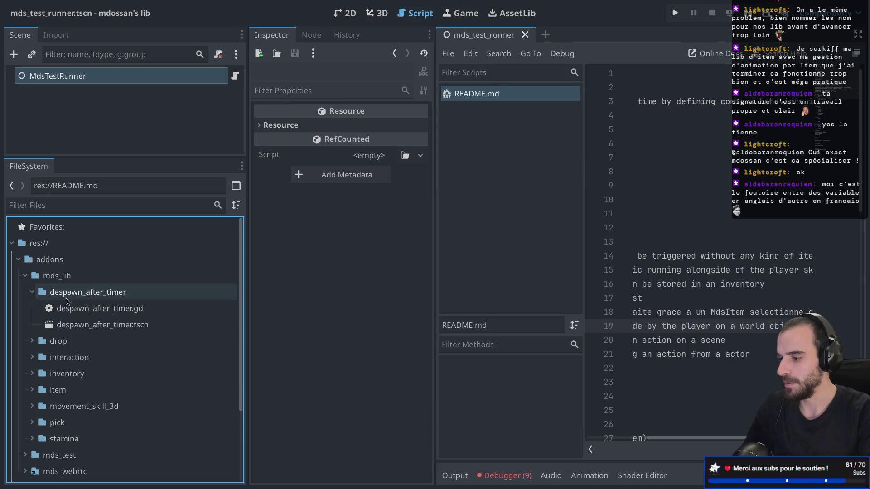
left_click(106, 311)
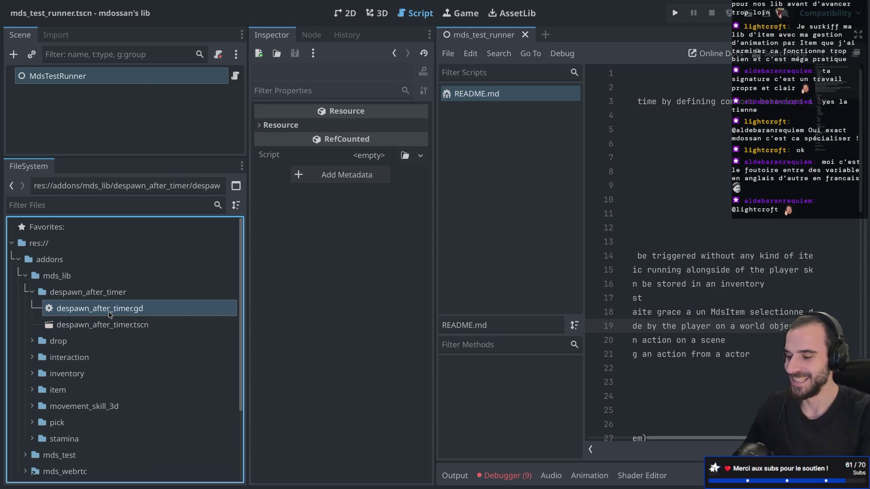
right_click(108, 313)
Rename the despawn script to mds_despawn_after_timer_behavior.gd.
key("Escape")
key("F2")
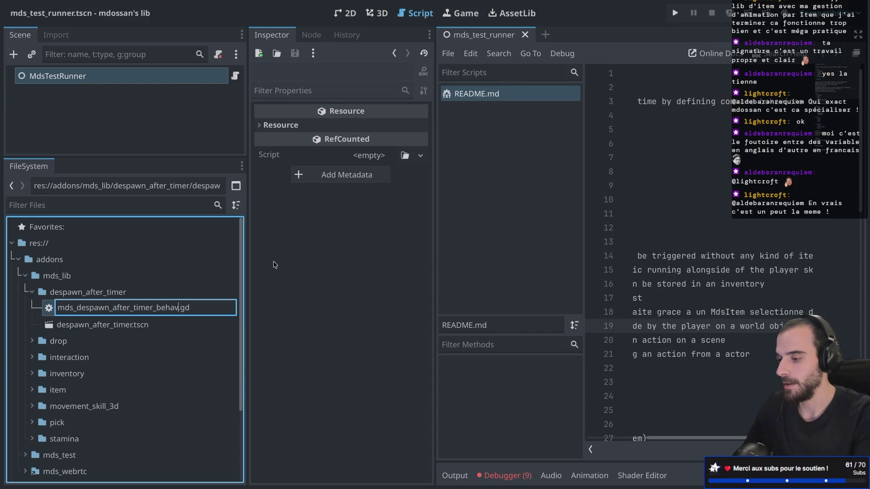
key("Return")
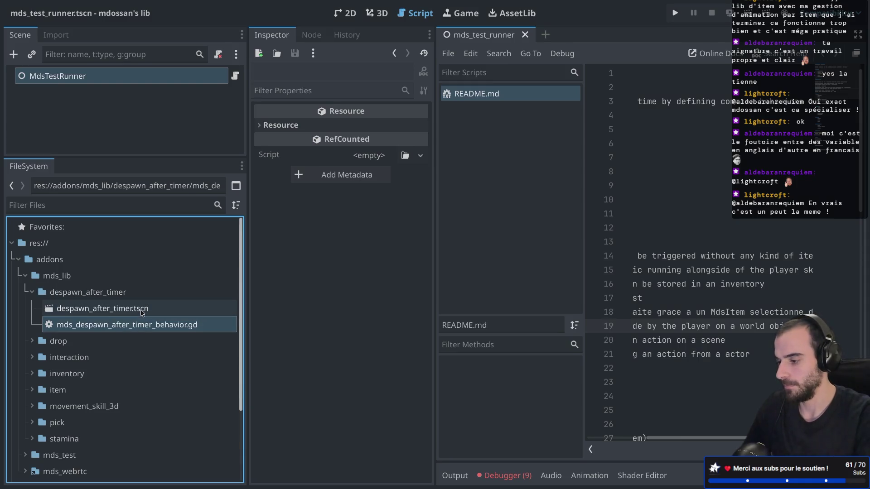
left_click(168, 306)
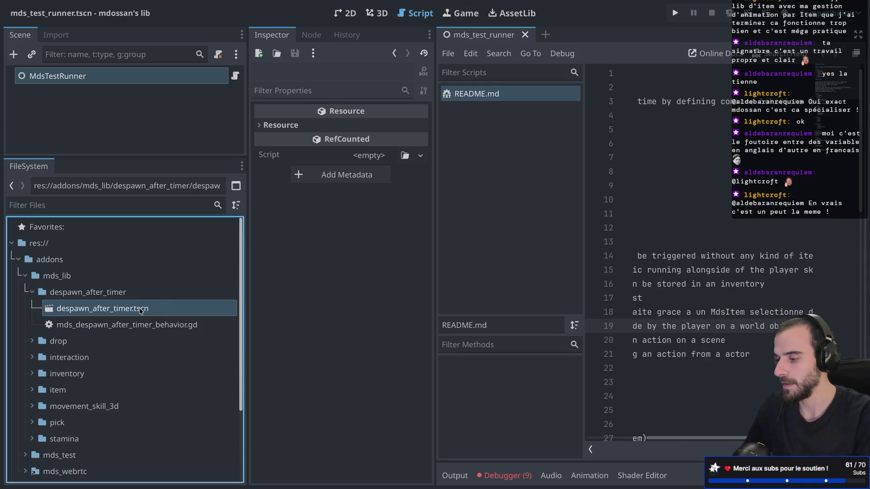
left_click(126, 325)
key("F2")
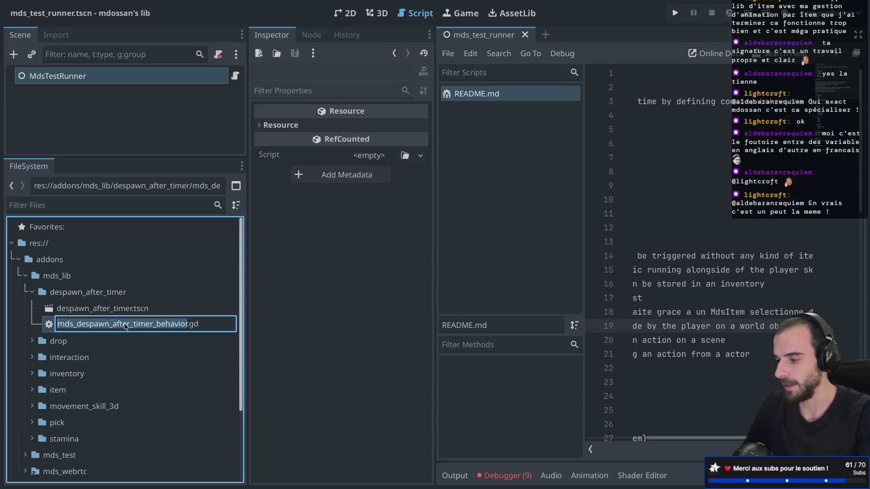
key("Escape")
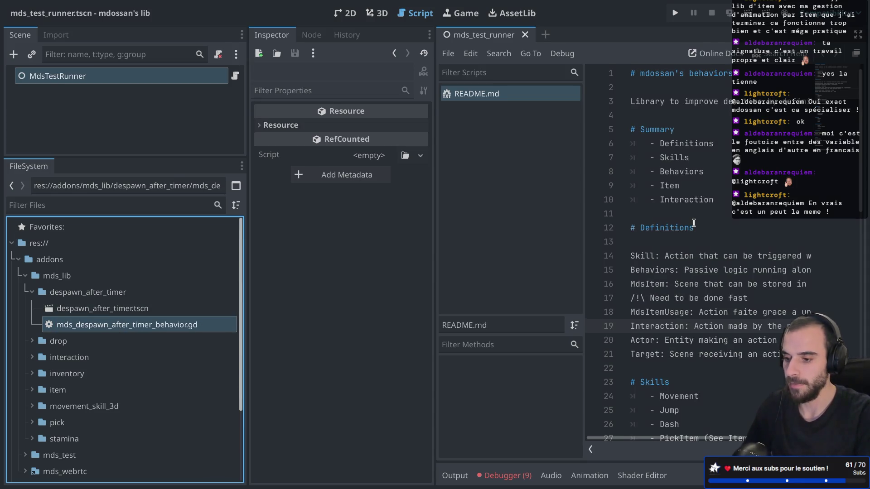
mouse_move(651, 144)
left_mouse_down()
mouse_move(684, 159)
mouse_move(684, 202)
left_mouse_up()
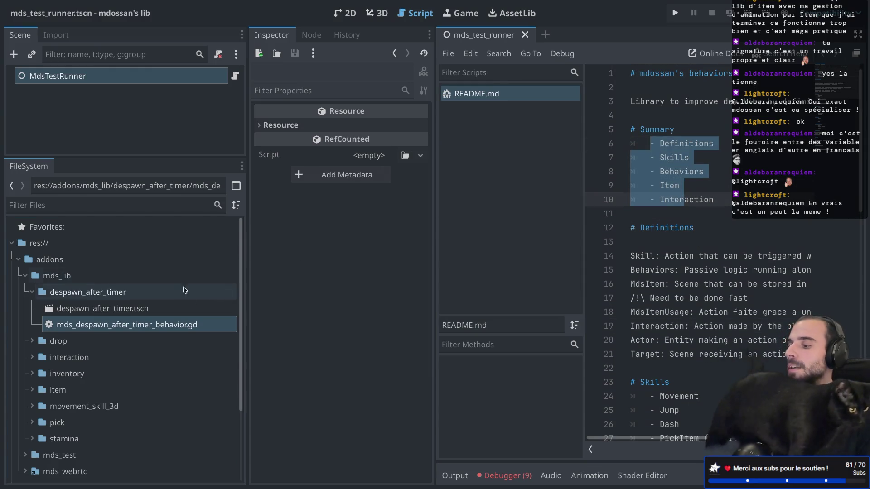
Rename despawn_after_timer.tscn to mds_despawn_after_timer_behavior.tscn and open the behavior script.
left_click(145, 310)
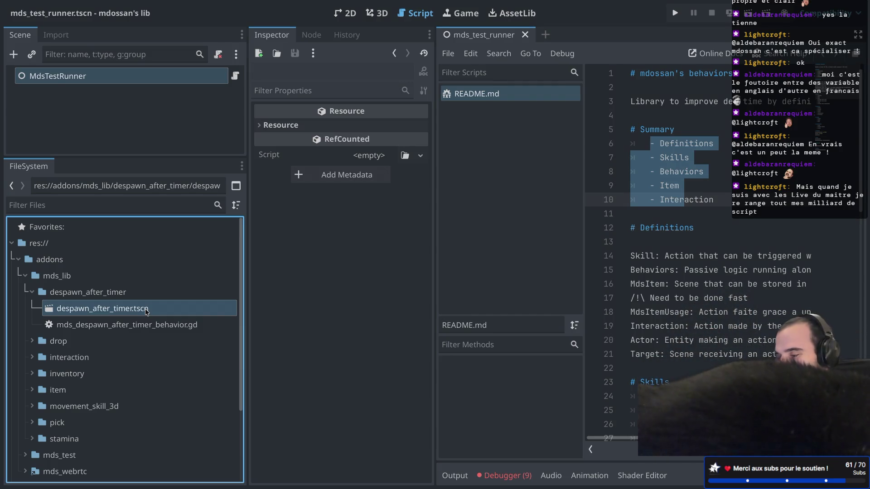
left_click(117, 325)
left_click(117, 309)
key("F2")
type("mds_despawn_after_timer_behavior")
key("Return")
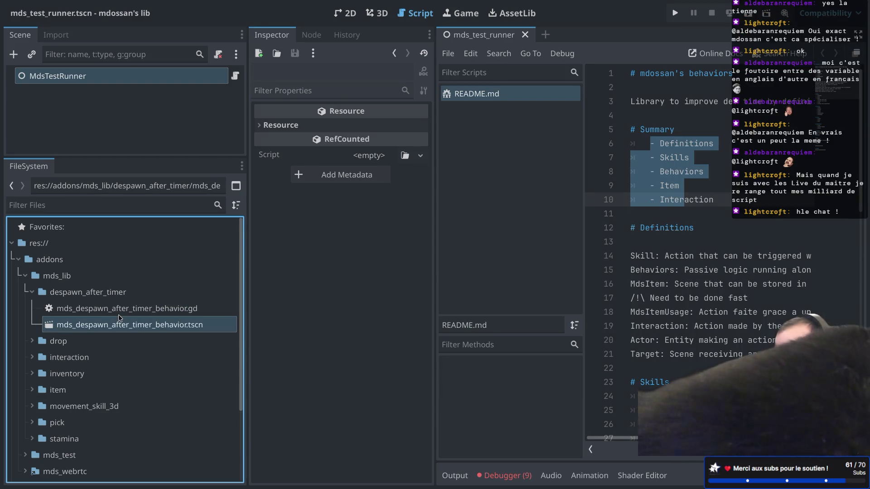
double_click(148, 308)
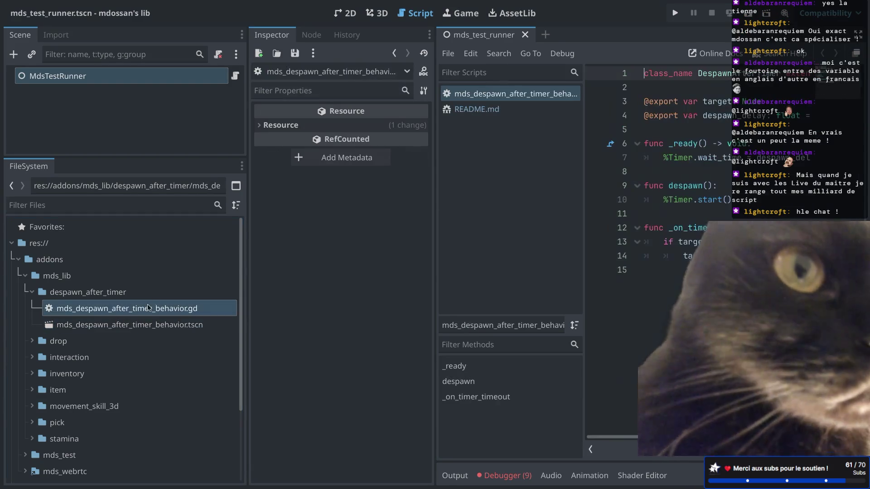
Add an Mds prefix and Behavior suffix to class_name DespawnAfterTimer in distraction-free mode.
key("ctrl+shift+F11")
double_click(303, 74)
type("Mds")
key("ctrl+z")
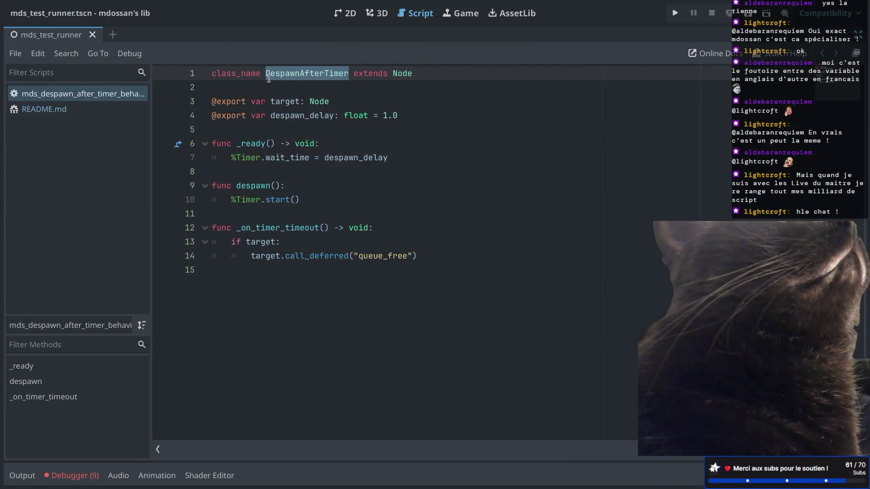
left_click(268, 75)
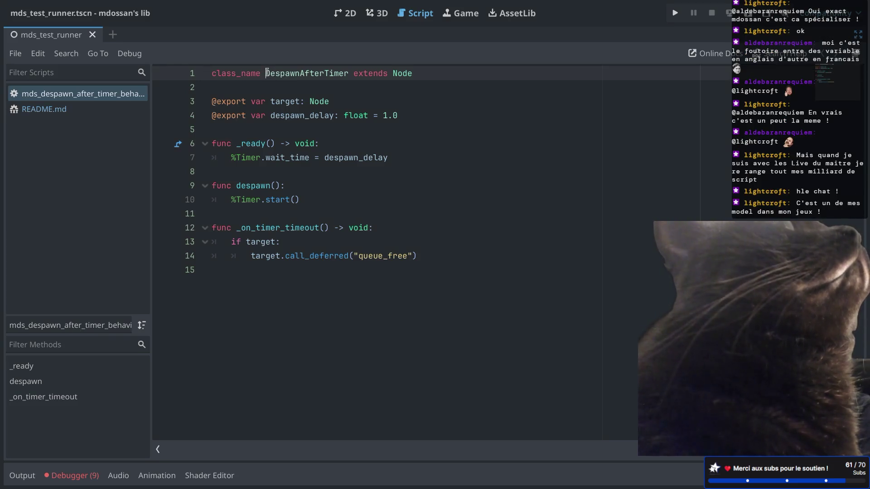
type("Mds")
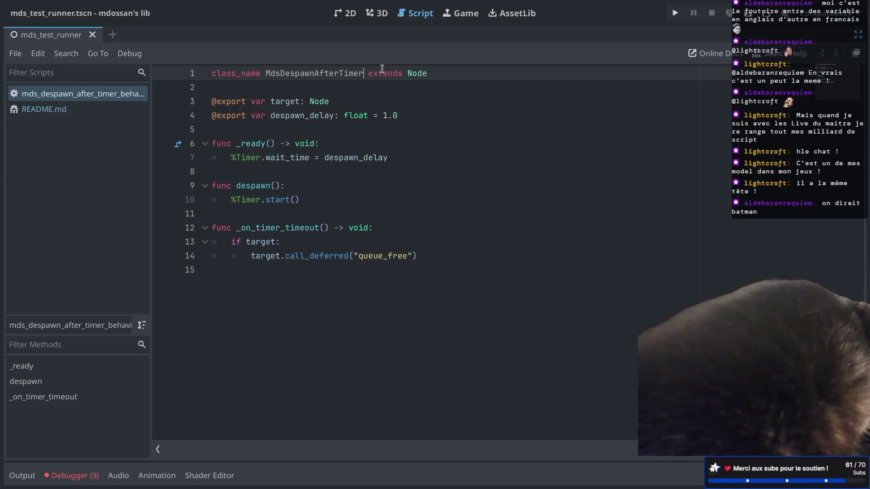
type("Behav")
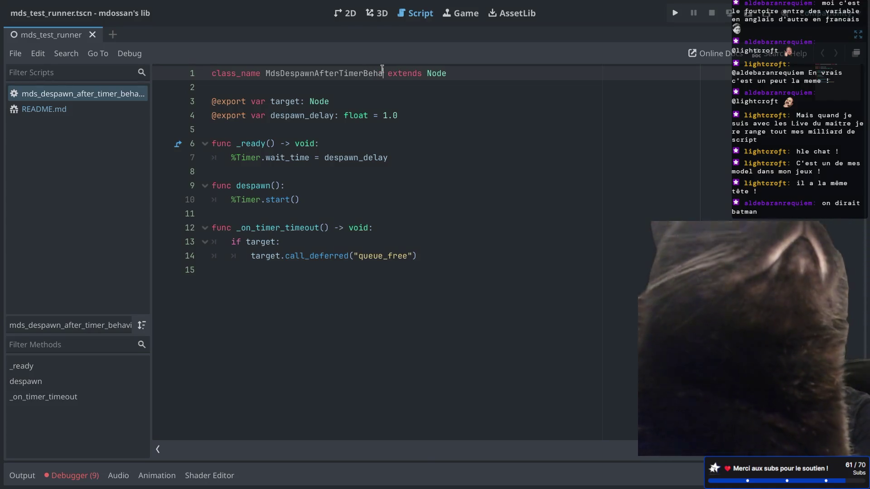
type("ior")
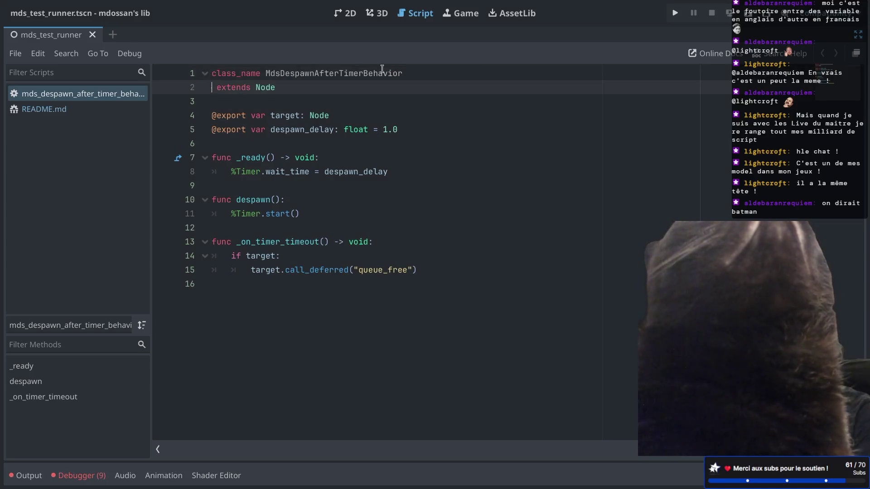
key("ctrl+shift+F11")
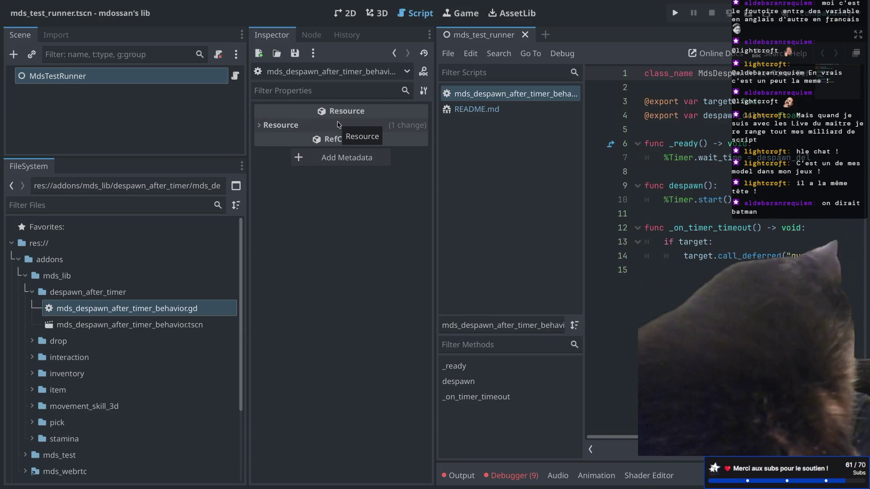
mouse_move(674, 118)
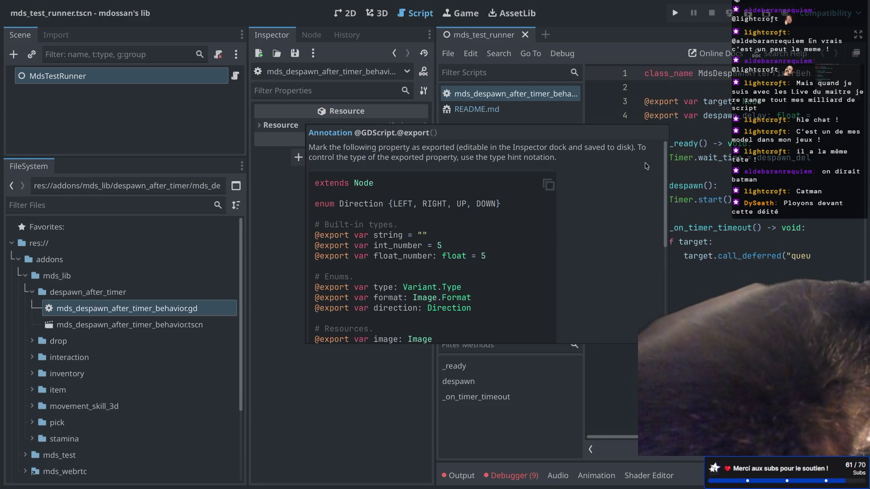
left_click(706, 112)
key("ctrl+shift+F11")
key("ctrl+shift+F11")
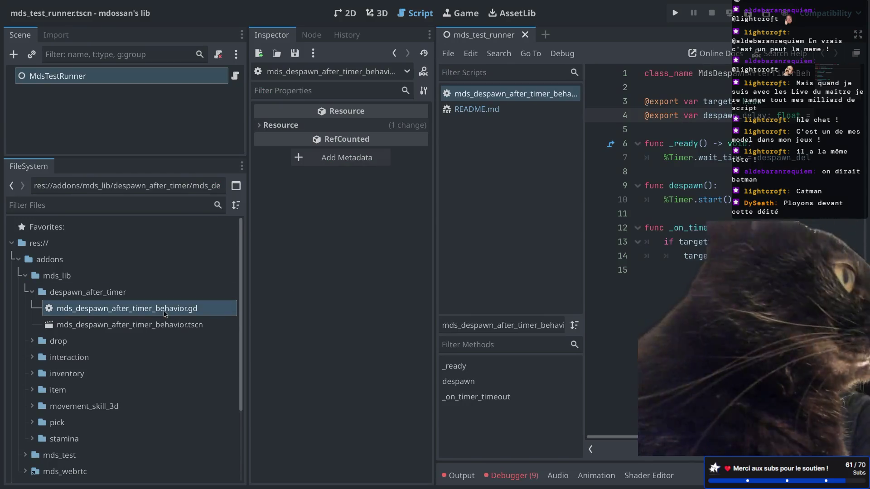
left_click(156, 311)
right_click(151, 325)
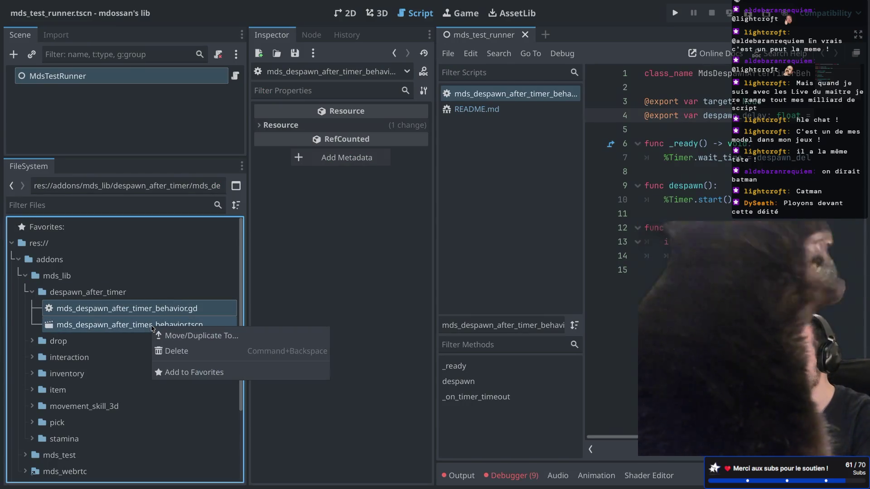
left_click(159, 316)
right_click(160, 315)
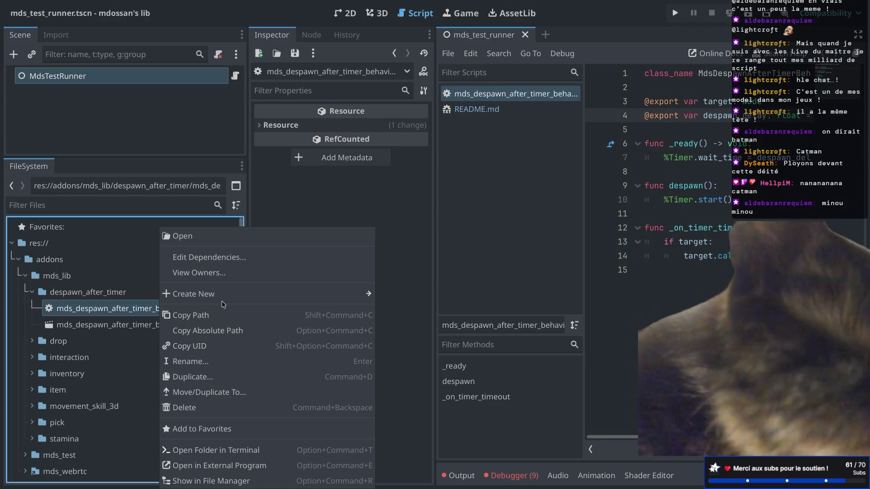
key("Escape")
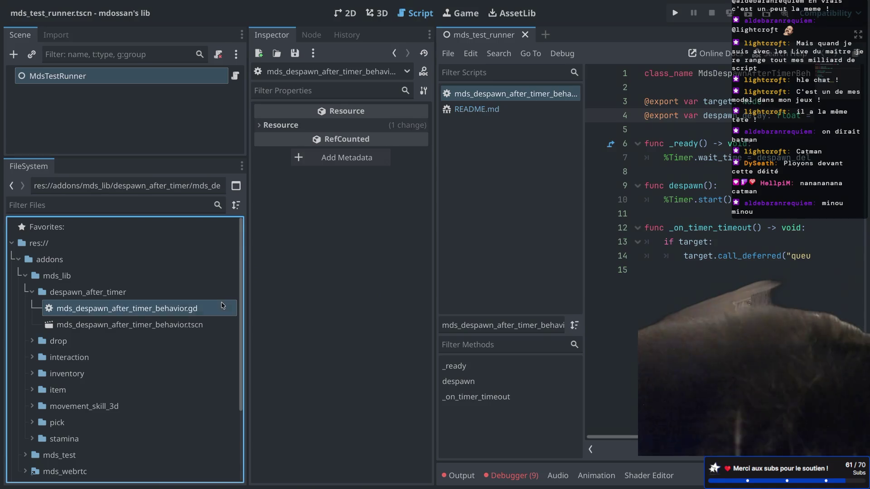
right_click(105, 295)
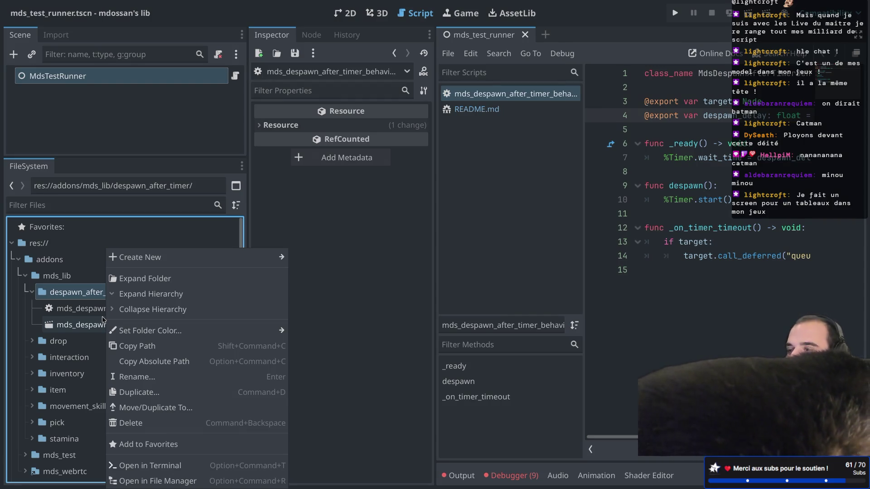
right_click(101, 292)
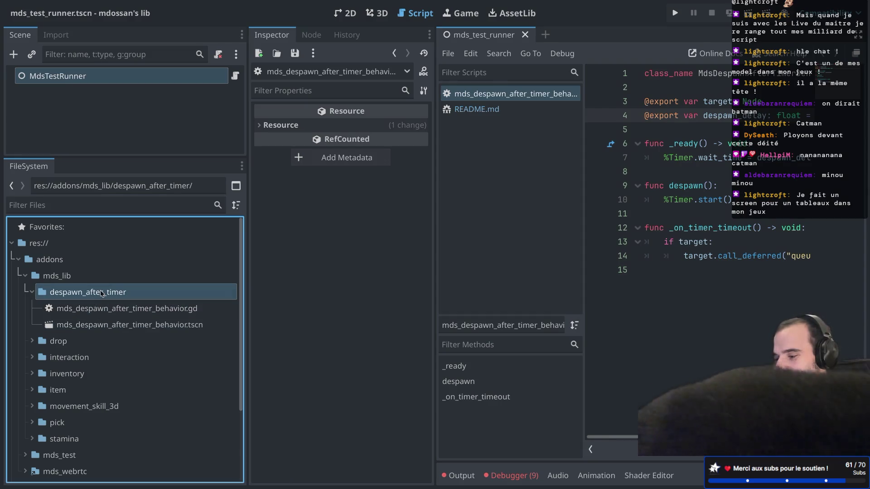
right_click(100, 292)
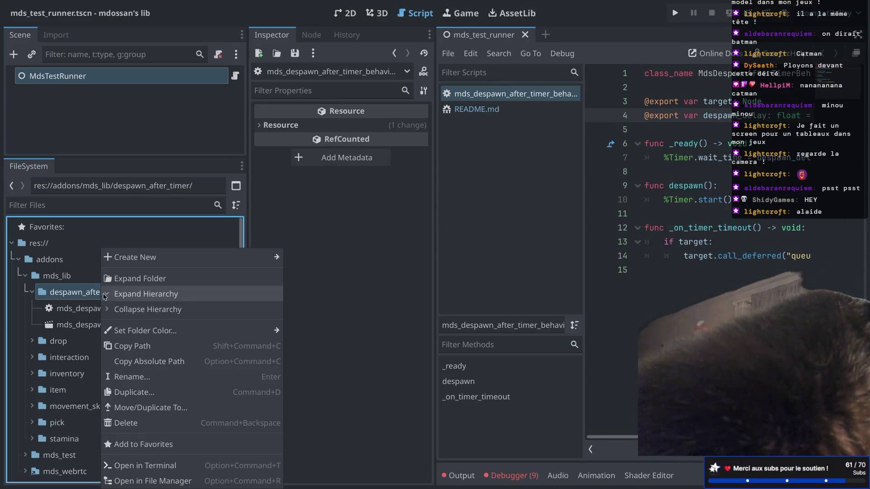
left_click(78, 293)
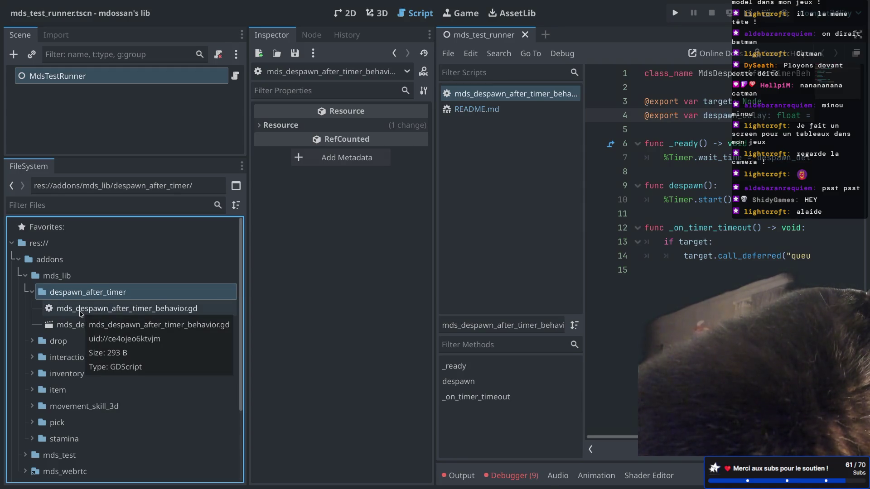
right_click(105, 296)
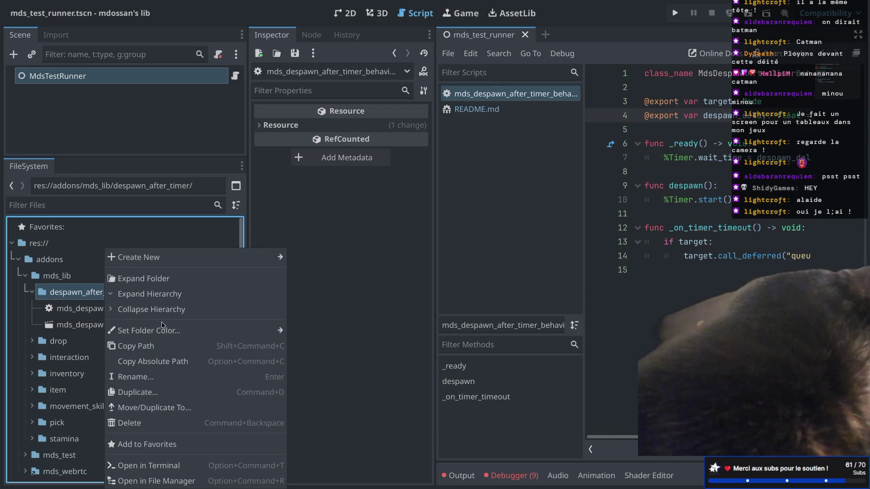
Set the despawn_after_timer folder colour to Green.
mouse_move(163, 331)
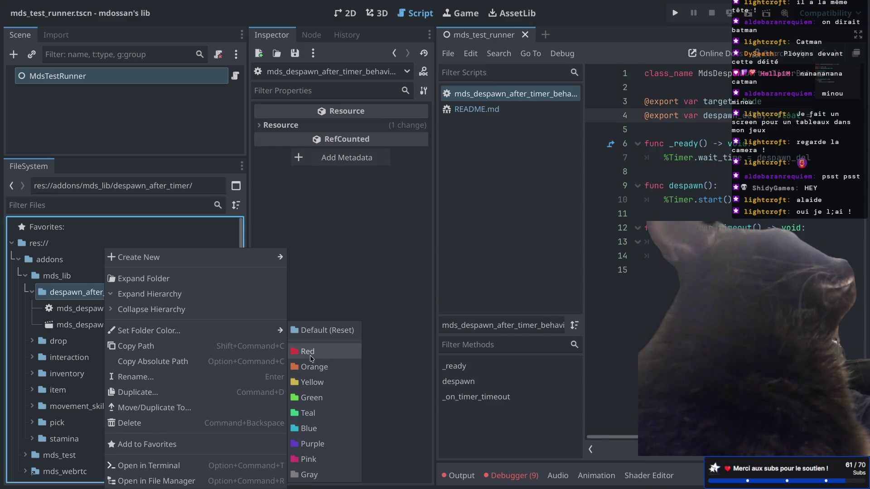
left_click(309, 398)
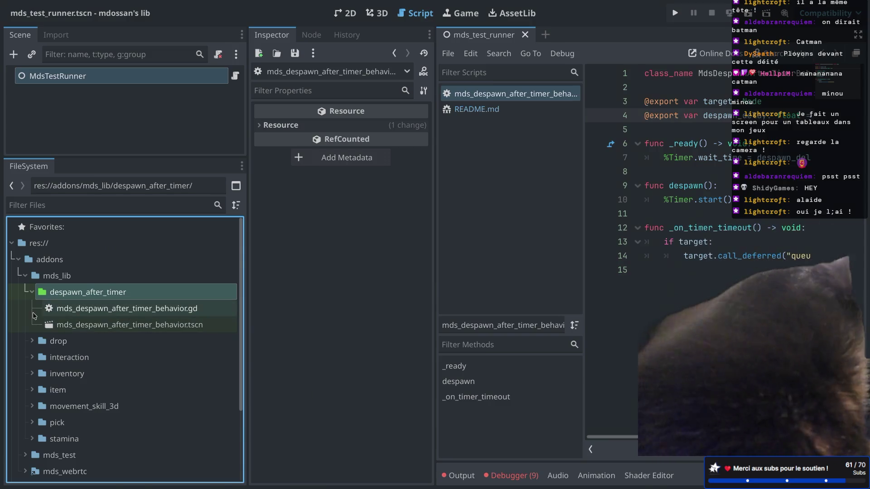
left_click(33, 293)
Set the drop folder colour to Red.
left_click(33, 308)
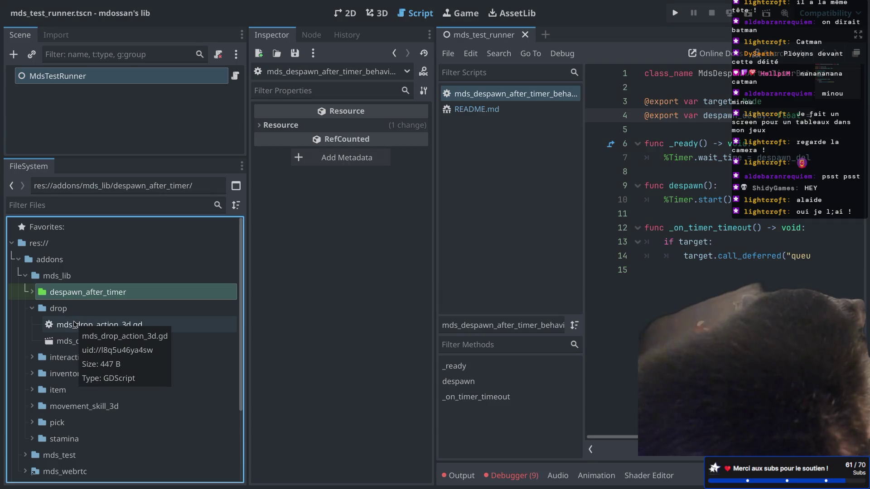
left_click(58, 308)
right_click(58, 308)
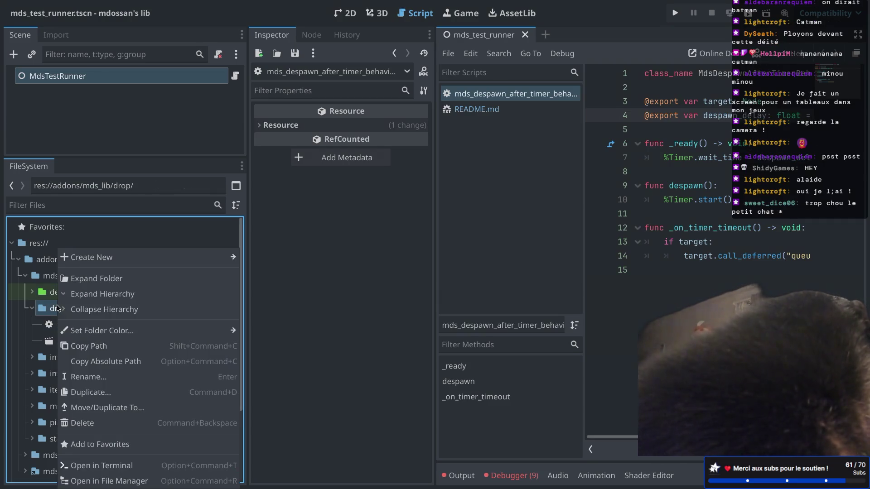
mouse_move(163, 257)
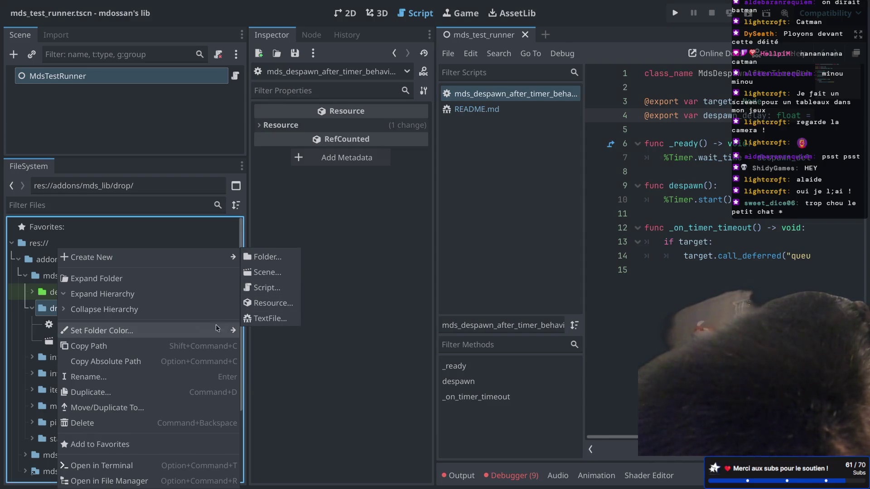
mouse_move(228, 332)
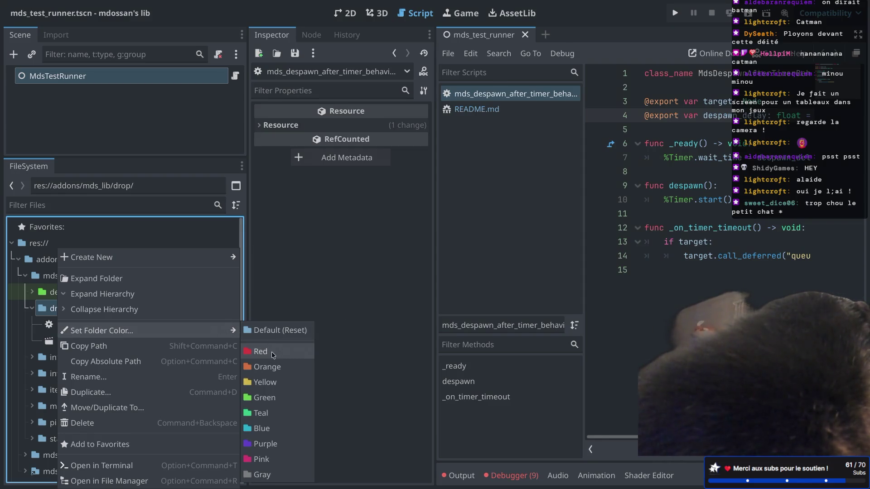
left_click(267, 352)
Browse the interaction, drop and despawn_after_timer folders and open the despawn behavior scene.
left_click(32, 325)
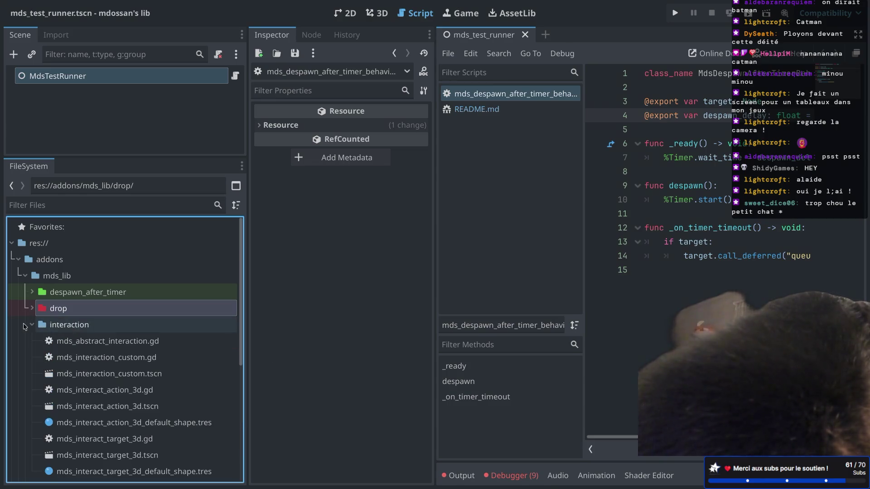
scroll(86, 376, "down", 5)
scroll(86, 375, "up", 3)
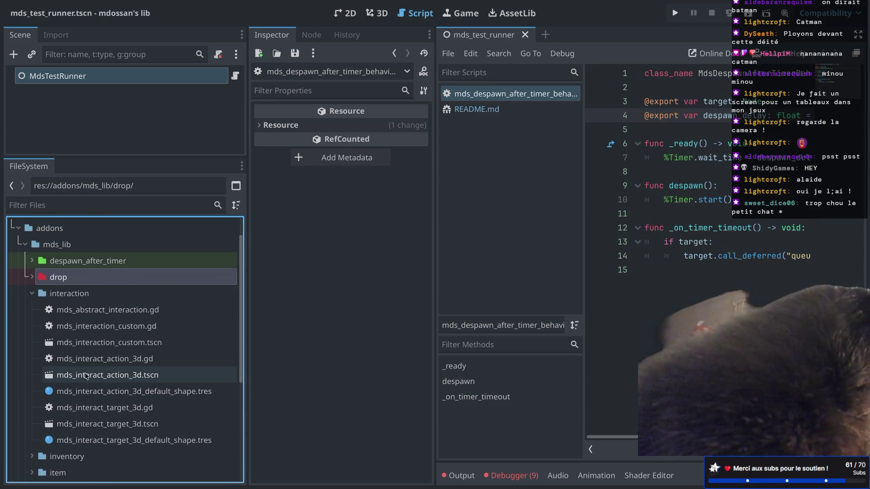
left_click(31, 293)
left_click(32, 277)
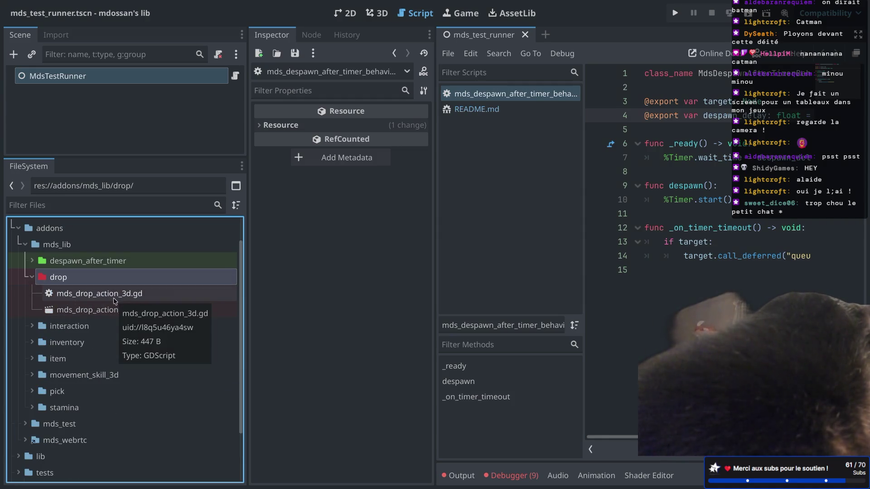
left_click(32, 259)
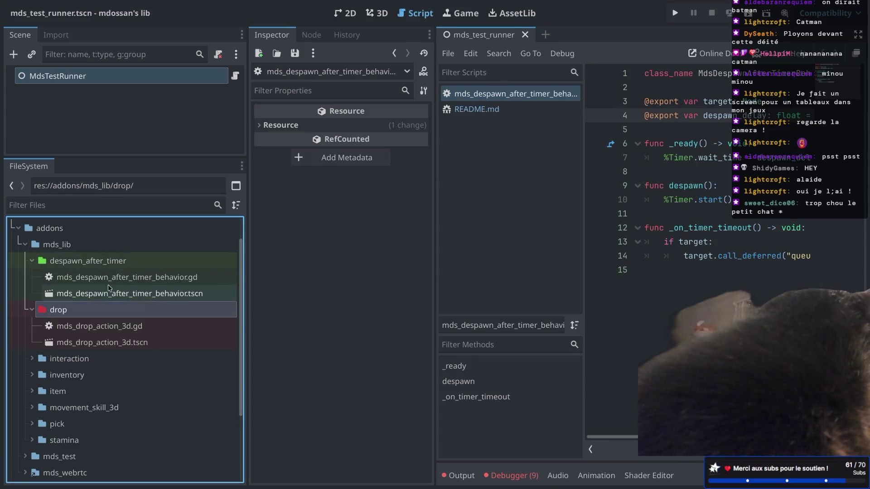
double_click(124, 291)
Add Mds before and Behavior after the DespawnAfterTimer root node name, giving MdsDespawnAfterTimerBehavior.
double_click(67, 76)
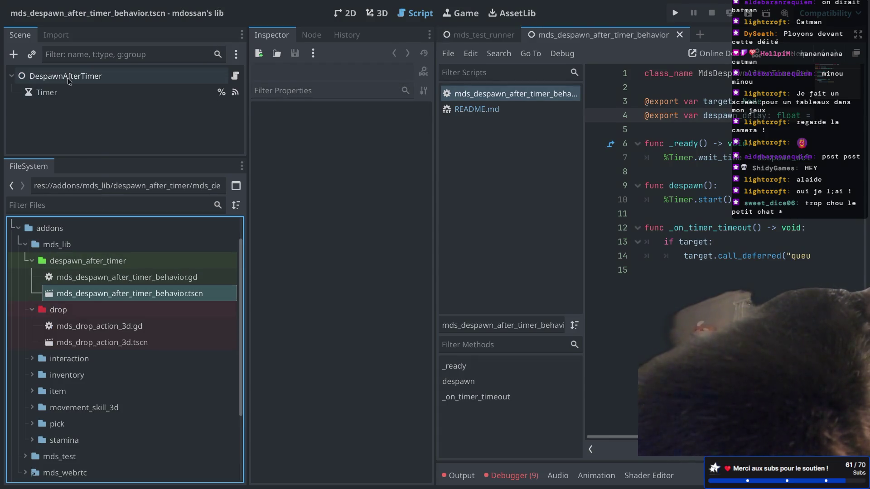
key("Home")
type("Mds")
key("End")
type("Behavior")
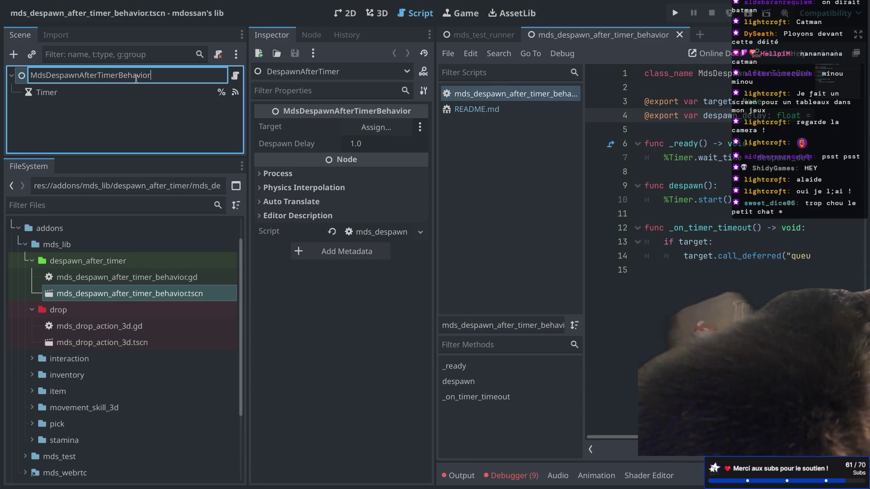
key("Return")
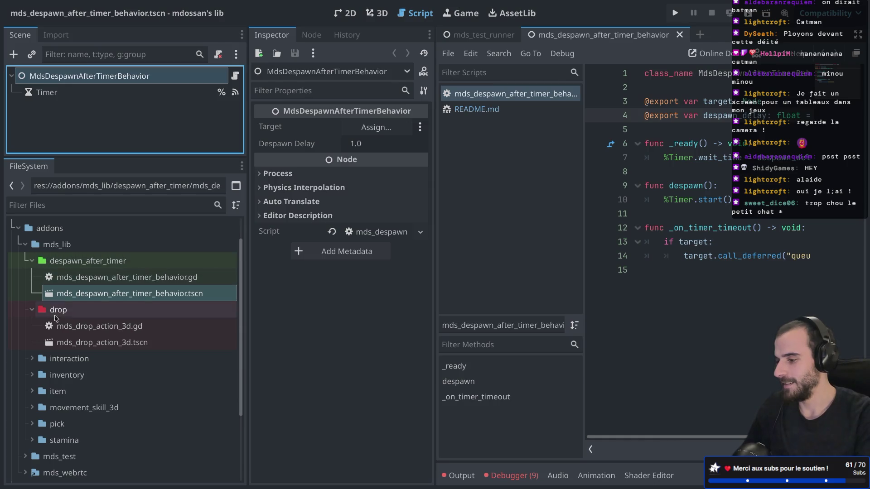
Rename mds_drop_action_3d.gd to mds_drop_skill_3d.gd.
left_click(98, 330)
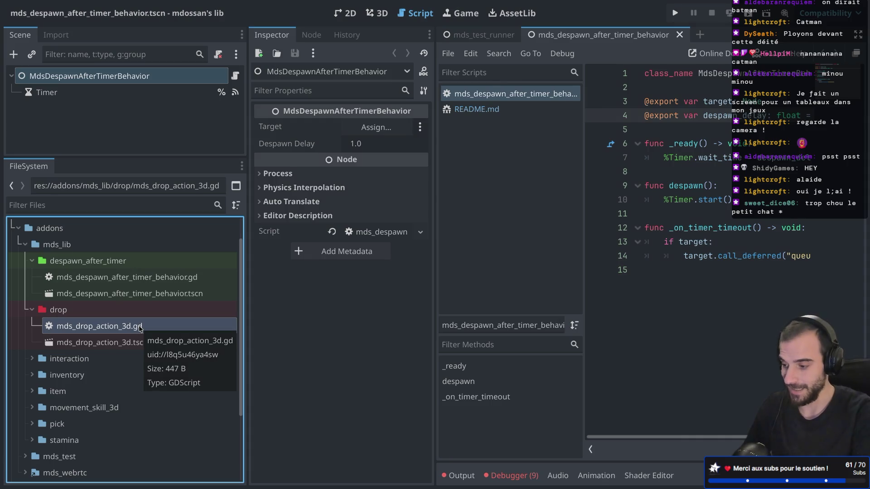
left_click(126, 330)
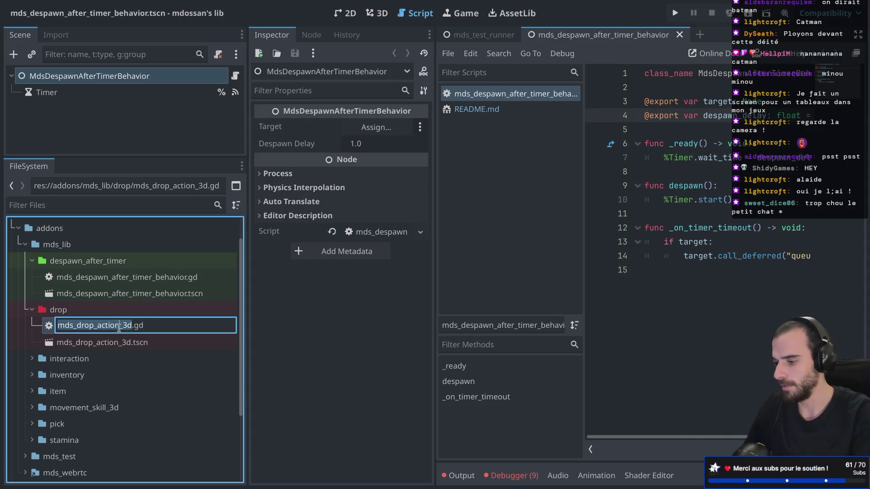
left_click(120, 328)
key("BackSpace")
key("BackSpace")
key("BackSpace")
type("skill")
key("Return")
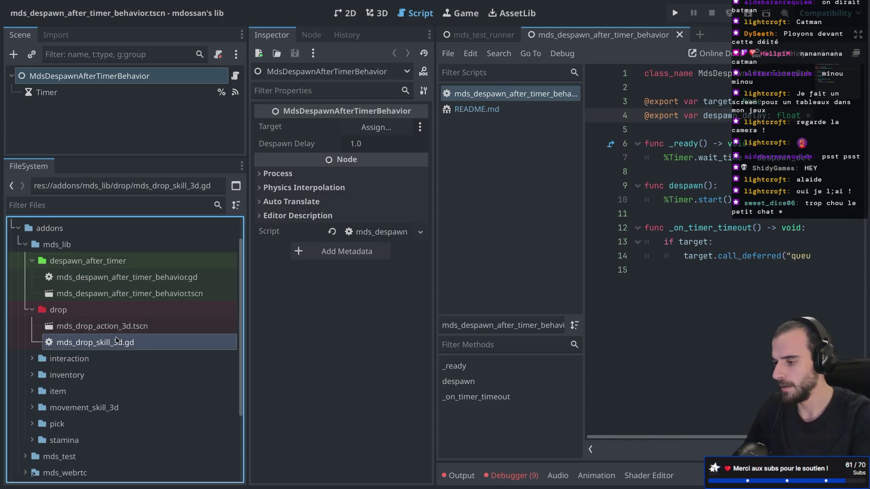
key("F2")
key("Right")
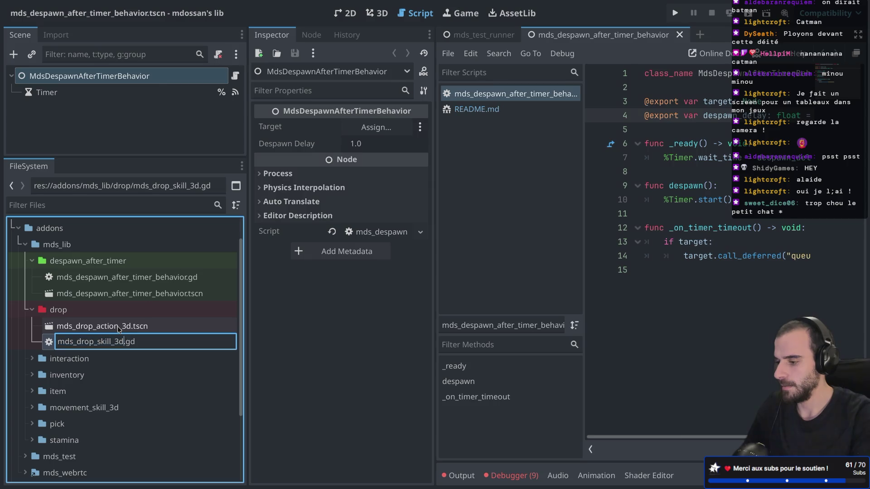
key("Escape")
Rename mds_drop_action_3d.tscn to mds_drop_skill_3d.tscn.
left_click(118, 326)
key("F2")
type("mds_drop_skill_3d")
key("Return")
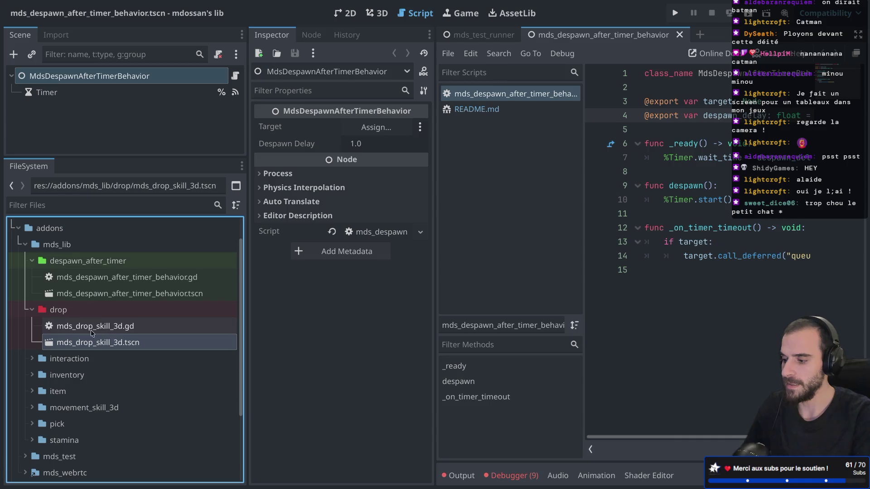
key("Up")
key("Down")
key("Up")
key("Down")
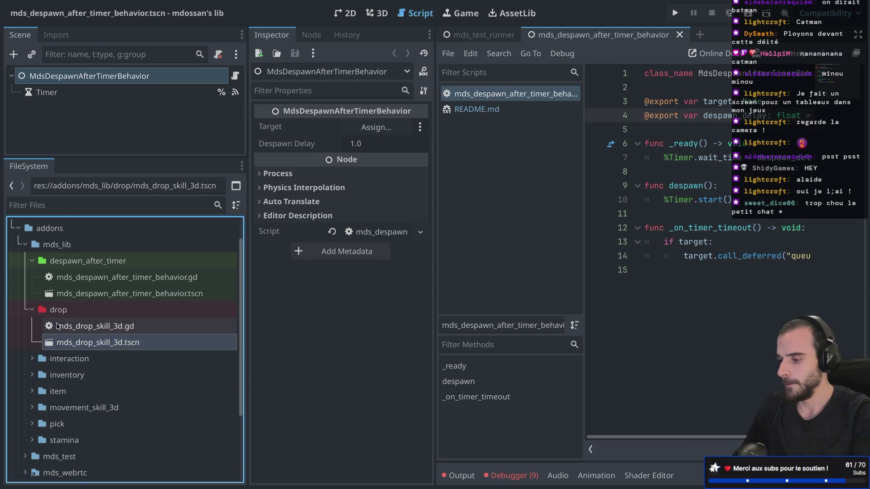
Expand the inventory folder and select mds_inventory_logic.gd.
scroll(34, 314, "down", 3)
left_click(33, 312)
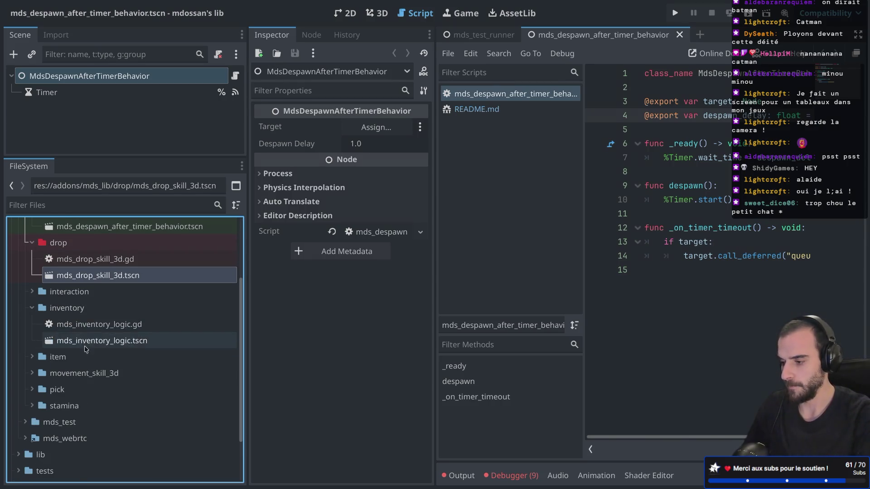
left_click(129, 324)
key("F2")
key("Escape")
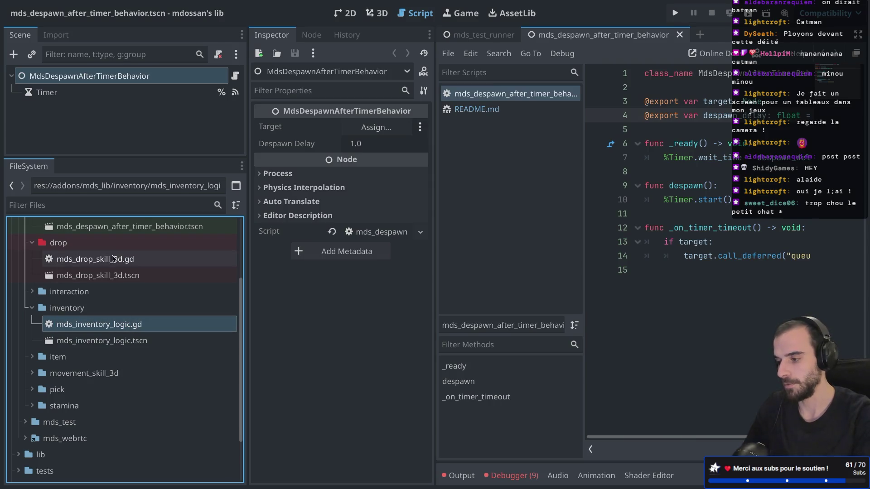
Open the mds_drop_skill_3d scene and its mds_drop_skill_3d.gd script.
left_click(106, 276)
double_click(106, 276)
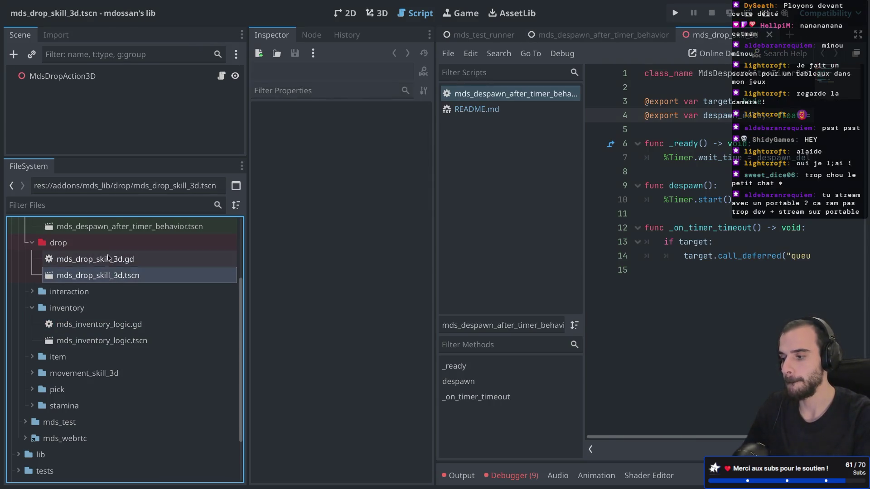
double_click(107, 254)
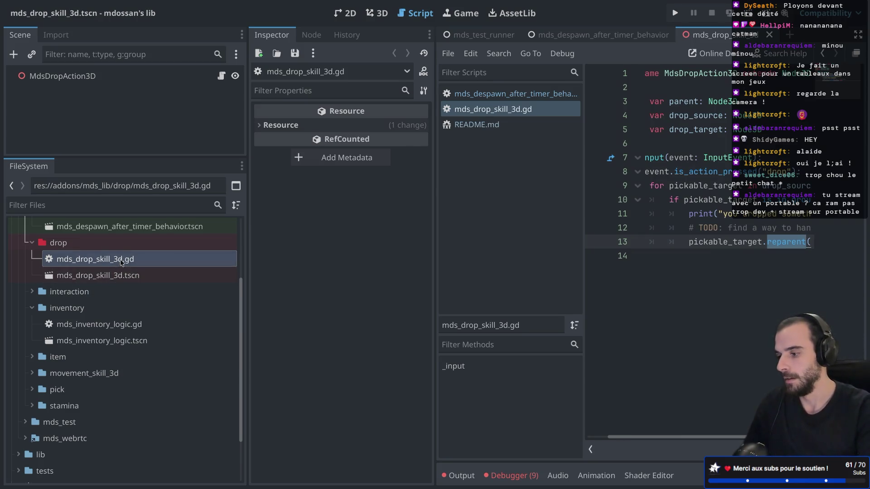
left_click(119, 274)
left_click(123, 262)
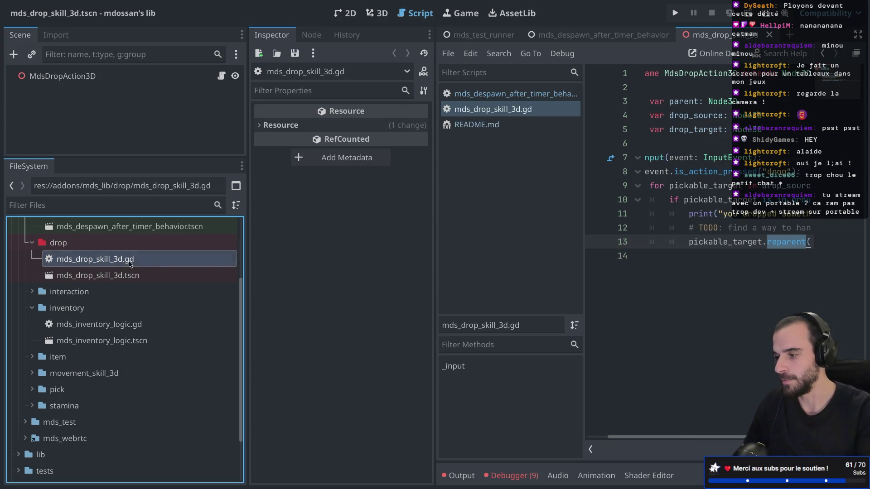
Rename the scene's root node from MdsDropAction3D to MdsDropSkill3D.
double_click(90, 76)
left_click(80, 75)
key("BackSpace")
key("BackSpace")
key("BackSpace")
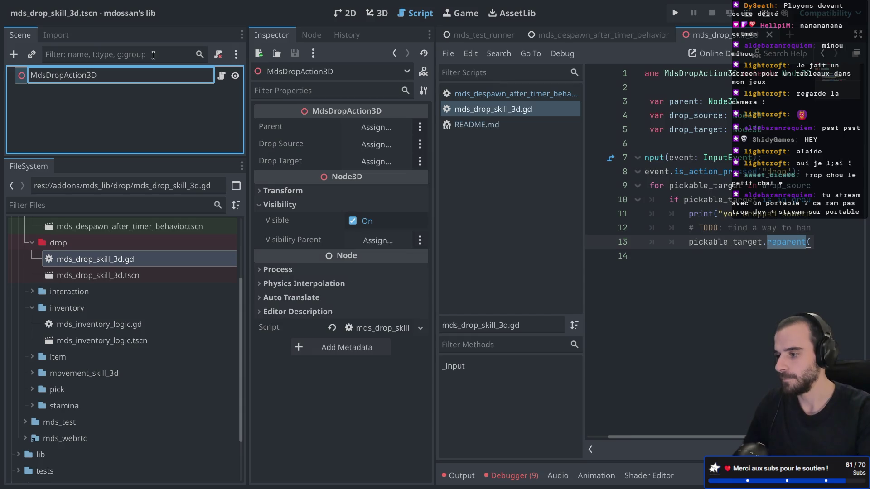
key("BackSpace")
key("BackSpace")
key("BackSpace")
type("kill")
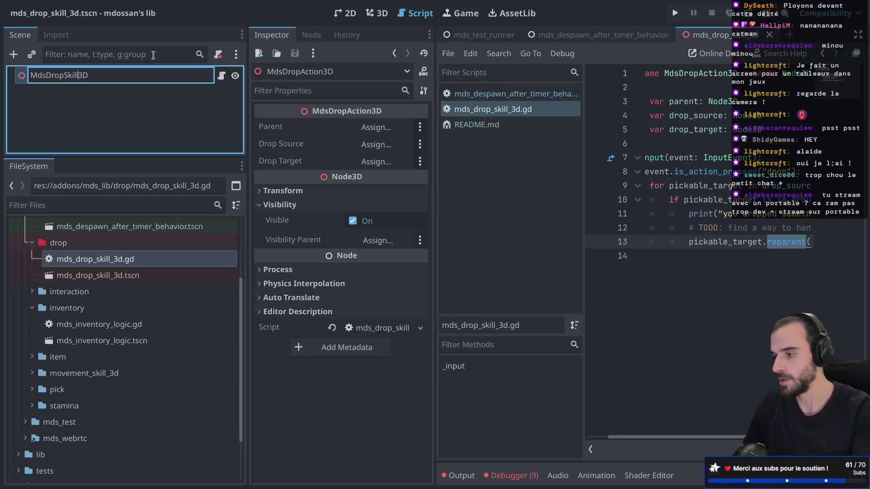
key("Return")
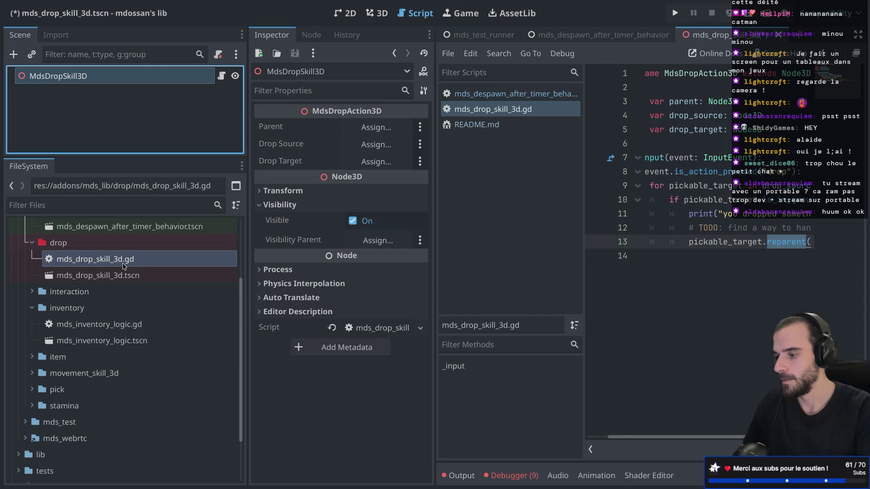
left_click(111, 275)
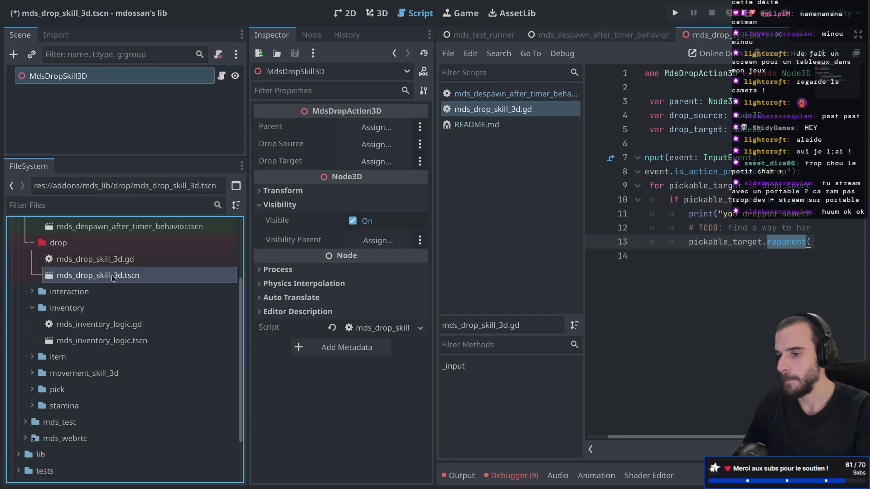
Change the script's class_name on line 1 to MdsDropSkill3D and save.
left_click(731, 80)
key("BackSpace")
key("BackSpace")
key("BackSpace")
key("BackSpace")
type("Skill")
key("ctrl+s")
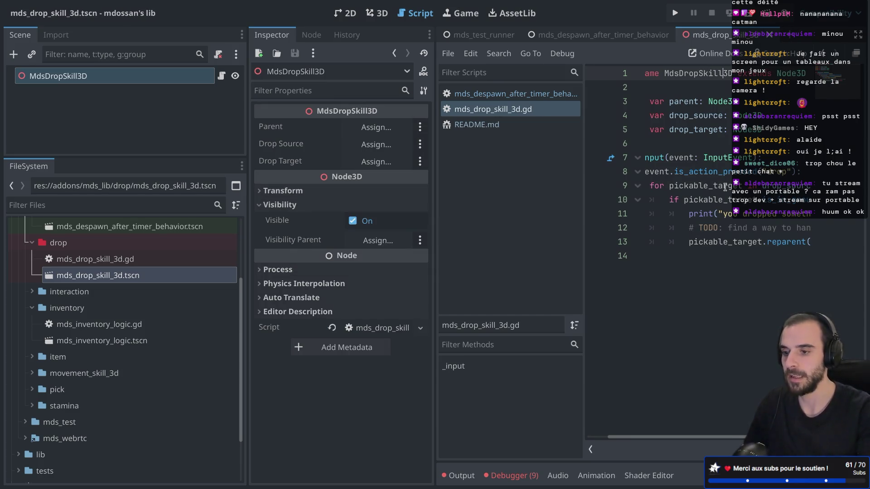
key("ctrl+shift+F11")
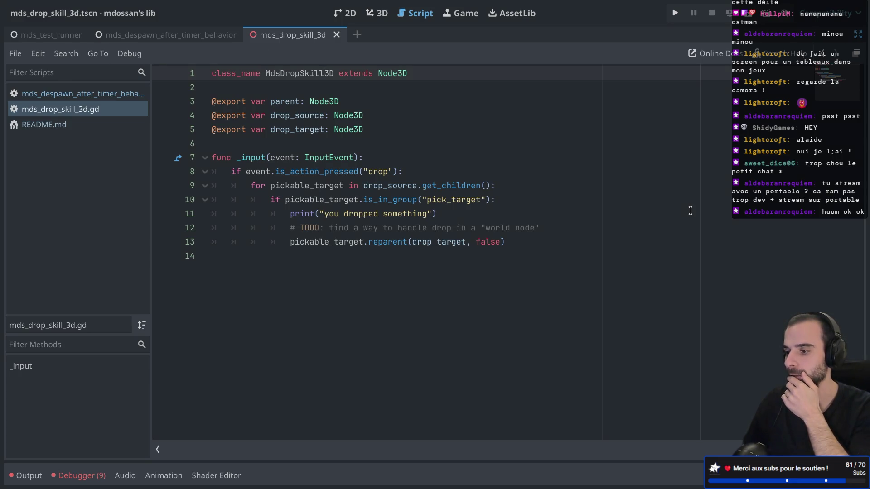
key("ctrl+shift+F11")
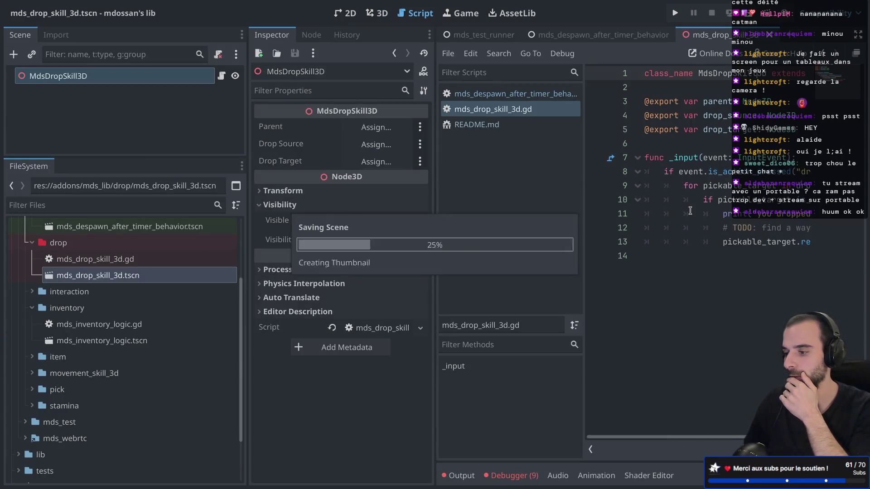
Collapse the drop and despawn_after_timer folders in the FileSystem dock.
left_click(28, 243)
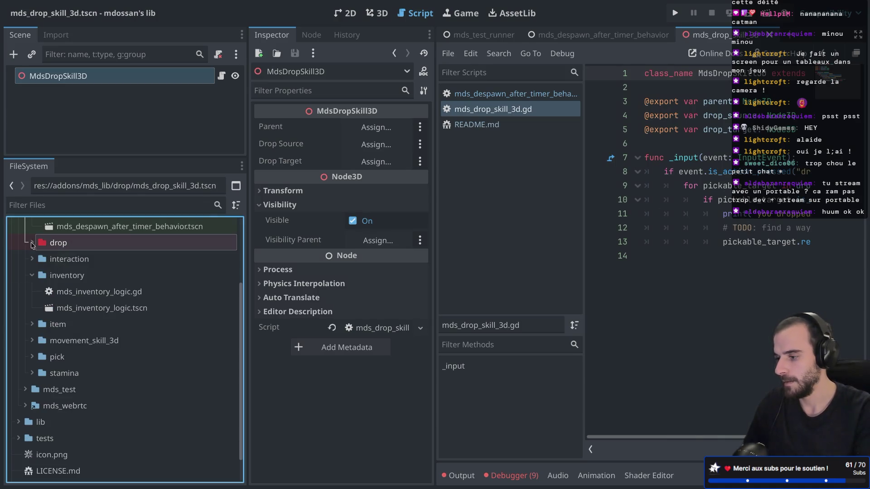
scroll(32, 272, "up", 3)
left_click(32, 292)
scroll(33, 290, "down", 3)
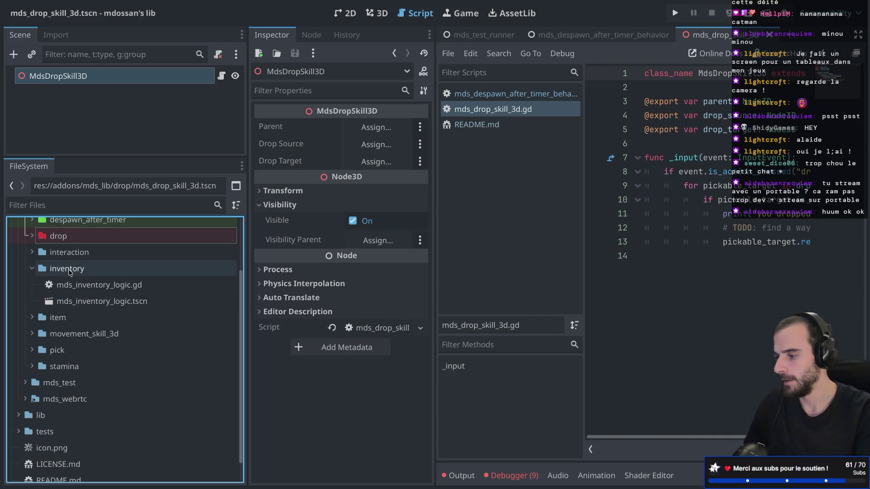
left_click(69, 270)
scroll(69, 270, "up", 1)
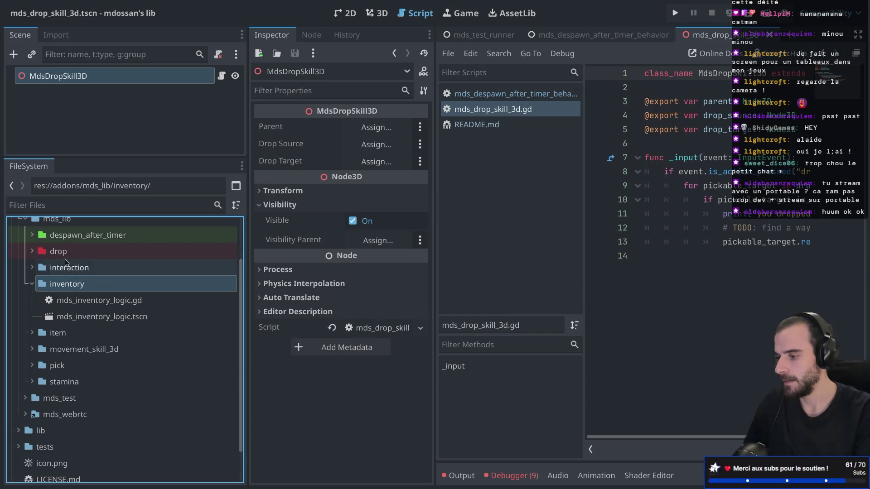
Recheck and collapse the drop folder, then expand the item folder to show its files.
left_click(34, 253)
left_click(33, 252)
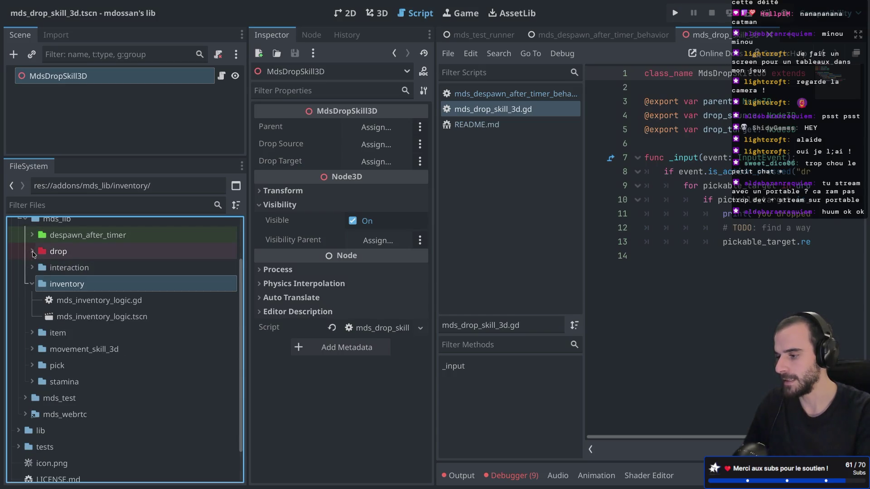
scroll(64, 279, "up", 3)
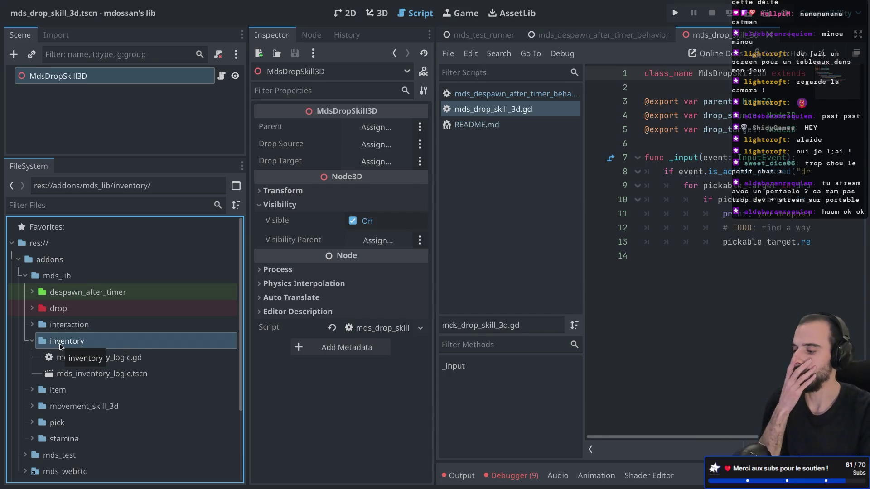
scroll(59, 343, "down", 3)
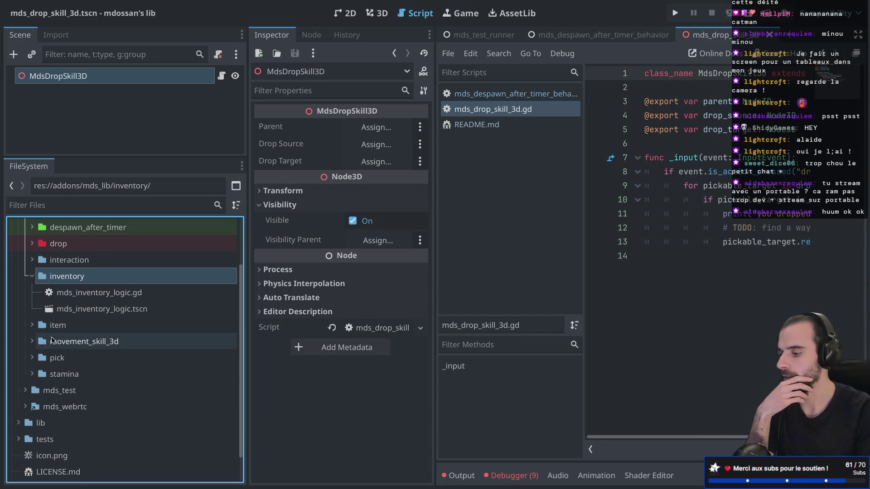
left_click(37, 328)
left_click(31, 325)
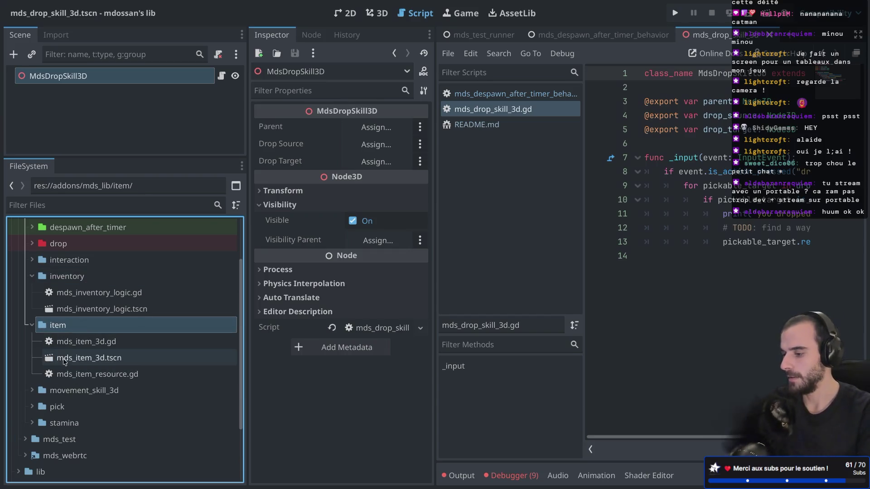
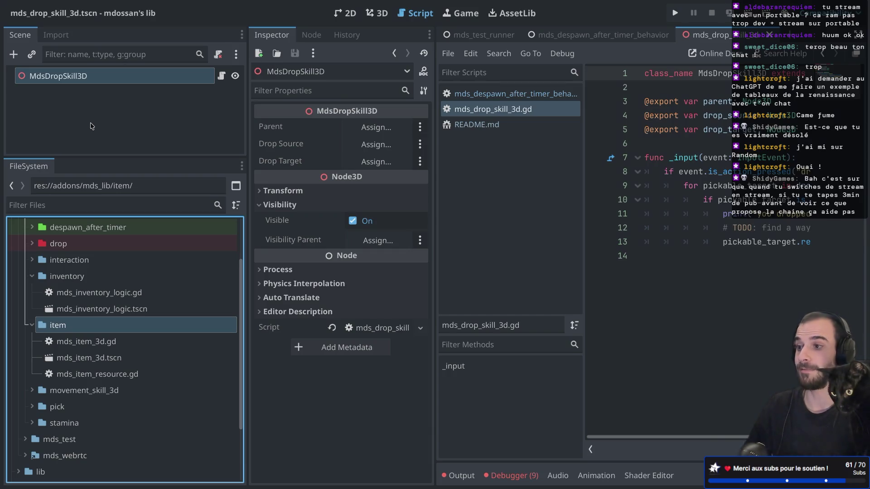
Rename the inventory script mds_inventory_logic.gd to mds_inventory_behavior.gd.
scroll(85, 310, "down", 2)
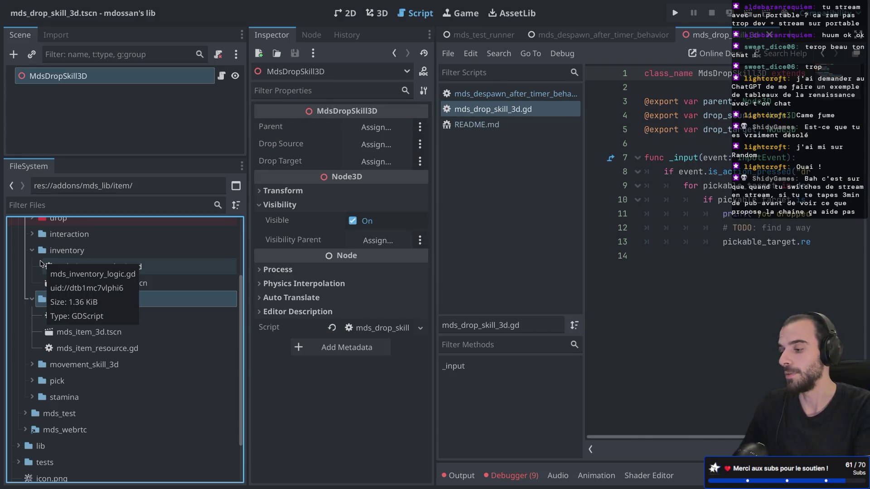
left_click(32, 250)
left_click(32, 251)
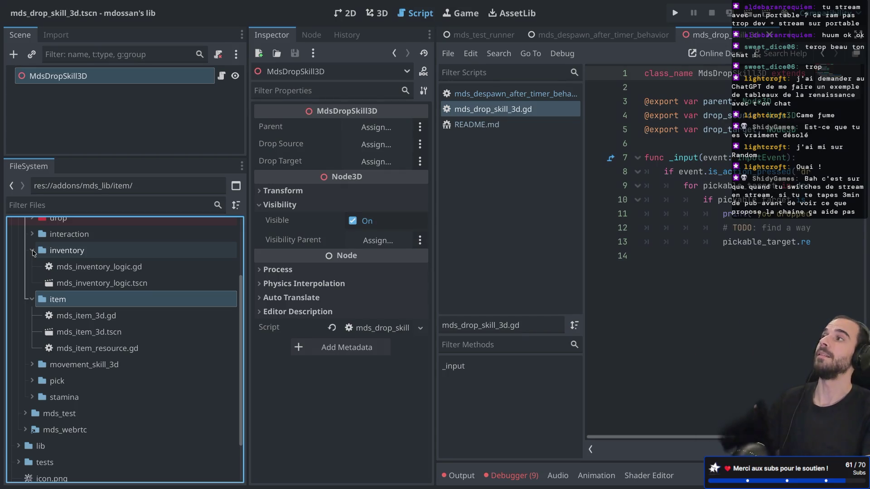
left_click(33, 234)
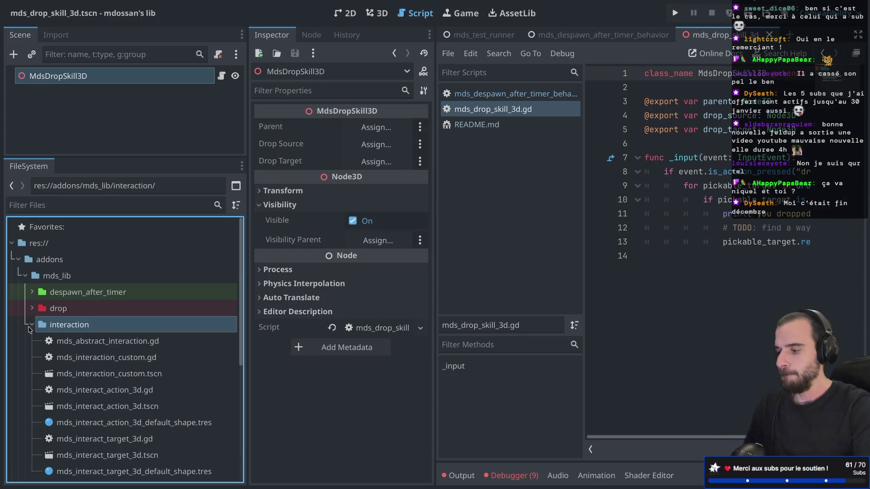
left_click(29, 326)
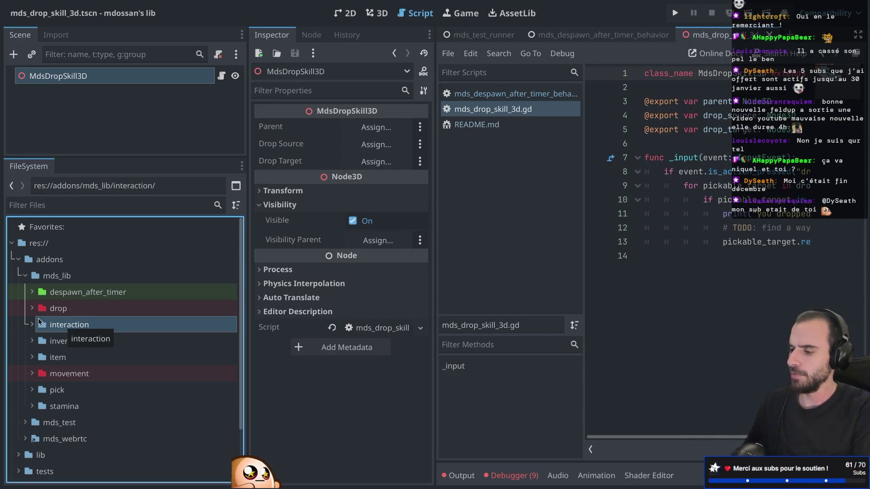
left_click(33, 340)
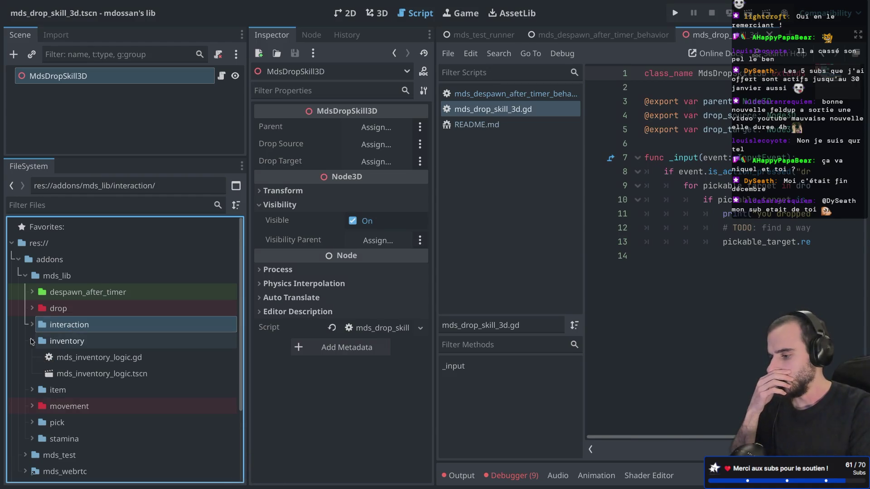
left_click(83, 358)
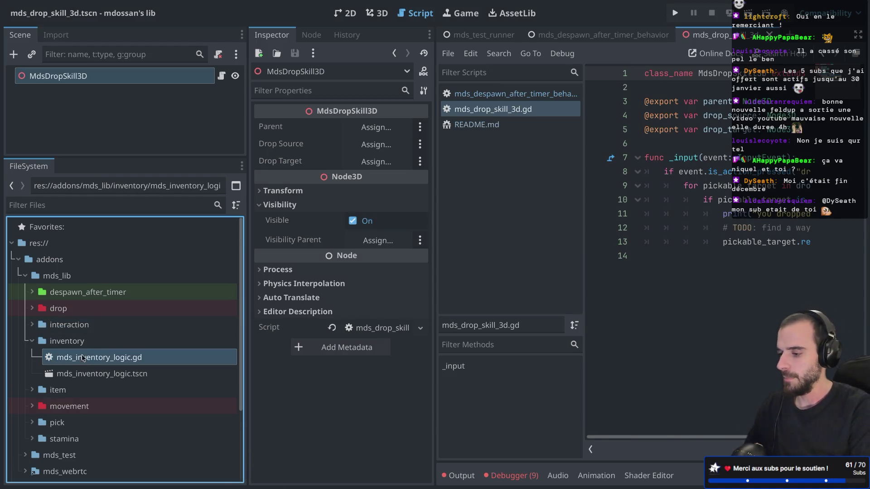
key("F2")
key("Right")
key("BackSpace")
key("BackSpace")
key("BackSpace")
type("behavior")
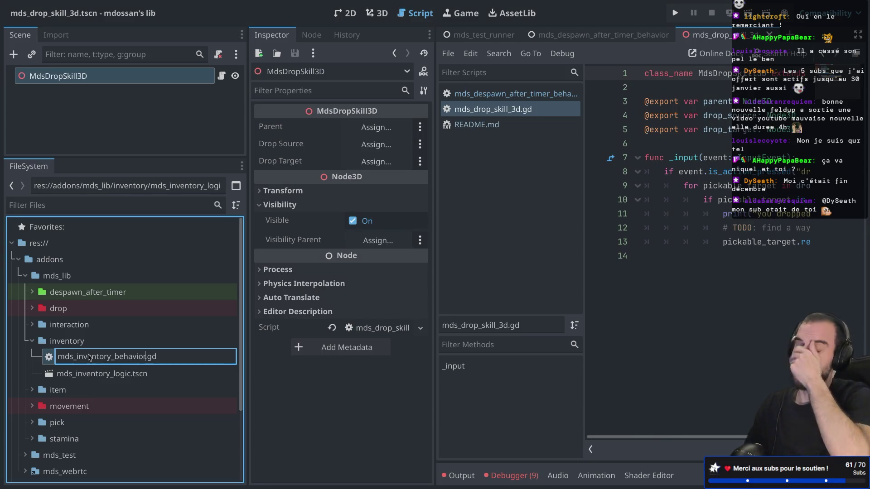
key("Return")
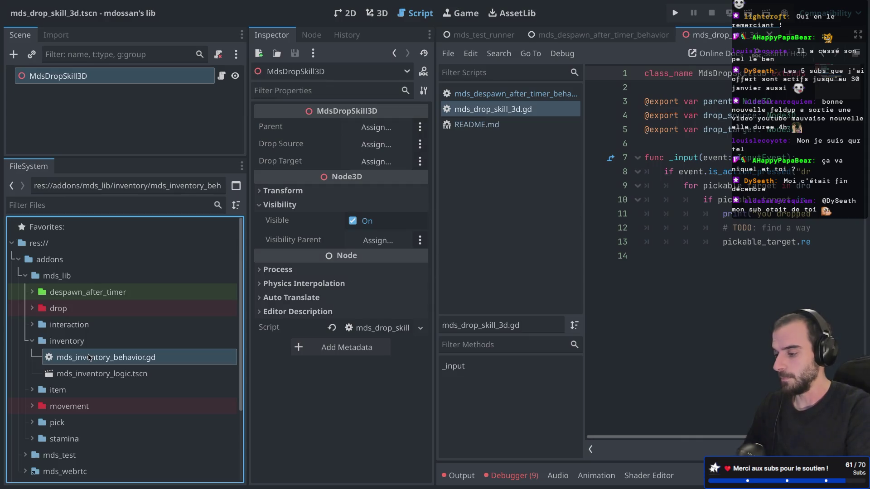
Rename the scene mds_inventory_logic.tscn to mds_inventory_bahavior.tscn.
left_click(113, 375)
key("F2")
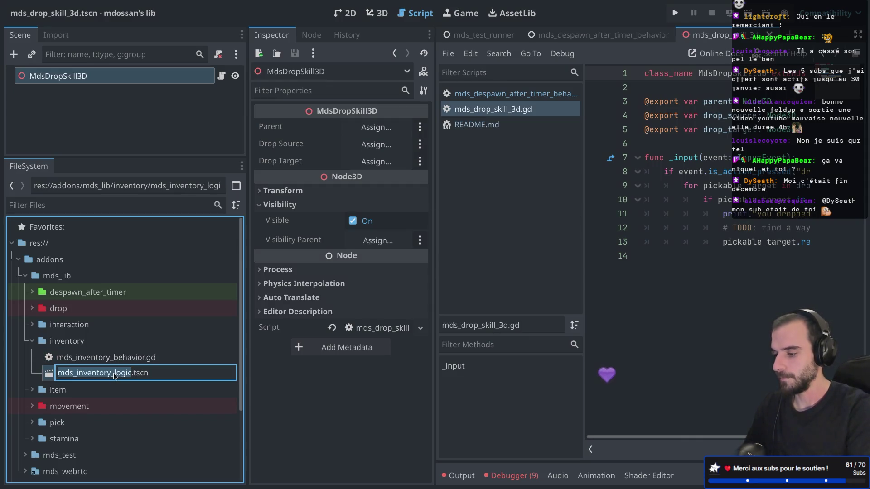
left_click(114, 375)
key("Delete")
key("Delete")
key("Delete")
type("bahavior")
key("Return")
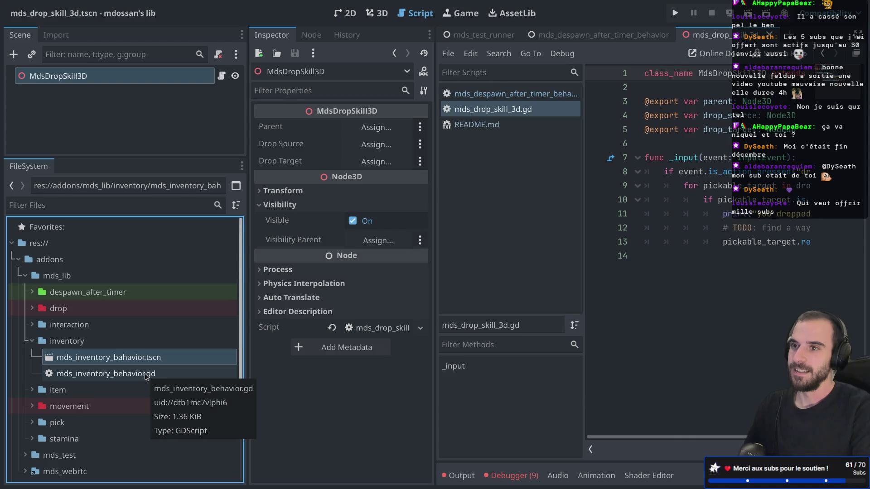
In mds_inventory_bahavior.tscn, rename the root node MdsInventoryLogic to MdsInventoryBehvior.
double_click(123, 362)
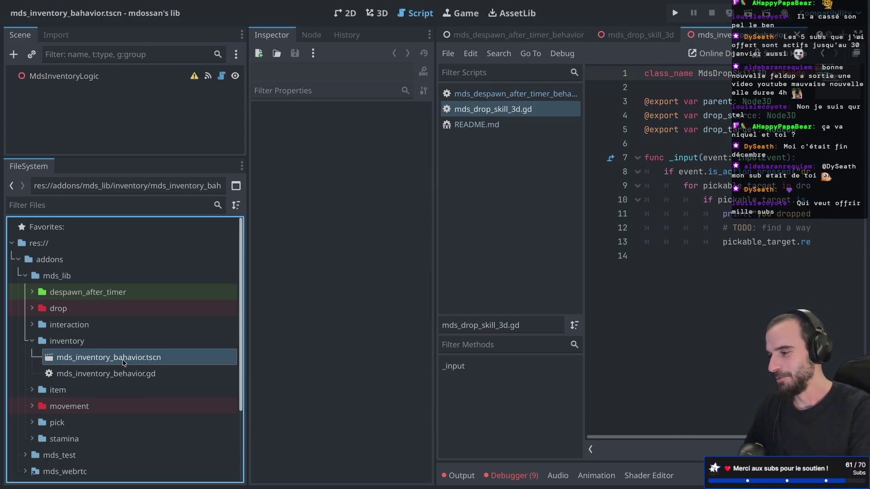
left_click(93, 77)
left_click(93, 77)
left_click(106, 80)
key("BackSpace")
key("BackSpace")
key("BackSpace")
type("Behavior")
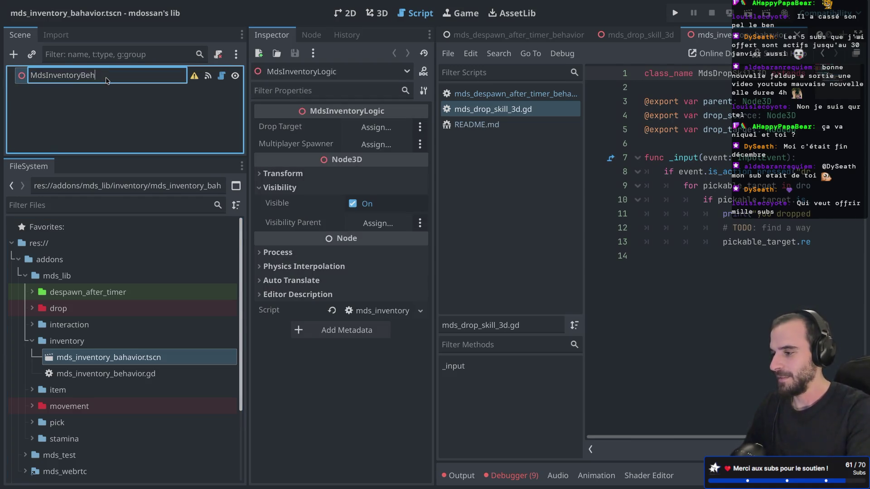
key("Return")
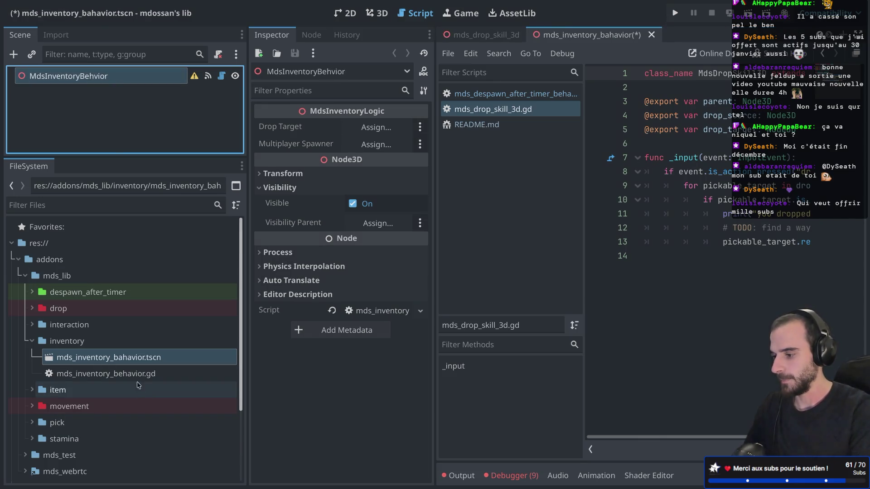
In mds_inventory_behavior.gd, set class_name to MdsInventoryBehavior, save, and put extends Node3D on its own line.
double_click(136, 374)
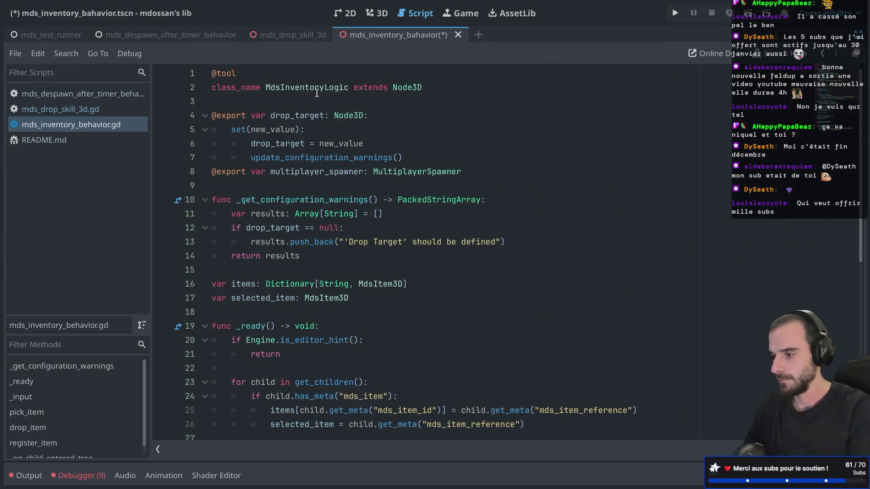
left_click(335, 86)
key("BackSpace")
key("BackSpace")
key("BackSpace")
key("BackSpace")
type("Behavi")
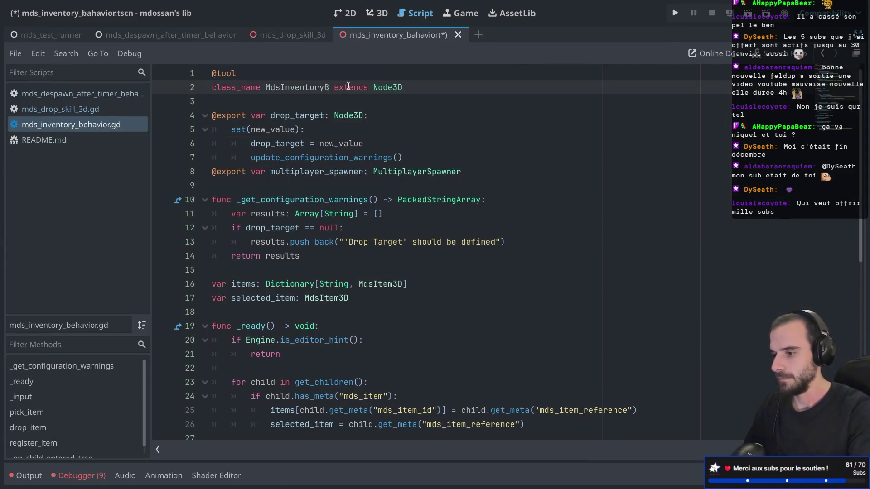
type("or")
key("ctrl+s")
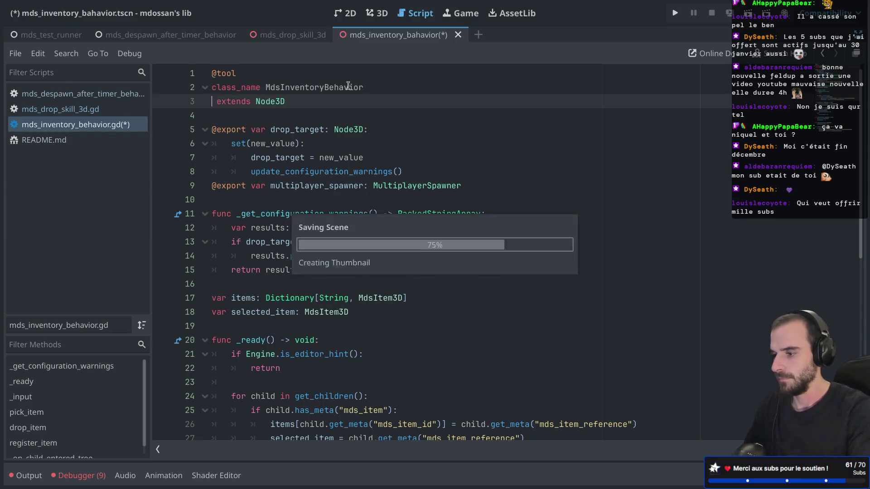
key("Return")
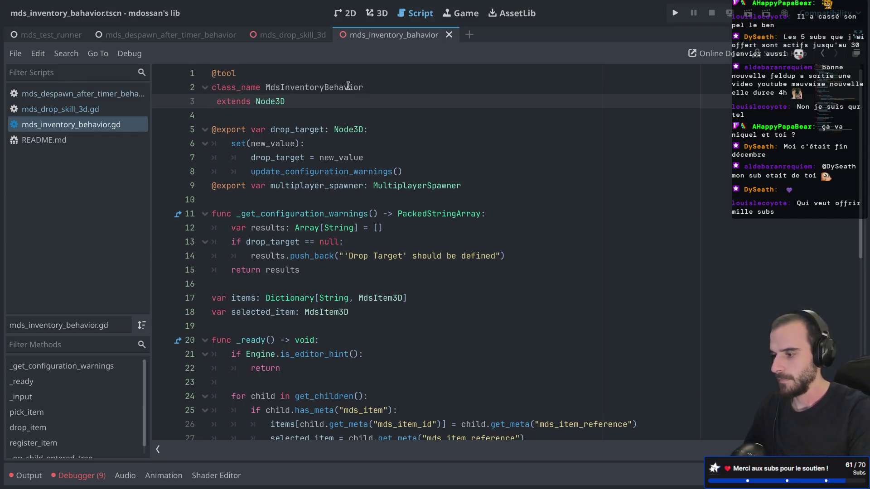
Restore the scene and FileSystem docks beside the script editor and select the inventory folder.
left_click(438, 151)
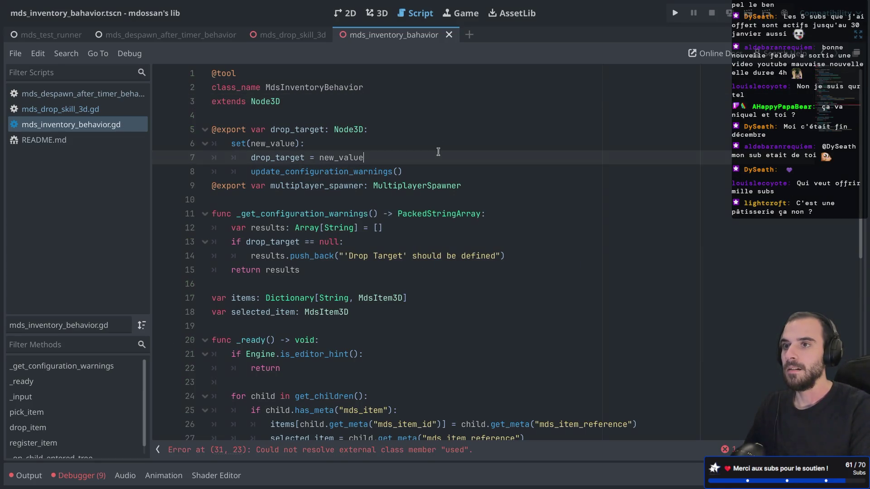
left_click(423, 148)
key("ctrl+shift+F11")
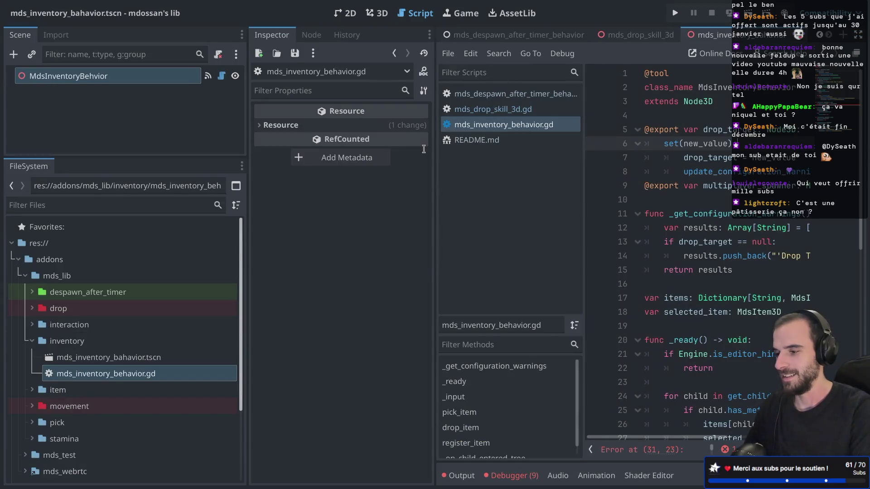
left_click(60, 345)
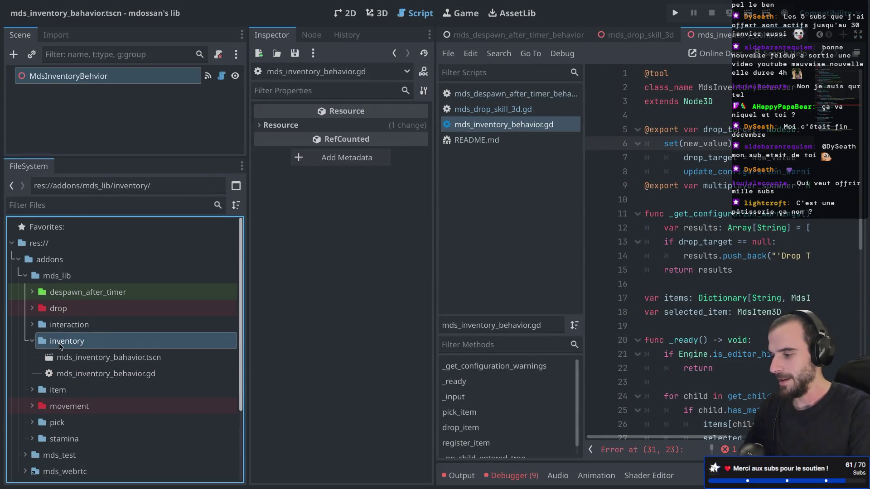
Colour the inventory folder green.
right_click(60, 346)
mouse_move(117, 331)
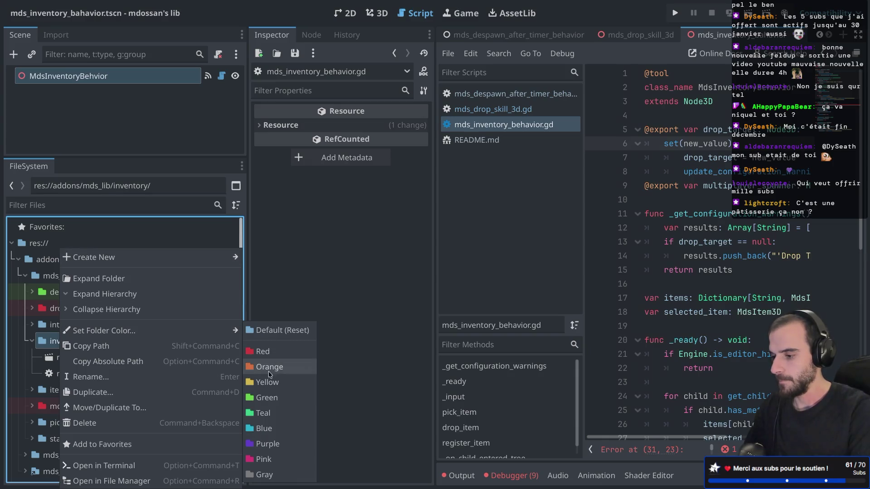
left_click(266, 397)
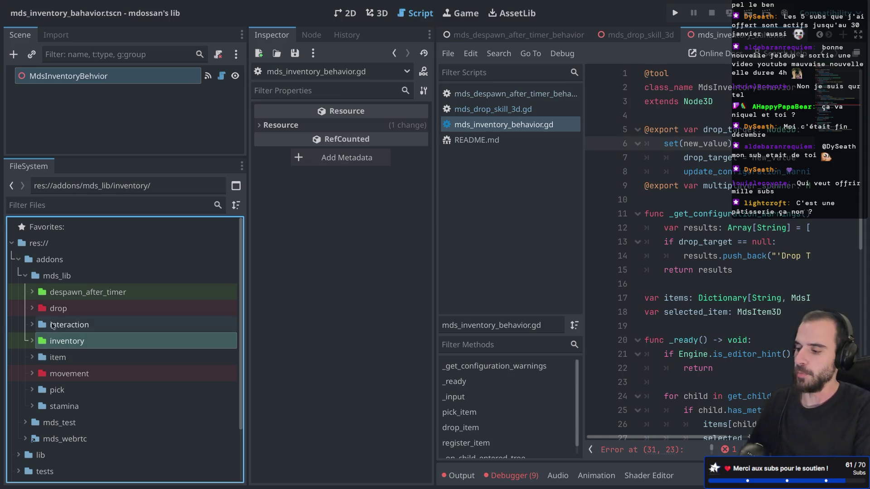
Create a new skills folder in mds_lib and colour it red.
right_click(72, 275)
mouse_move(154, 262)
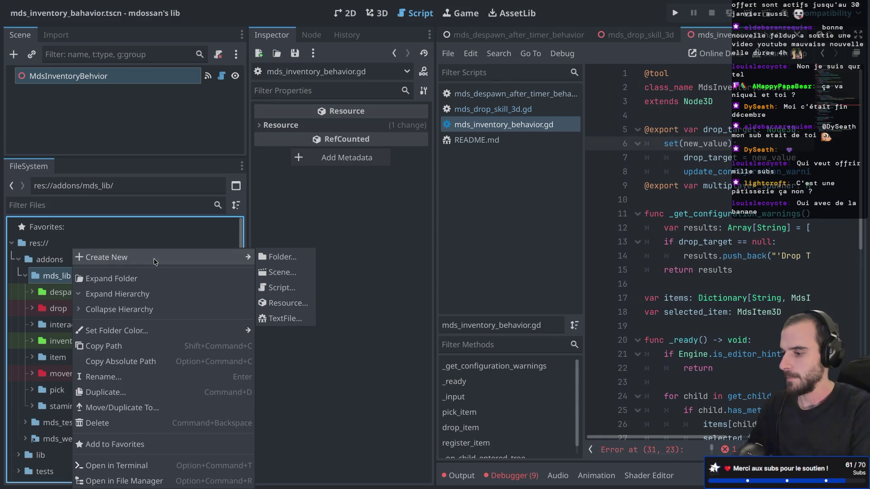
left_click(284, 260)
type("skills")
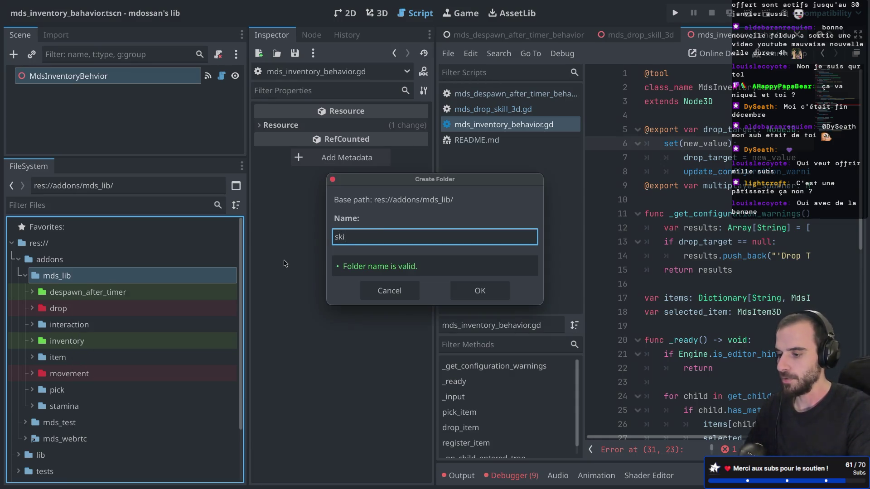
key("Return")
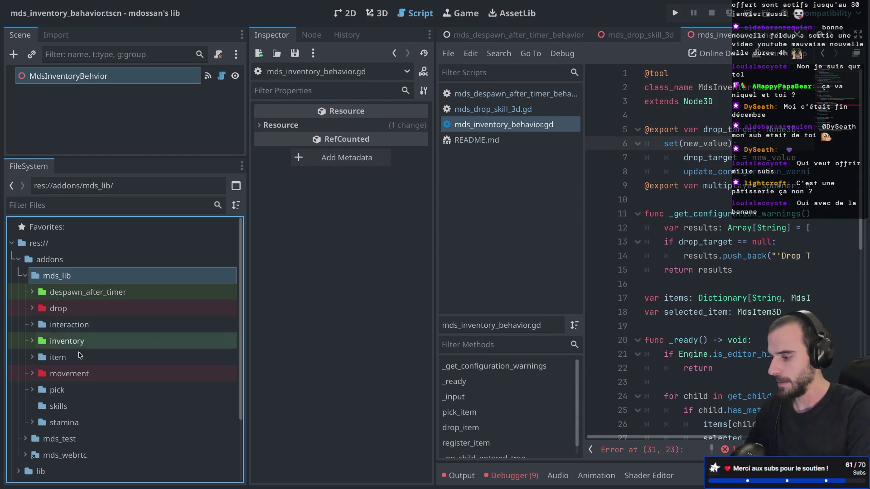
left_click(58, 406)
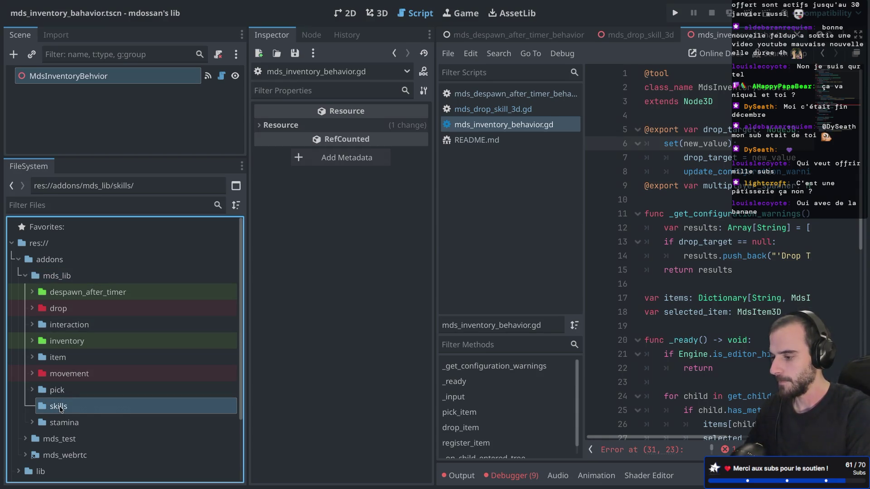
right_click(59, 406)
mouse_move(167, 333)
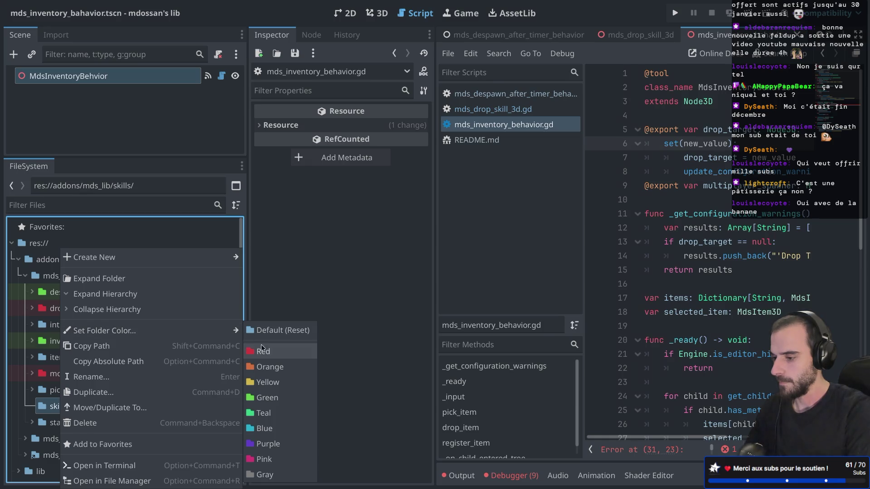
left_click(263, 351)
Move the movement folder into mds_lib/skills.
right_click(77, 377)
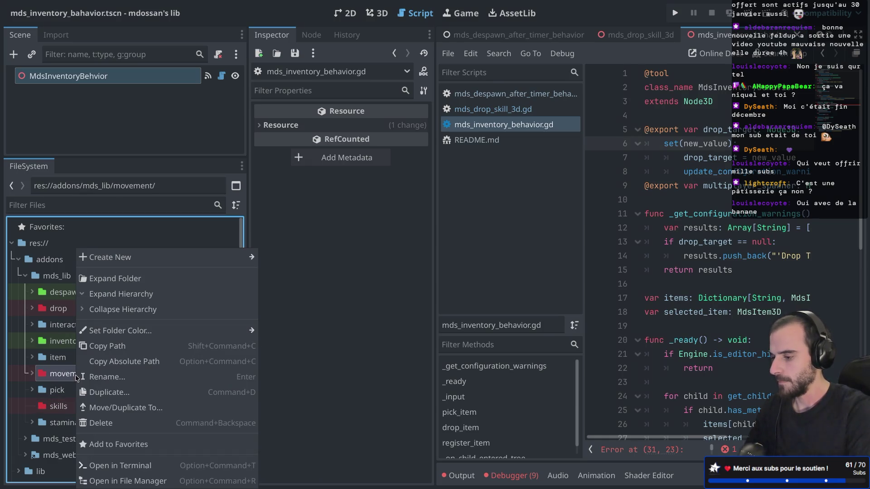
left_click(120, 411)
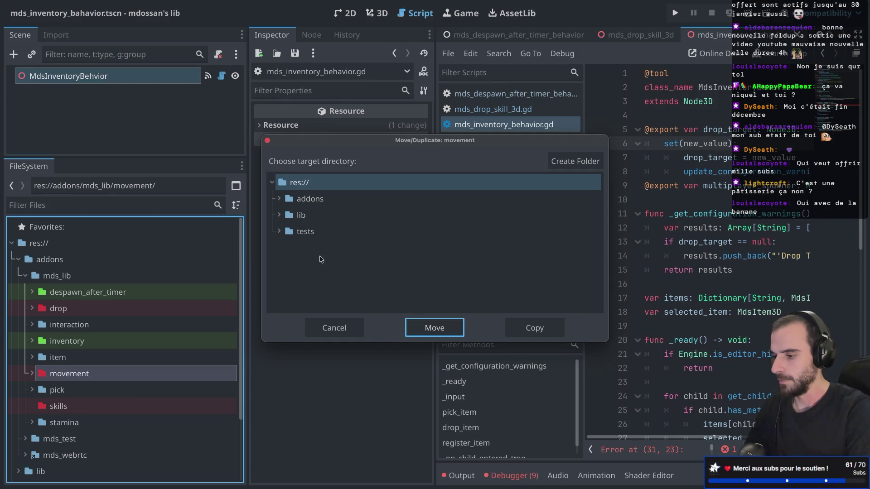
left_click(279, 198)
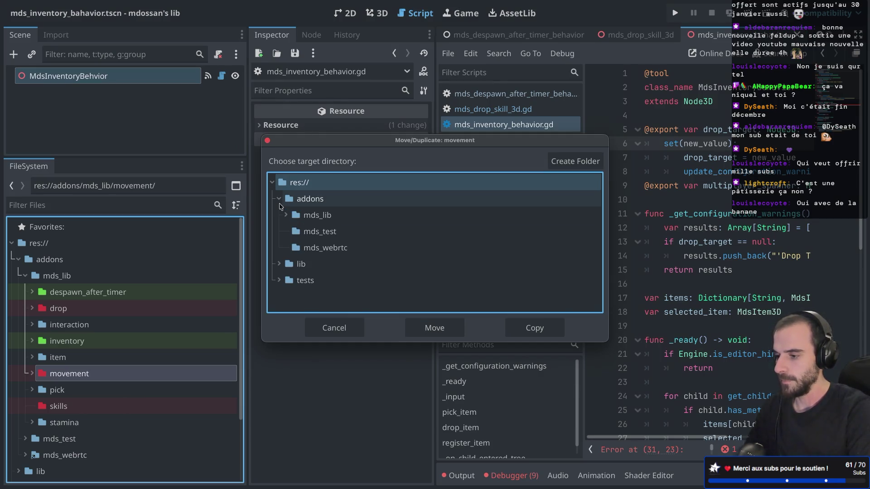
left_click(286, 215)
scroll(310, 248, "down", 5)
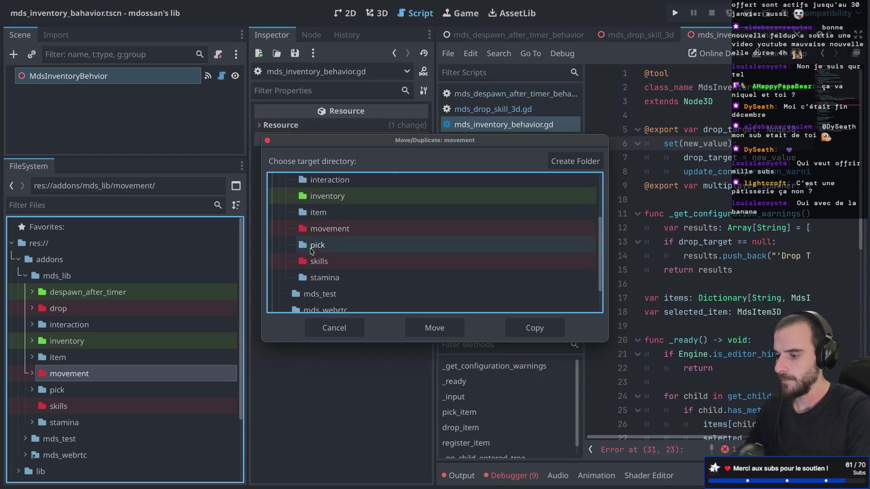
left_click(434, 327)
Move the drop folder into skills and expand the folders to check their contents.
left_click(72, 309)
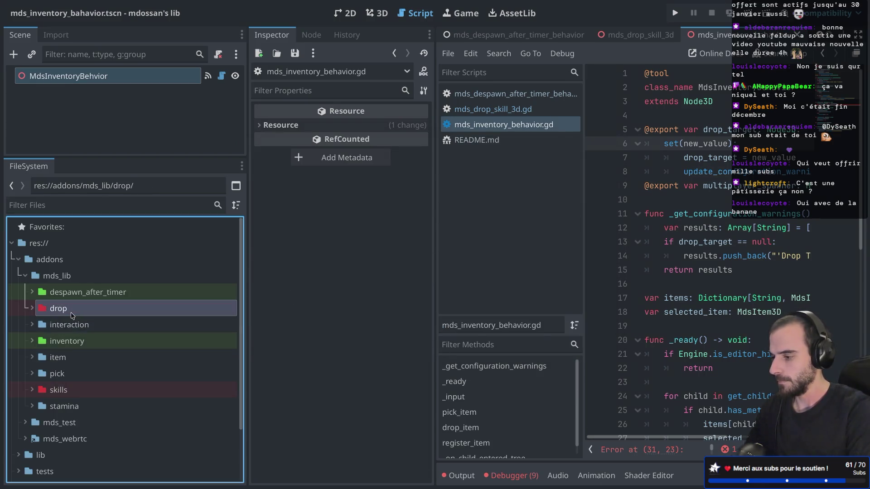
right_click(71, 308)
left_click(122, 408)
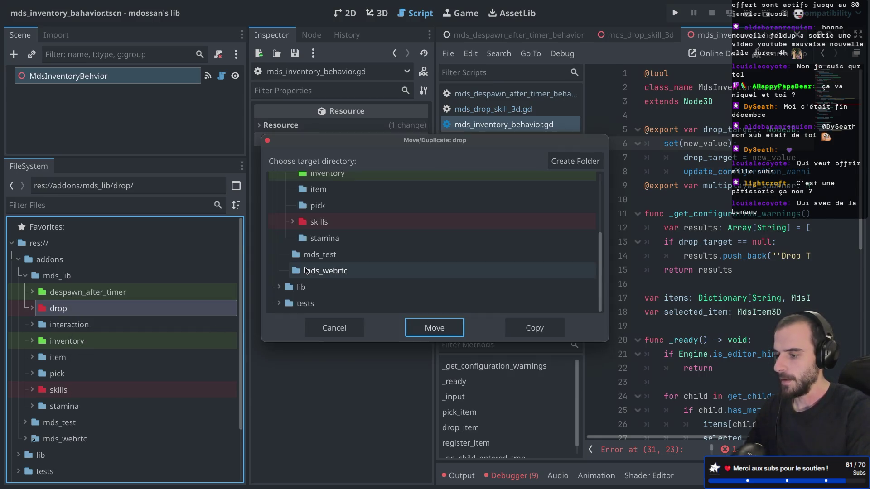
left_click(293, 222)
left_click(319, 222)
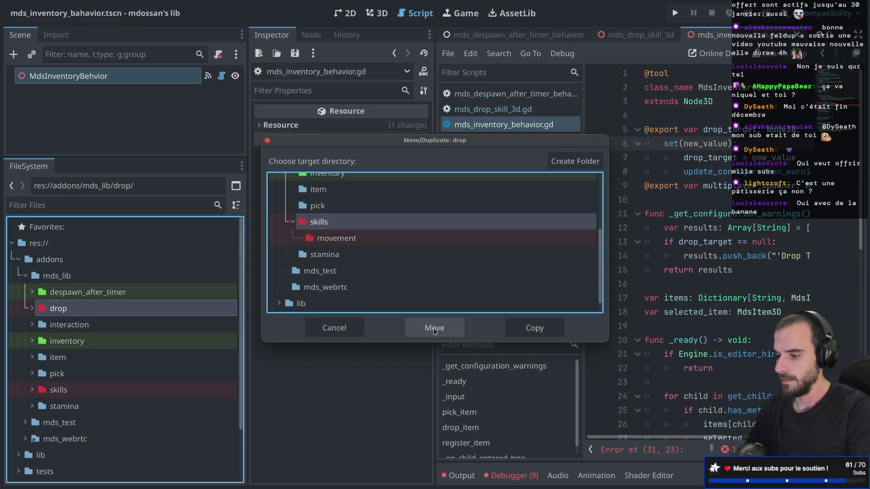
left_click(433, 328)
left_click(31, 375)
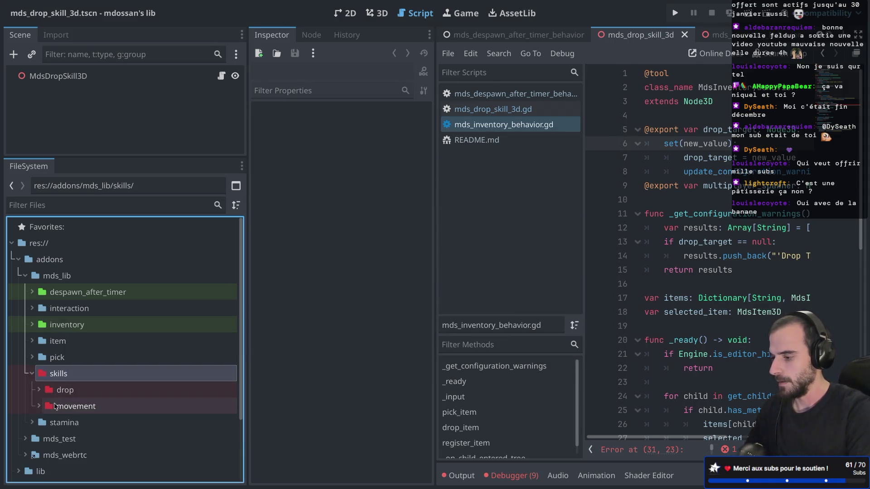
left_click(40, 404)
left_click(39, 404)
left_click(40, 391)
left_click(38, 390)
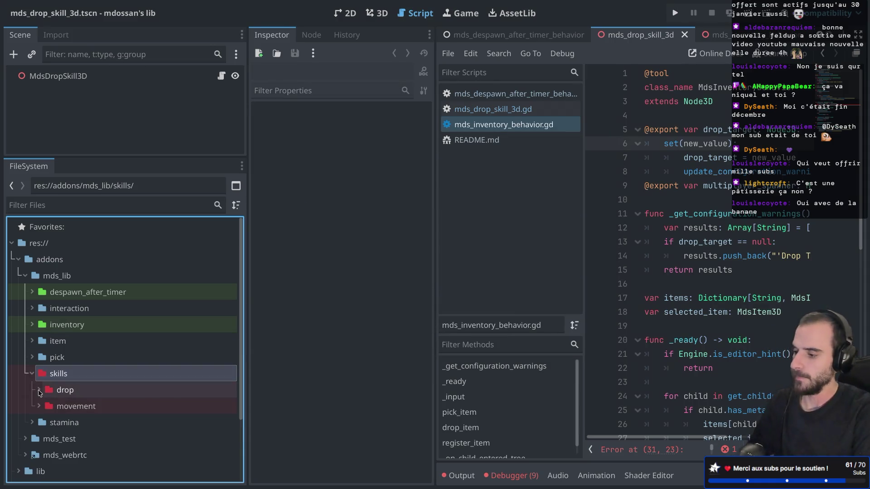
left_click(31, 358)
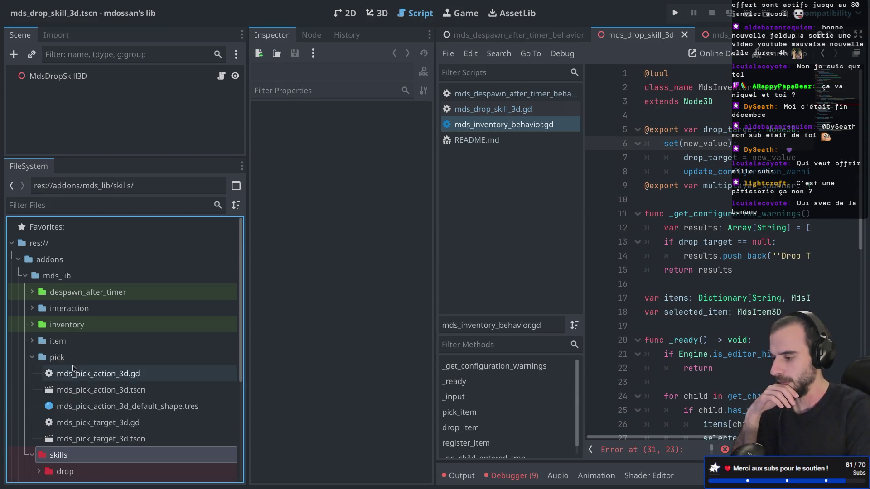
Create a folder named behaviors at the top level of mds_lib.
scroll(73, 365, "down", 4)
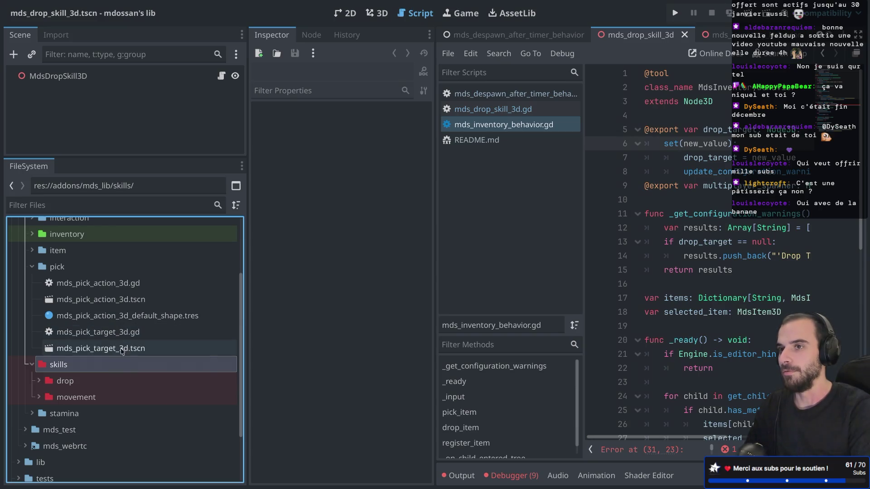
scroll(90, 338, "up", 3)
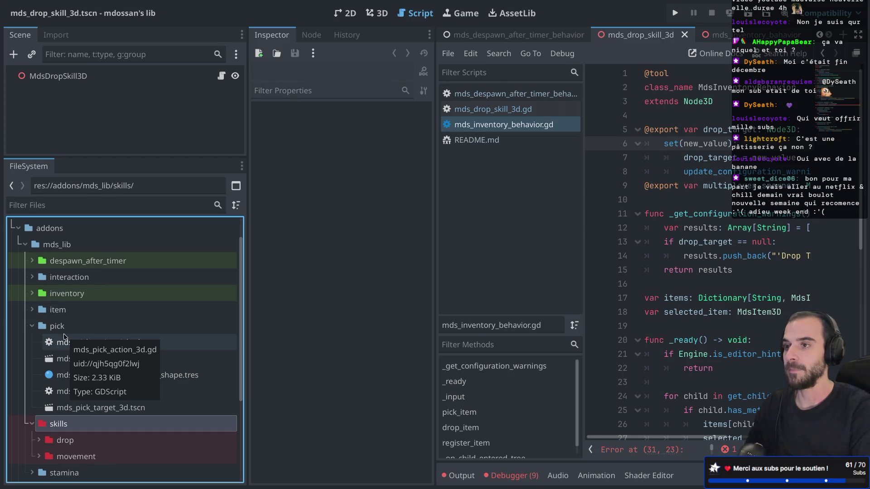
scroll(64, 337, "down", 2)
left_click(32, 279)
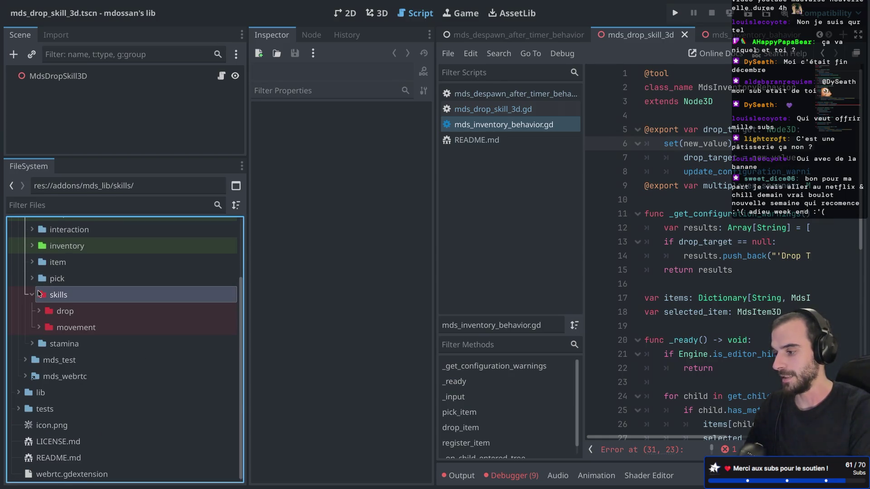
scroll(38, 293, "up", 3)
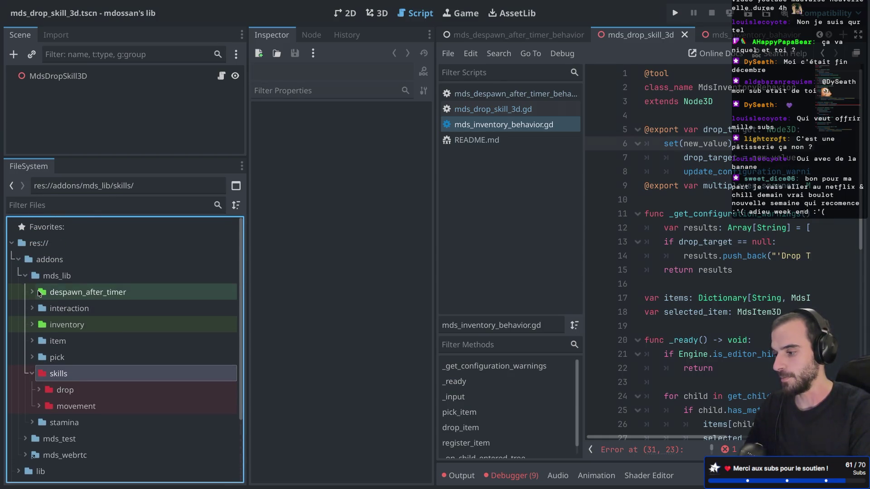
left_click(32, 372)
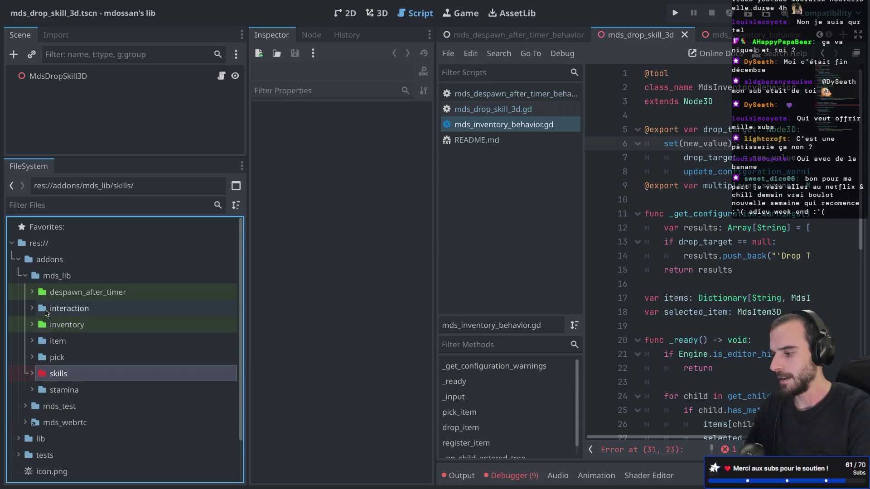
right_click(78, 277)
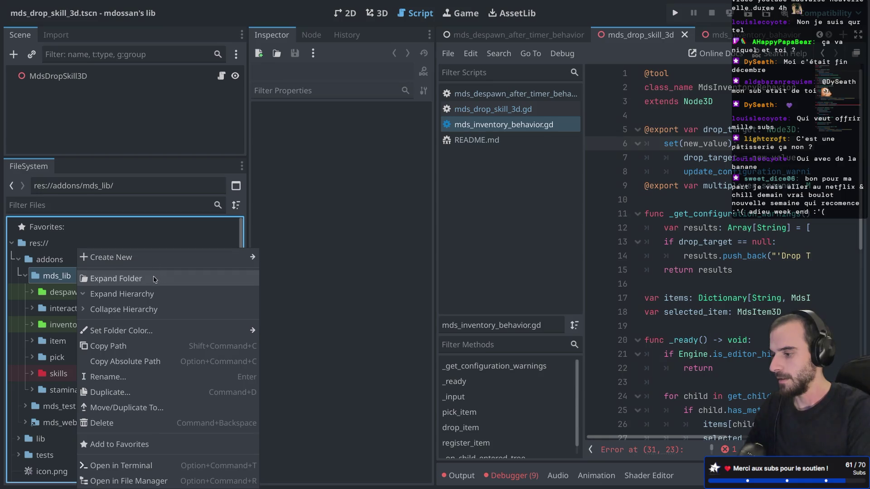
left_click(153, 278)
right_click(107, 274)
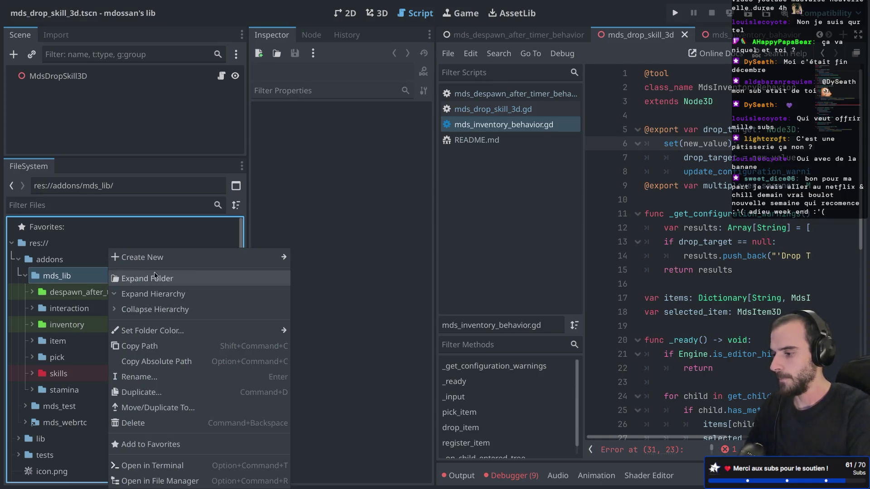
mouse_move(250, 258)
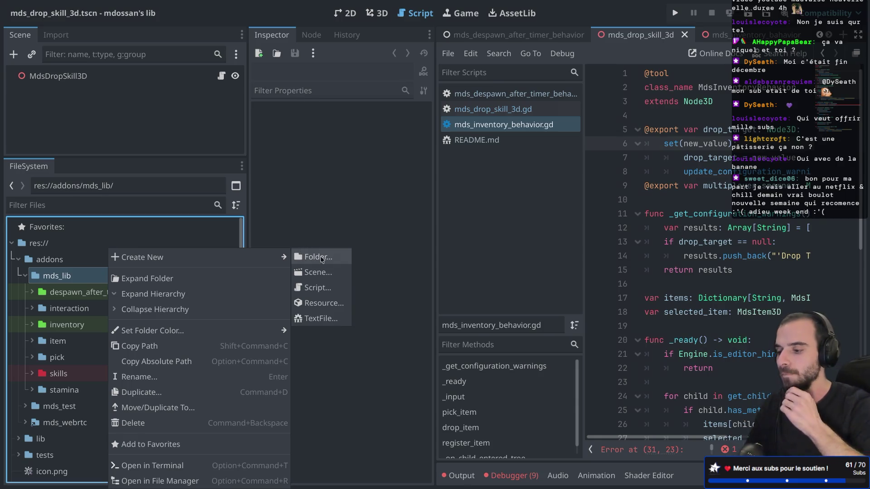
left_click(321, 257)
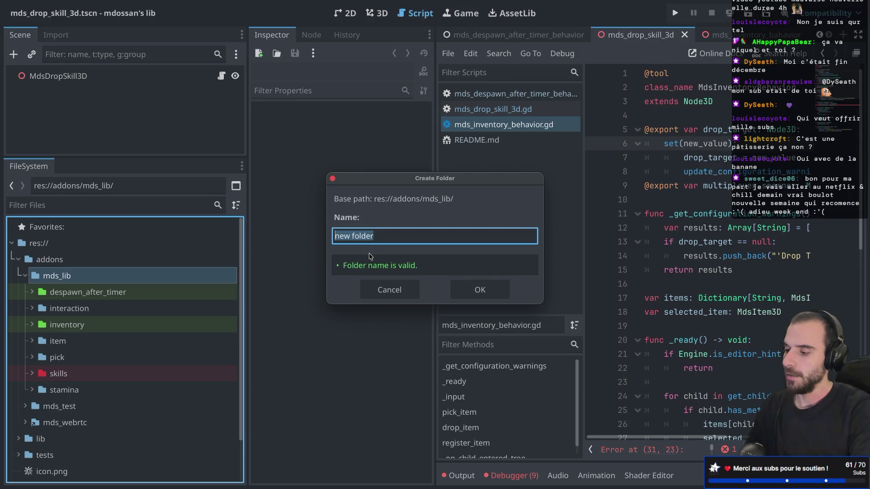
type("behaviors")
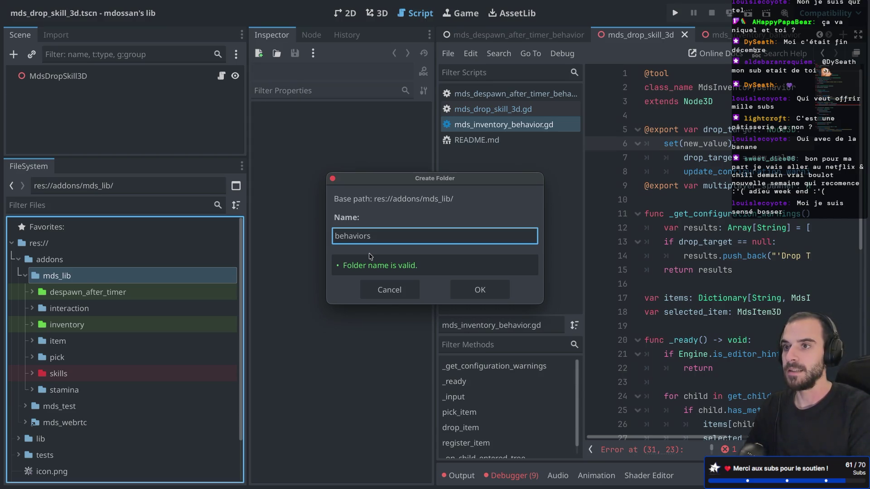
left_click(472, 291)
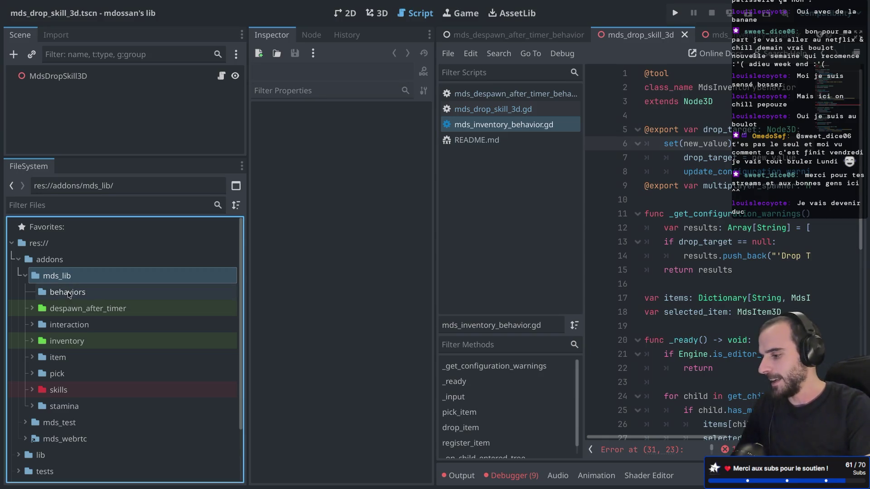
Relocate despawn_after_timer into mds_lib/behaviors and expand behaviors to confirm.
right_click(52, 308)
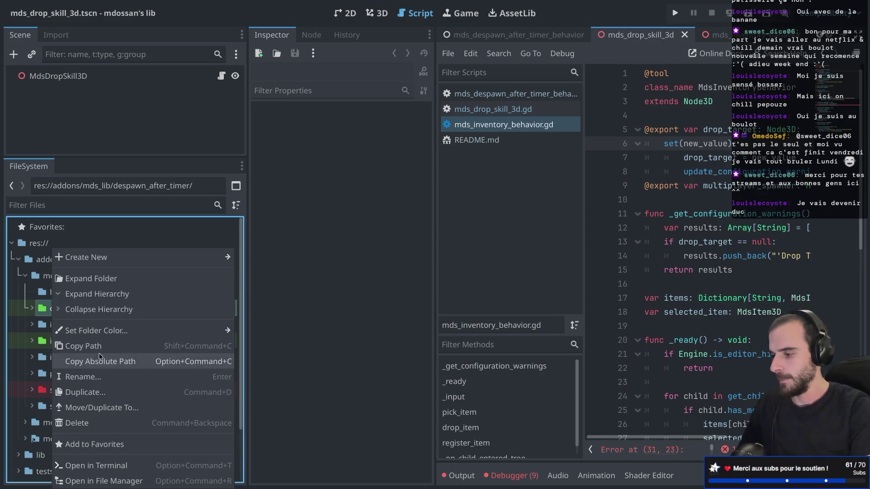
mouse_move(133, 332)
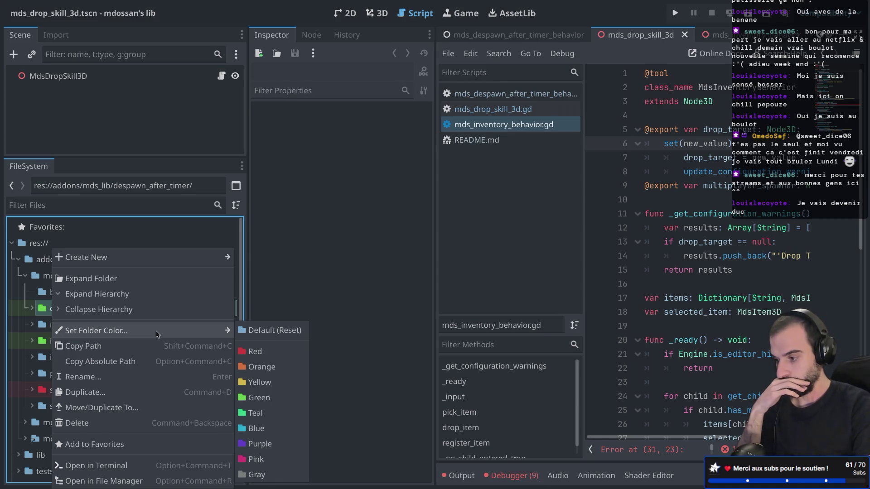
left_click(127, 407)
scroll(344, 213, "up", 3)
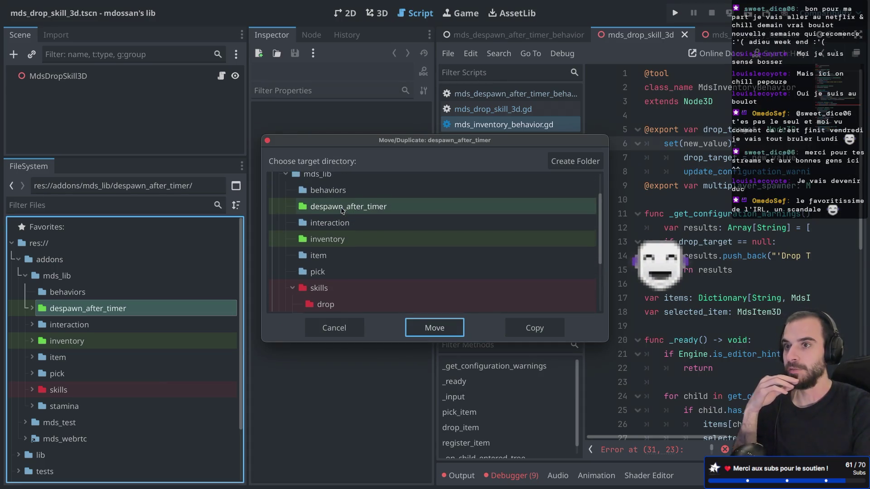
scroll(341, 209, "up", 3)
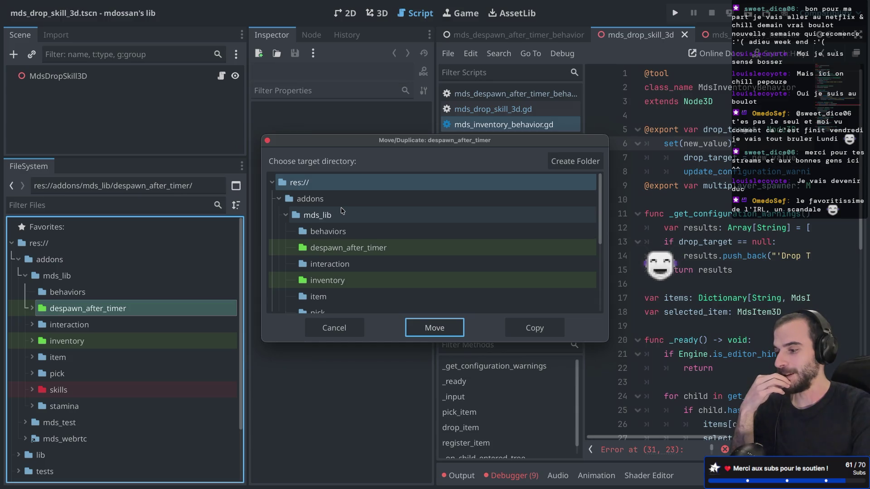
scroll(342, 213, "down", 1)
left_click(342, 214)
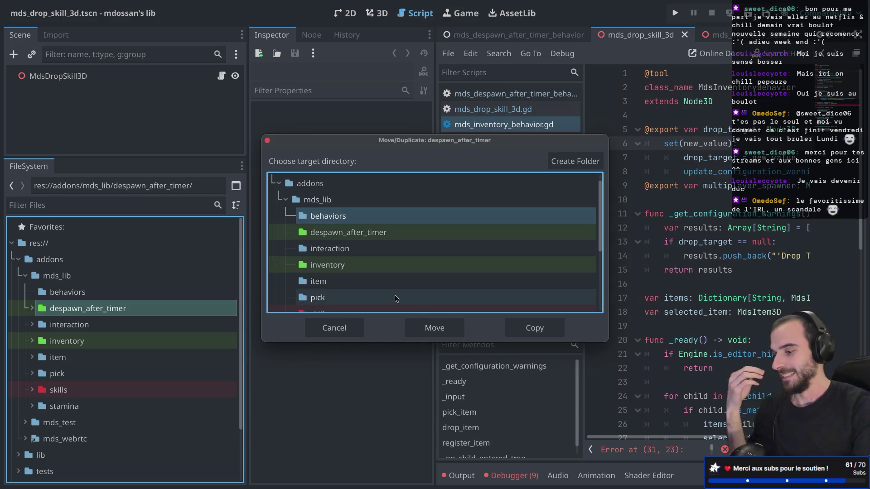
left_click(433, 331)
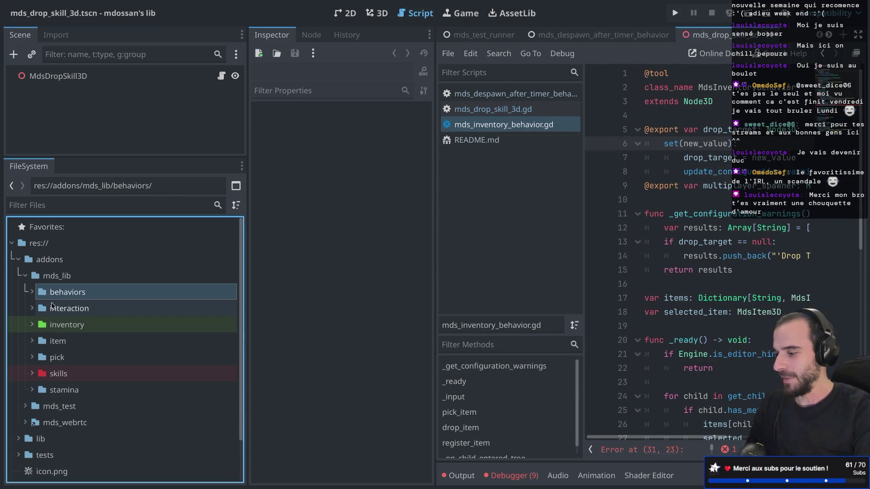
left_click(29, 298)
right_click(56, 295)
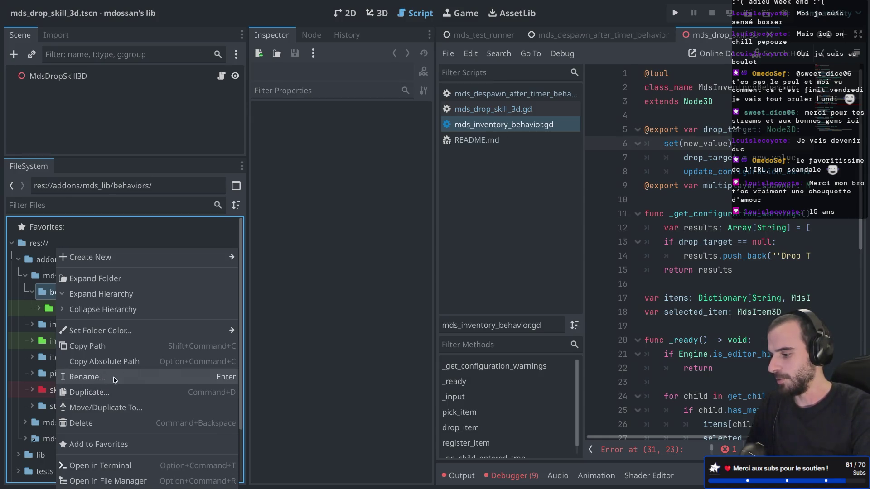
Set the behaviors folder colour to Green, then move inventory into behaviors beside despawn_after_timer.
mouse_move(121, 335)
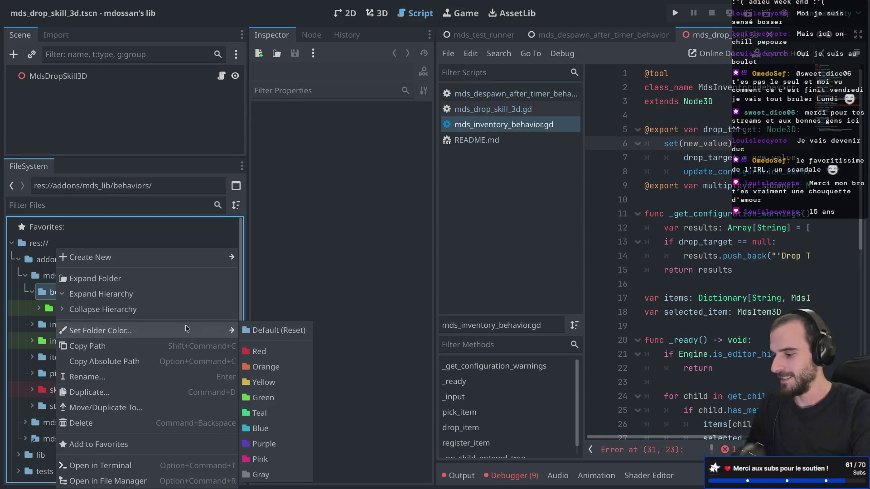
left_click(268, 402)
right_click(58, 339)
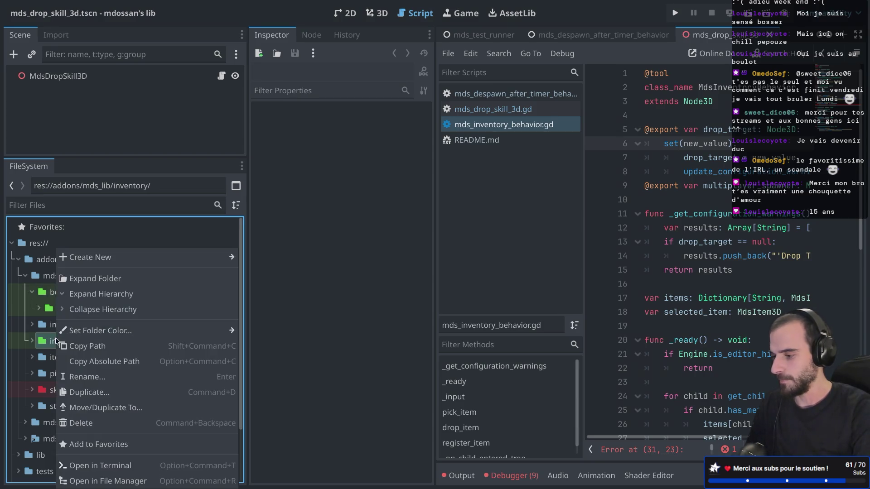
mouse_move(159, 260)
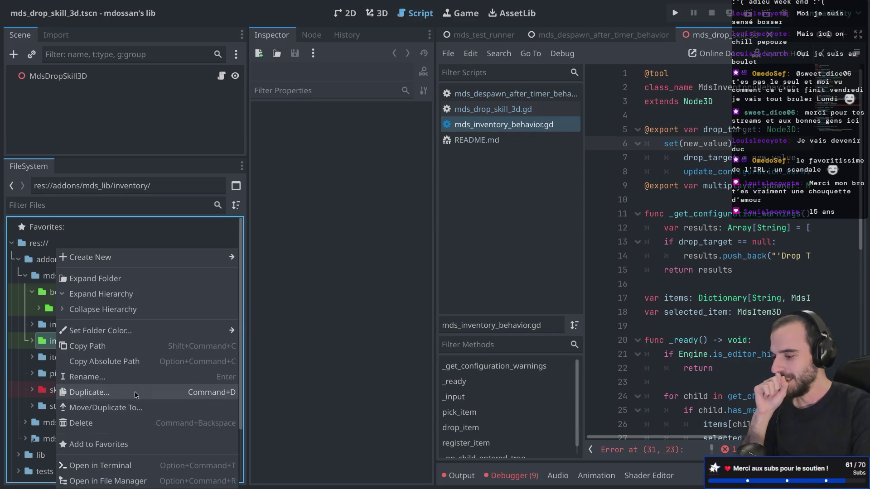
left_click(124, 407)
left_click(337, 217)
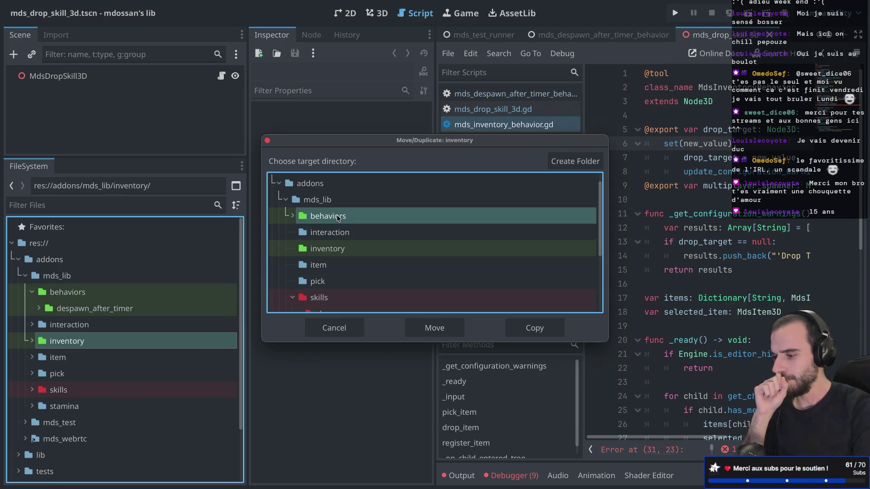
left_click(428, 321)
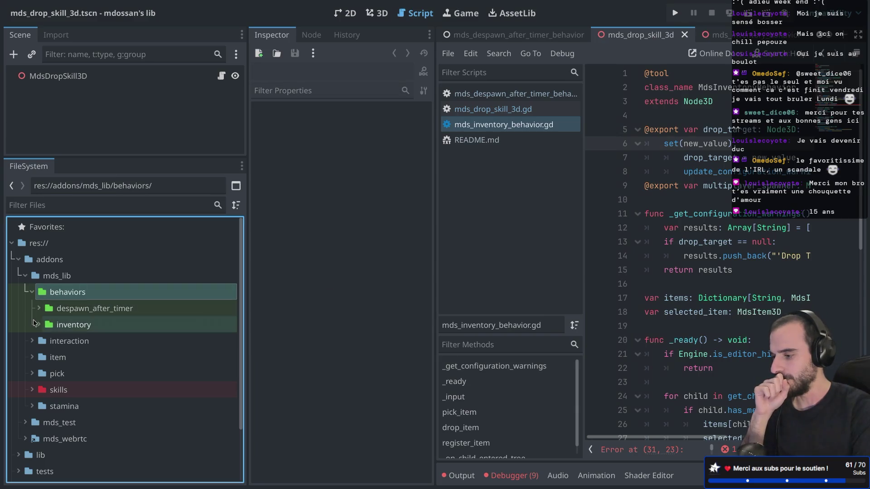
Create a pick_item folder inside skills, next to drop and movement.
left_click(32, 291)
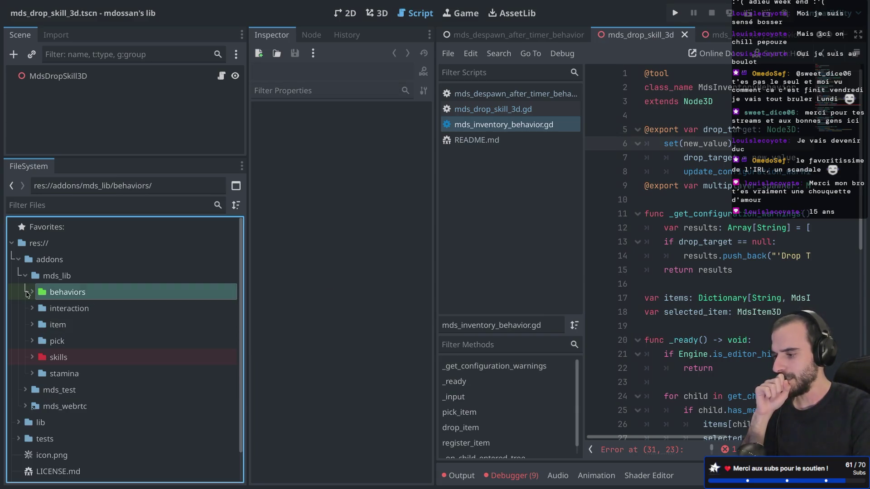
left_click(31, 343)
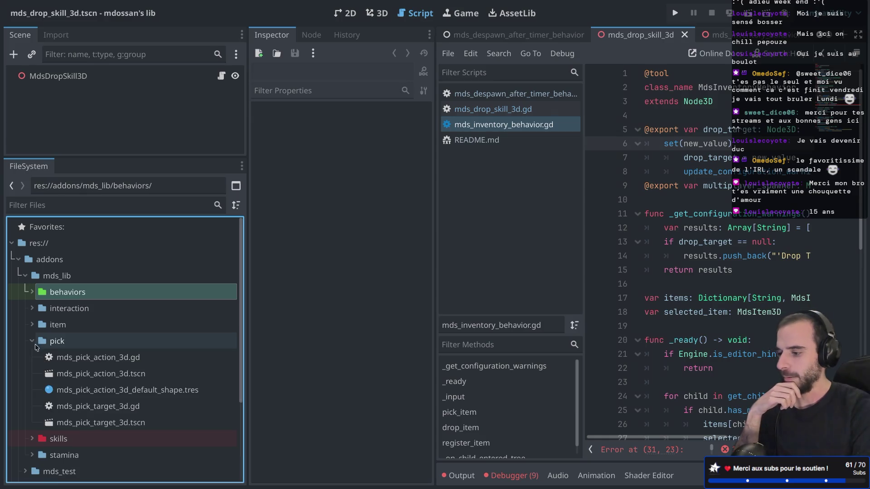
left_click(32, 292)
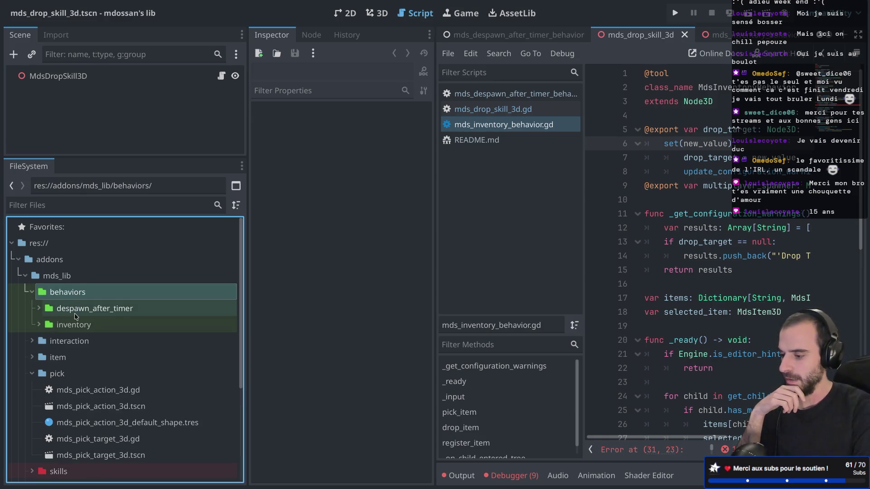
scroll(74, 313, "down", 3)
scroll(74, 313, "up", 1)
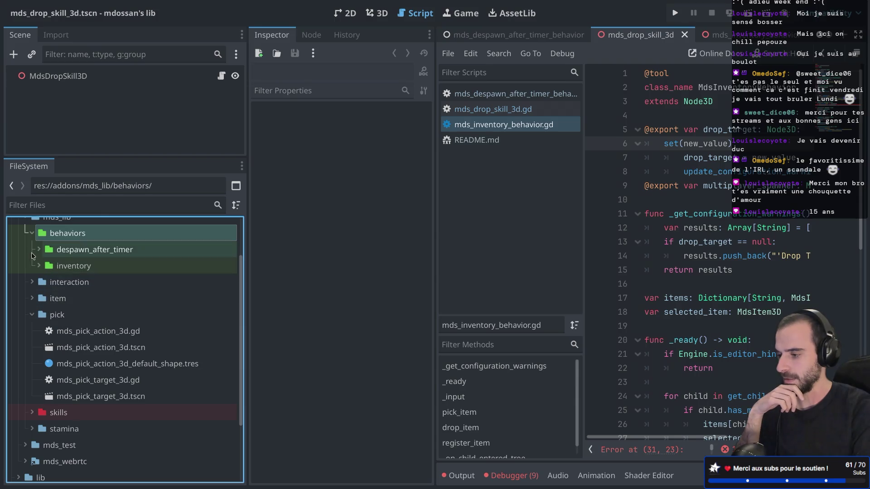
left_click(31, 232)
left_click(32, 380)
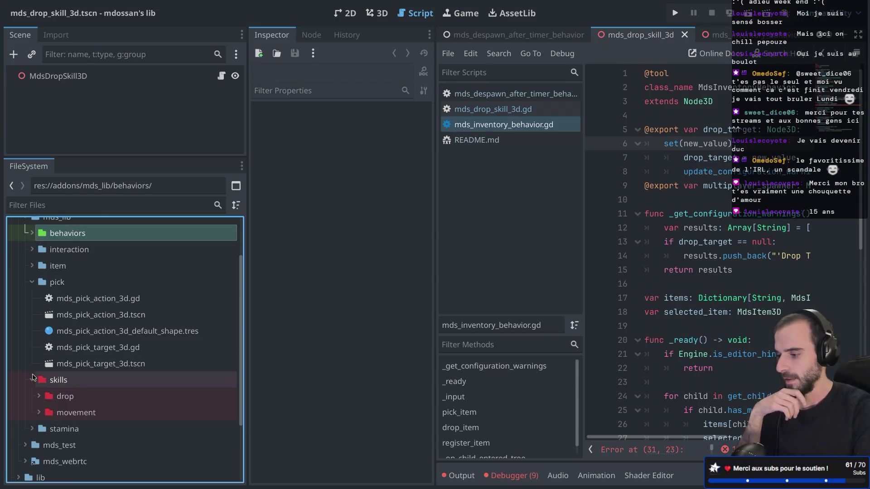
right_click(47, 380)
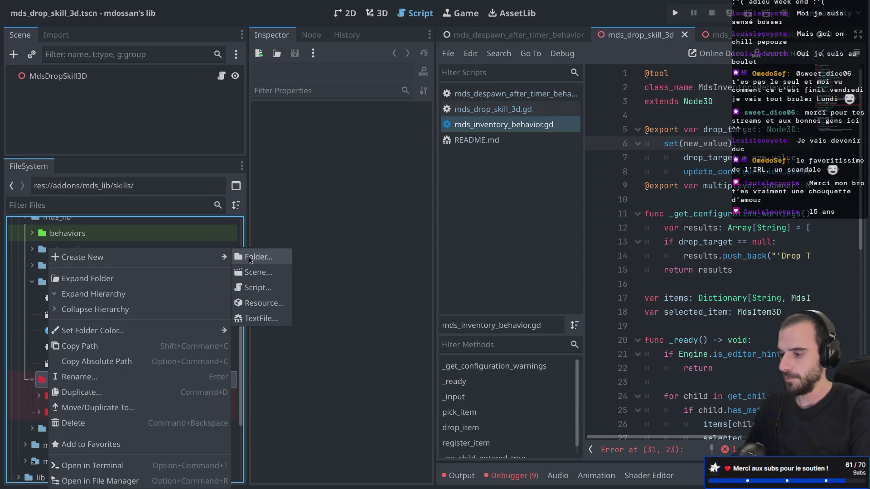
left_click(246, 257)
type("pick_item")
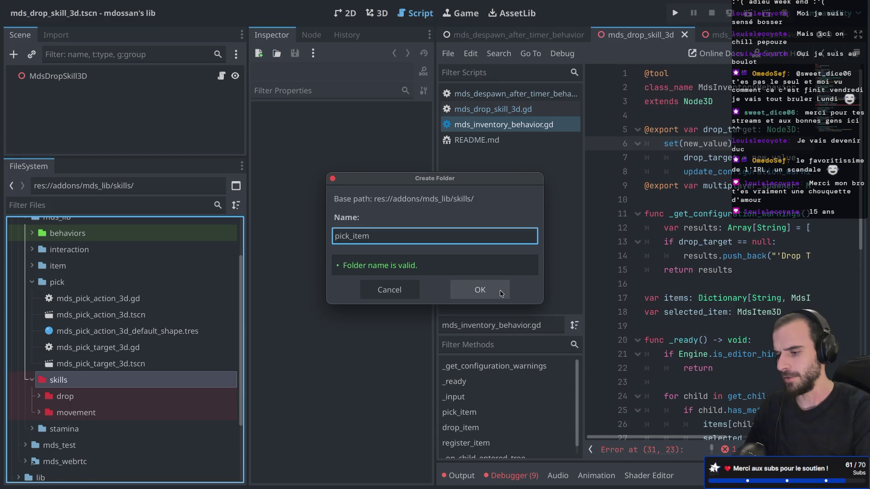
left_click(481, 289)
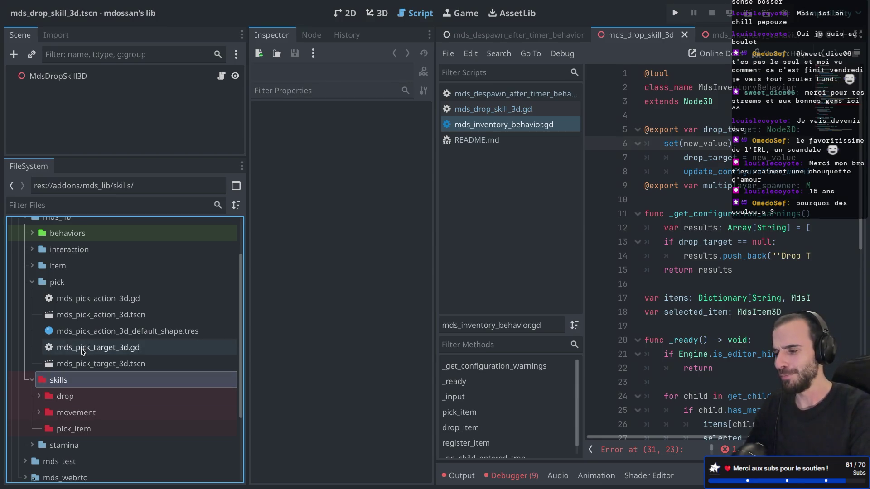
scroll(83, 351, "down", 3)
left_click(98, 248)
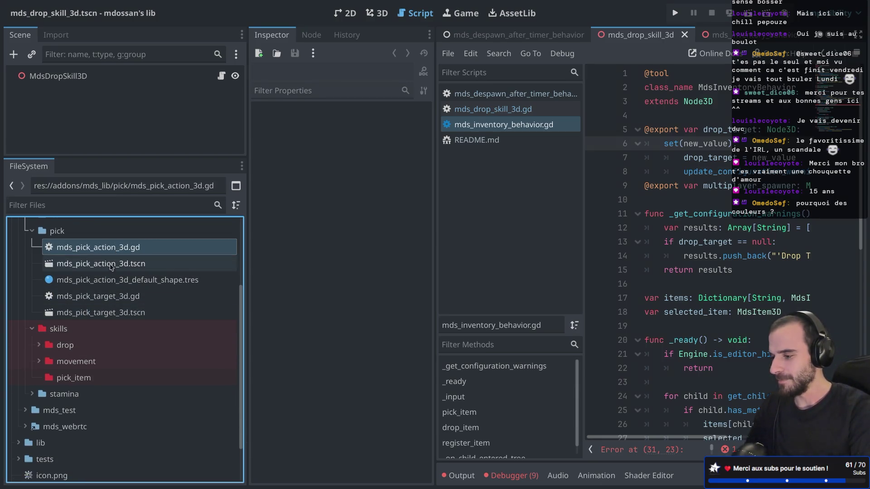
Move mds_pick_action_3d.gd, its .tscn and default shape resource into skills/pick_item.
left_click(109, 268, "shift")
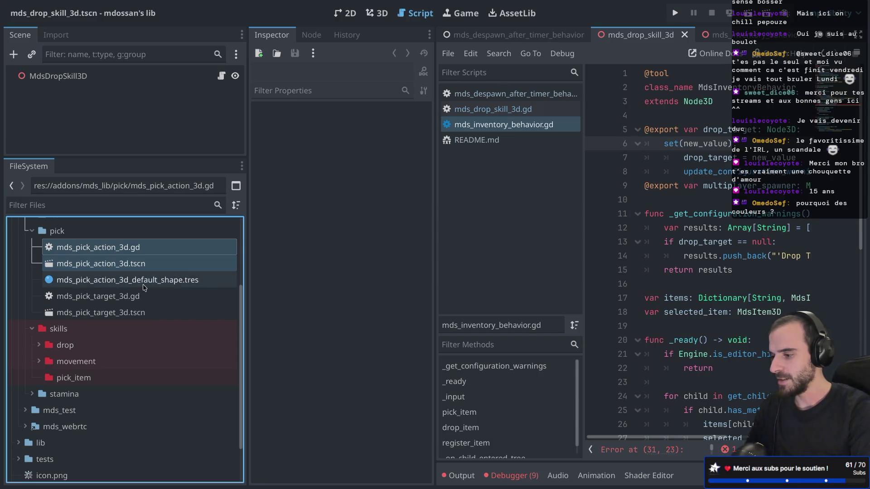
mouse_move(145, 287)
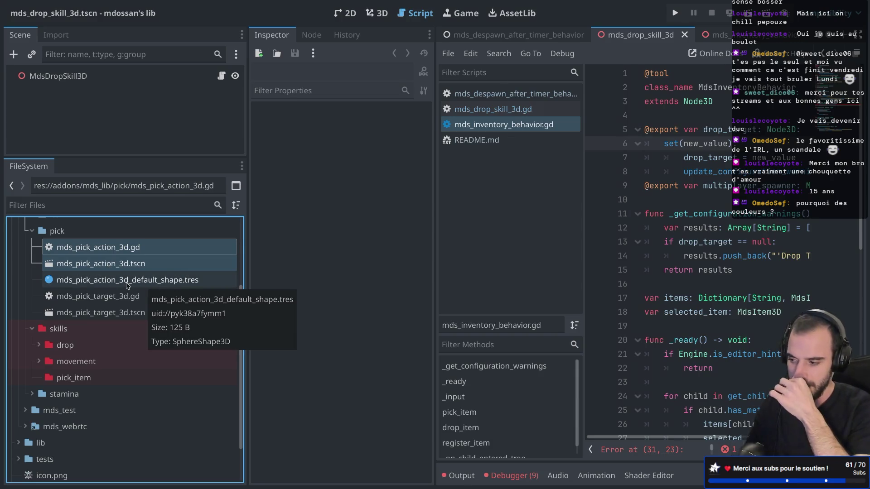
scroll(128, 285, "up", 2)
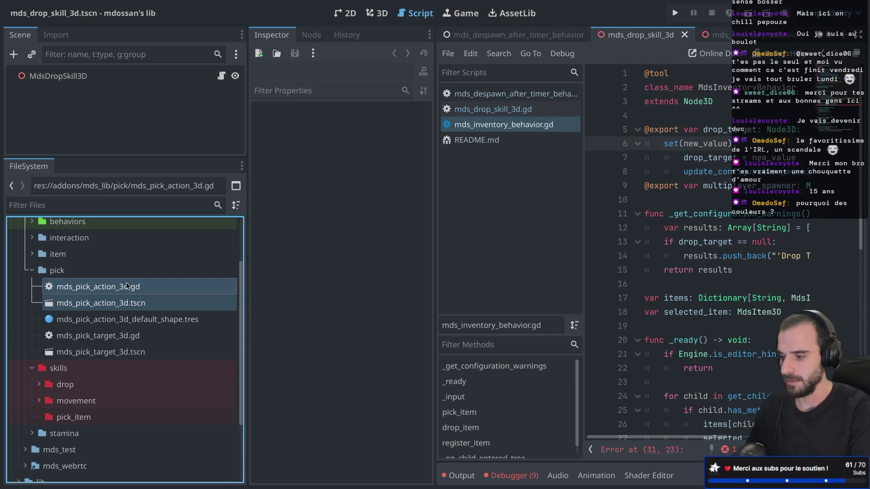
left_click(116, 318, "shift")
right_click(117, 318)
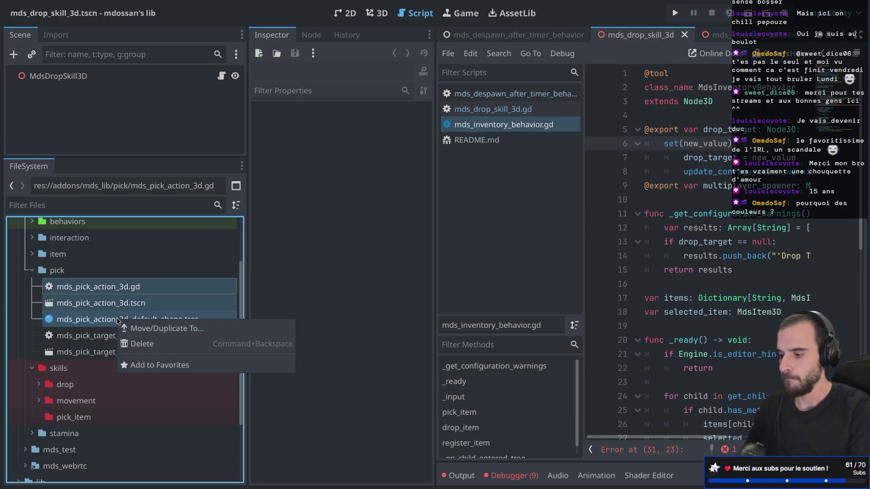
left_click(141, 328)
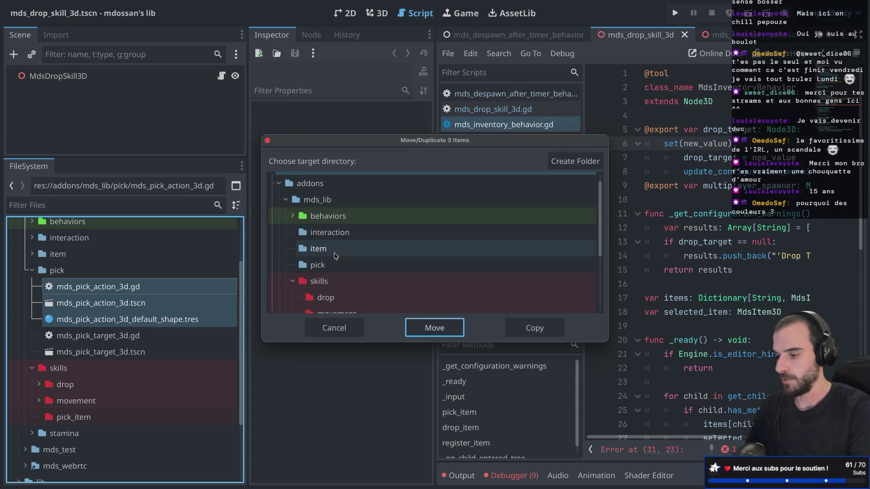
scroll(326, 254, "down", 2)
left_click(343, 283)
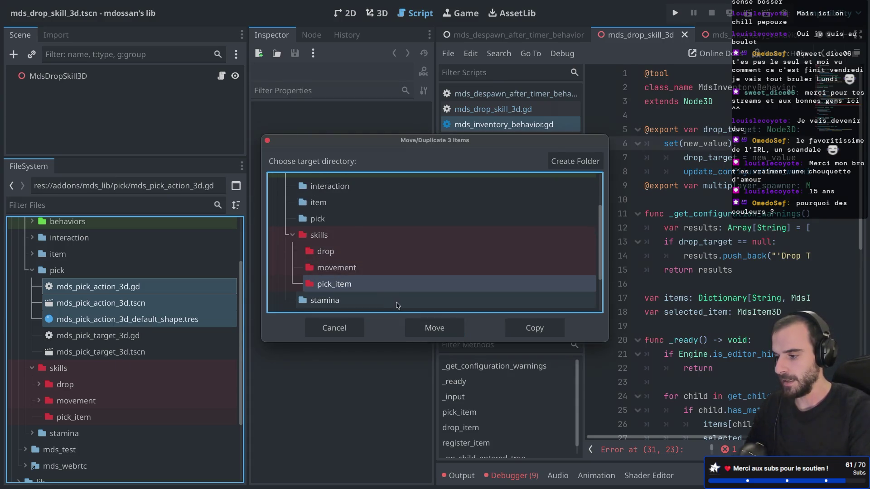
left_click(441, 330)
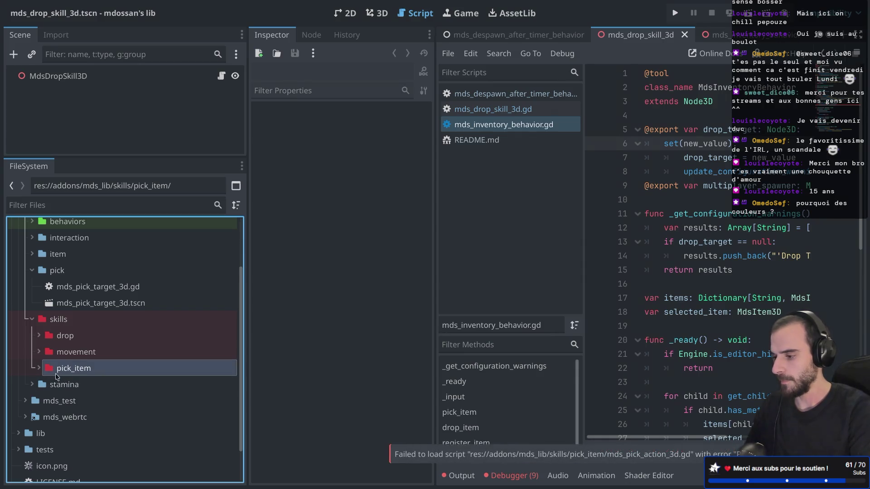
Expand pick_item to confirm the moved files, then collapse the pick folder.
left_click(40, 369)
scroll(90, 373, "down", 2)
scroll(90, 372, "down", 3)
scroll(89, 373, "up", 5)
left_click(32, 340)
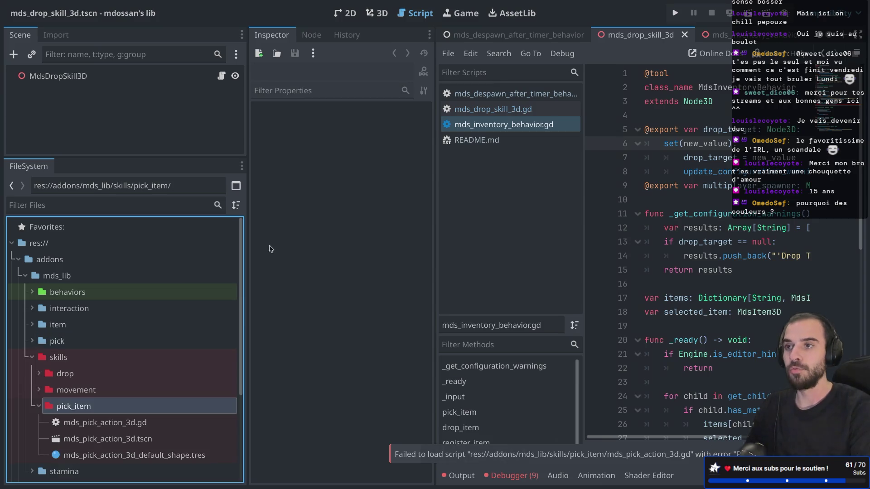
key("ctrl+shift+F11")
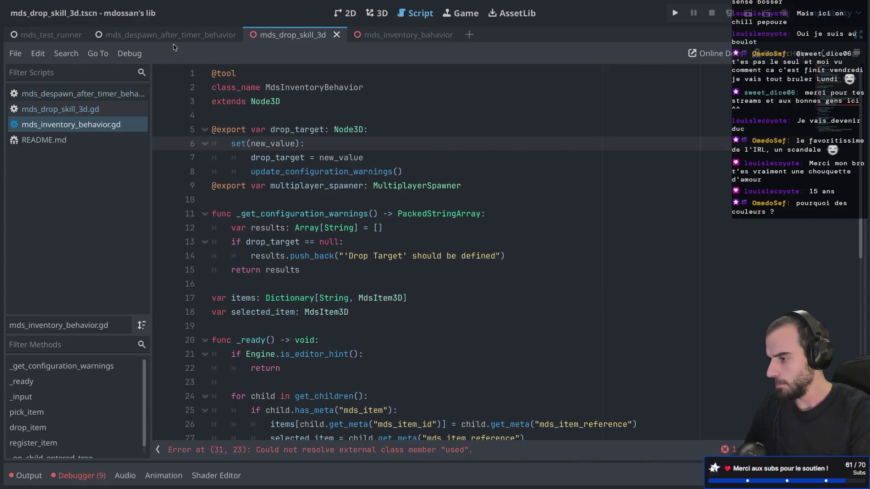
Expand tests > mds_pick_action_3d > p2p in the FileSystem dock.
key("ctrl+shift+F11")
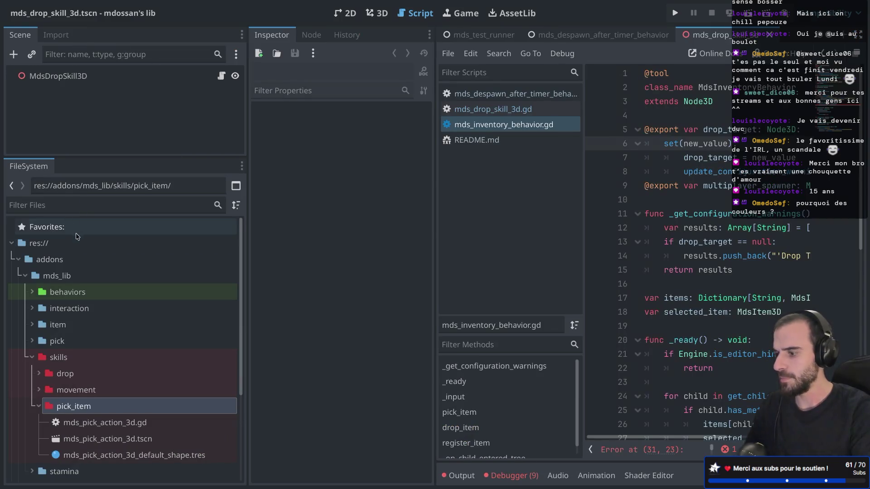
left_click(26, 275)
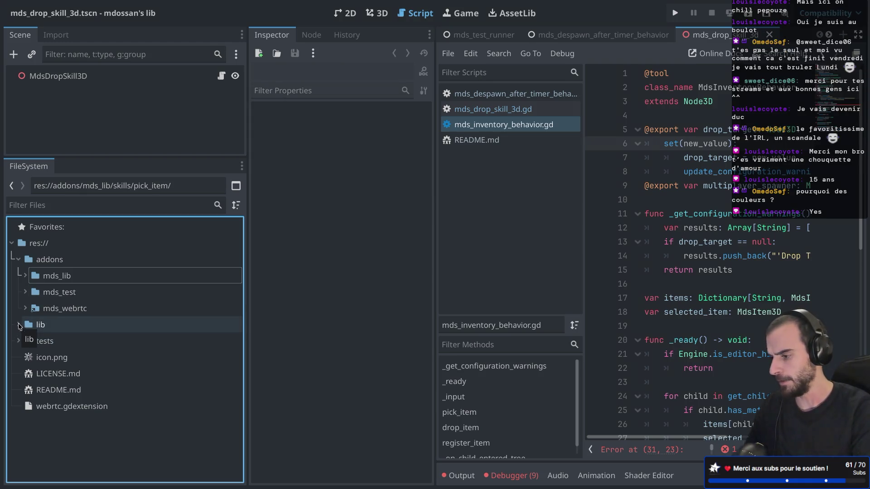
left_click(18, 340)
scroll(20, 343, "down", 3)
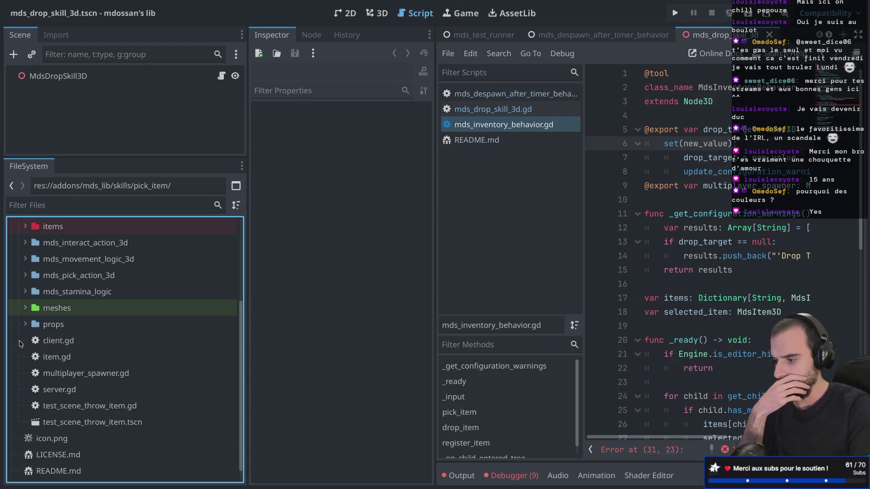
scroll(27, 344, "up", 4)
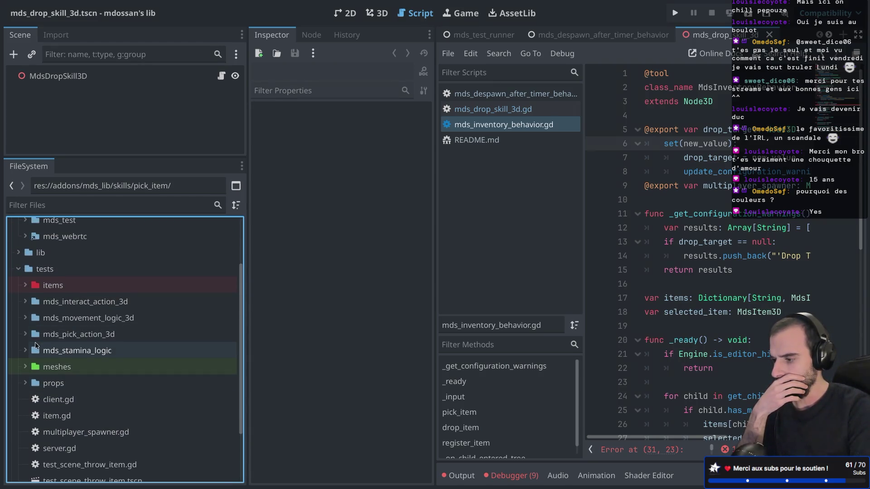
scroll(36, 346, "down", 1)
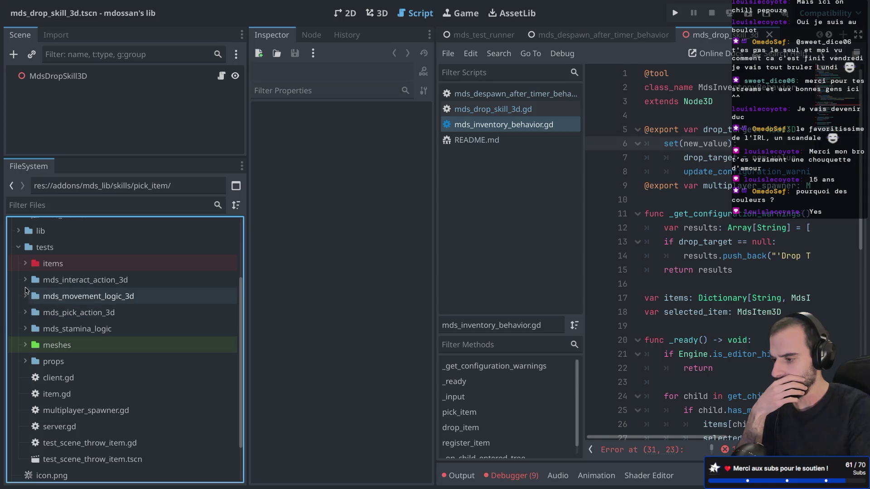
left_click(24, 313)
left_click(32, 345)
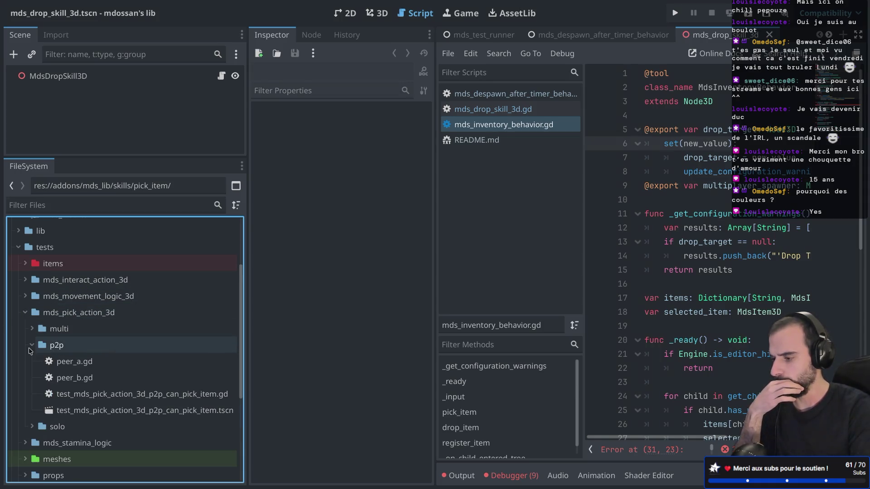
Open test_mds_pick_action_3d_p2p_can_pick_item.tscn and run it.
double_click(109, 425)
double_click(108, 411)
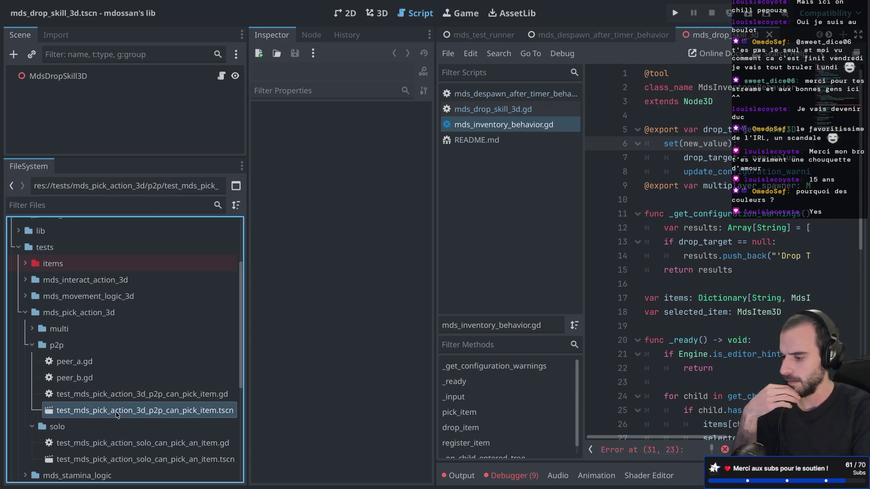
left_click(745, 14)
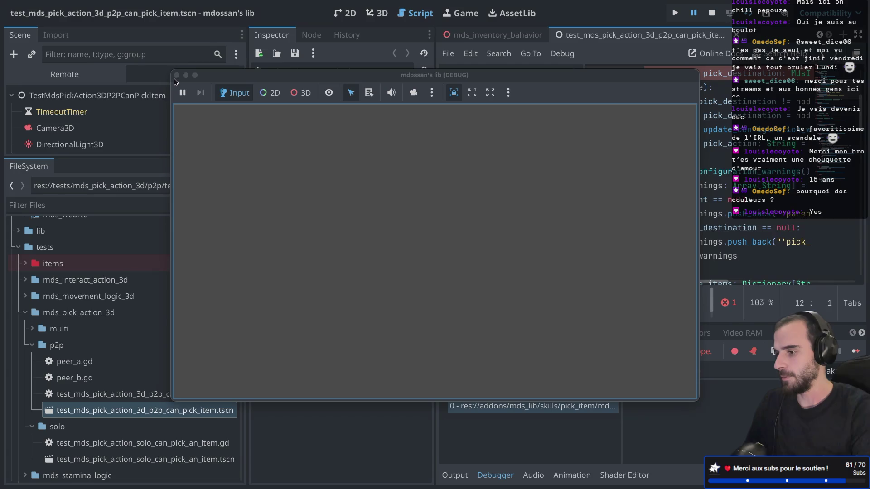
Change pick_destination's type on line 12 to MdsInventoryBehavior using autocomplete.
scroll(410, 105, "up", 3)
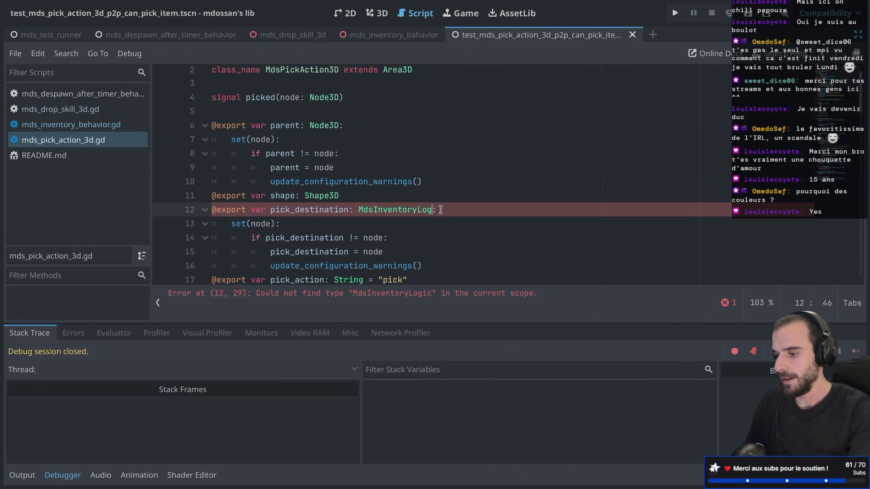
type("h")
key("Return")
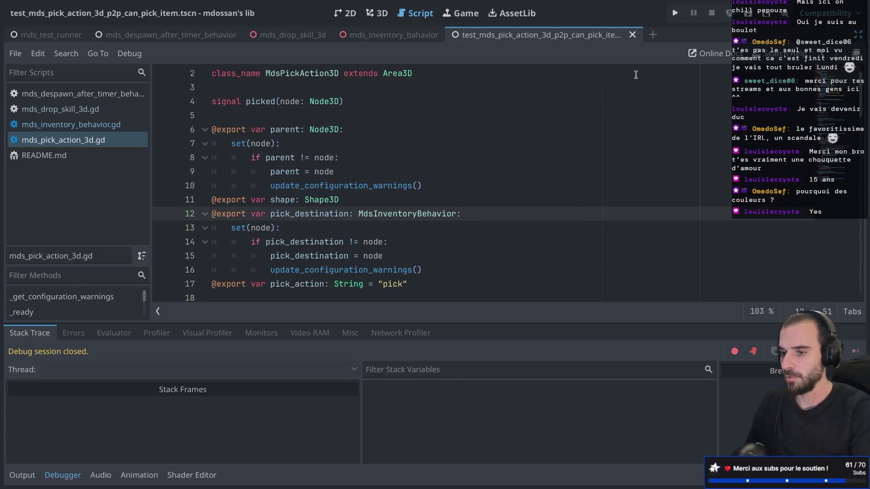
Rerun the p2p test scene and stop the game.
left_click(748, 12)
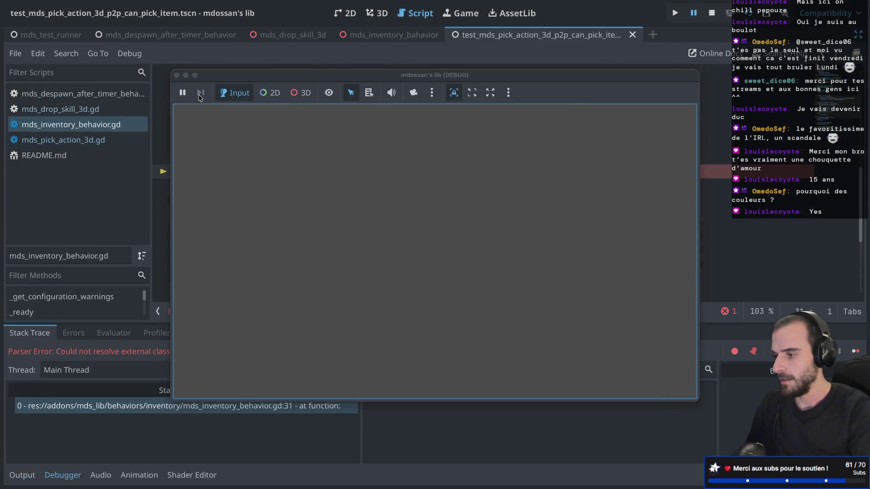
left_click(176, 75)
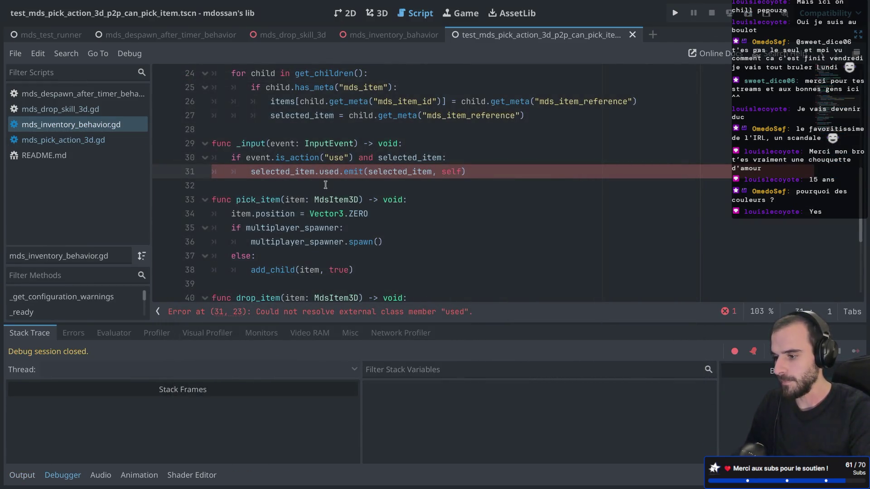
scroll(325, 185, "down", 2)
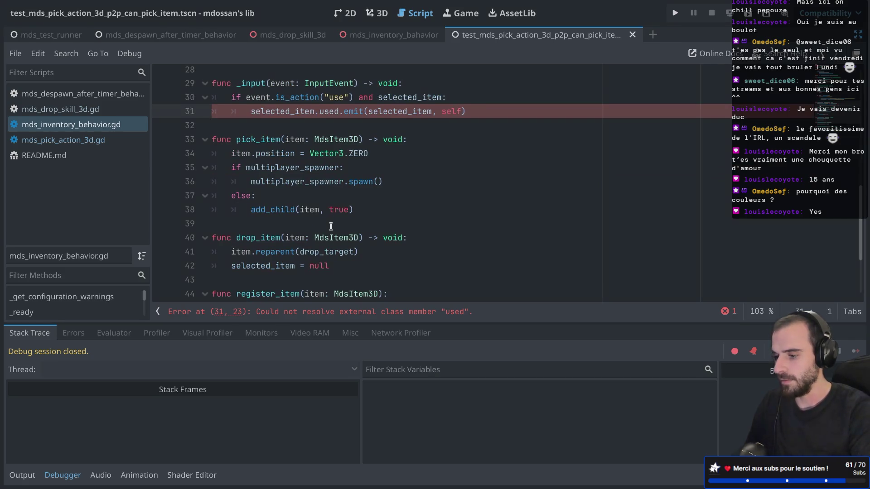
scroll(331, 227, "up", 2)
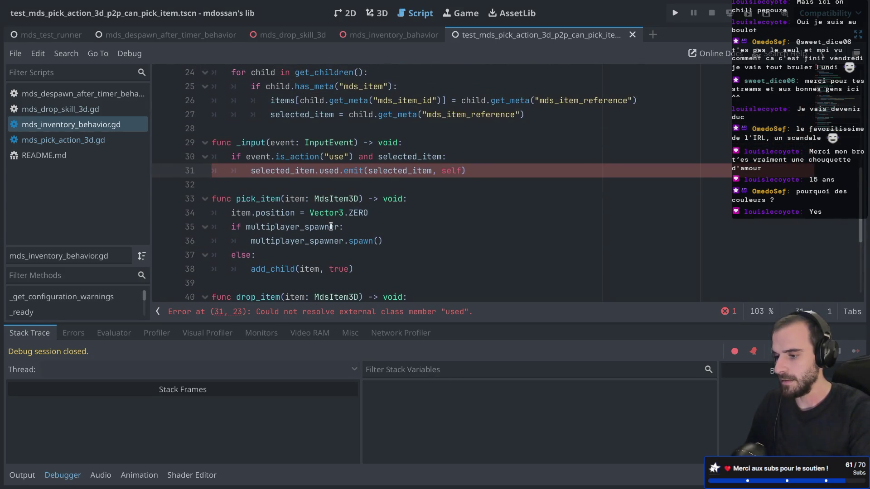
Save, then close the p2p test, mds_inventory_behavior, mds_drop_skill_3d and despawn-timer tabs.
scroll(330, 227, "up", 10)
key("ctrl+s")
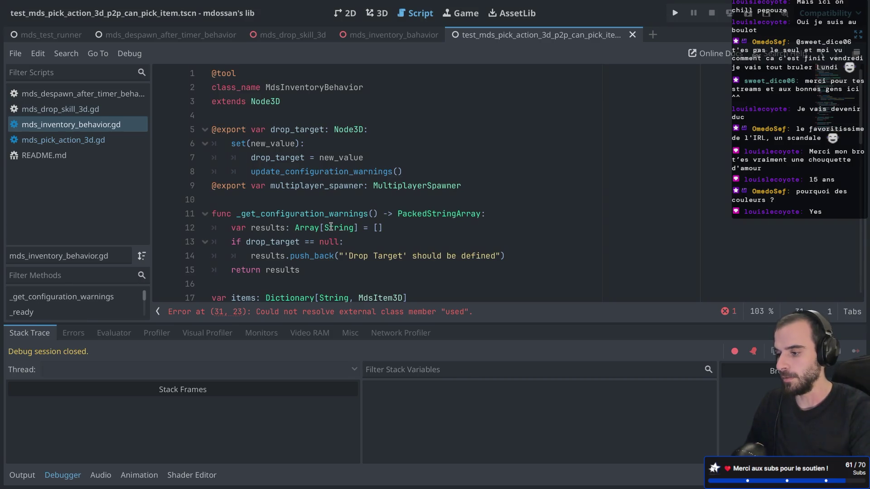
left_click(632, 35)
left_click(437, 36)
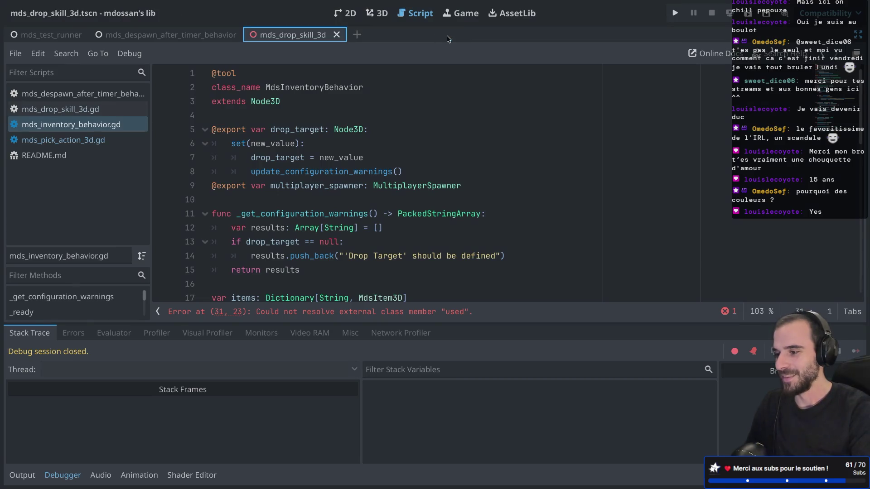
left_click(338, 35)
left_click(254, 36)
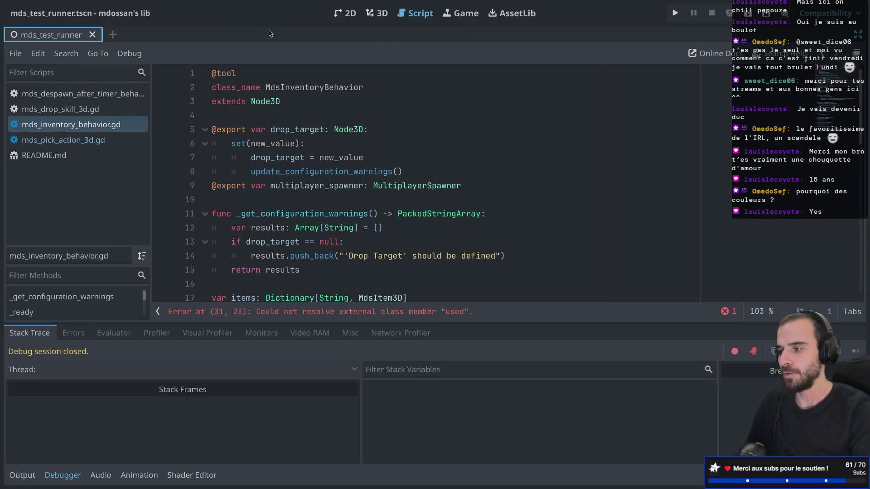
Restore the side panels and collapse the p2p, solo and mds_pick_action_3d test folders.
key("ctrl+shift+F11")
scroll(152, 333, "down", 4)
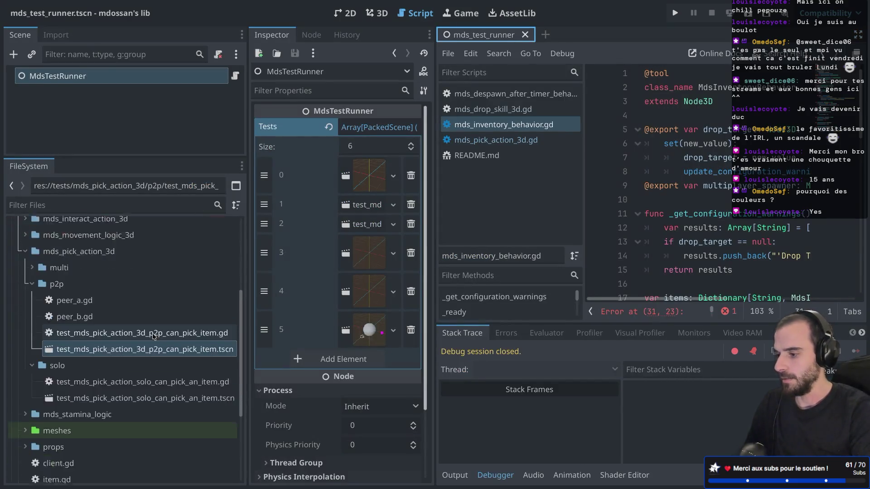
scroll(152, 334, "up", 5)
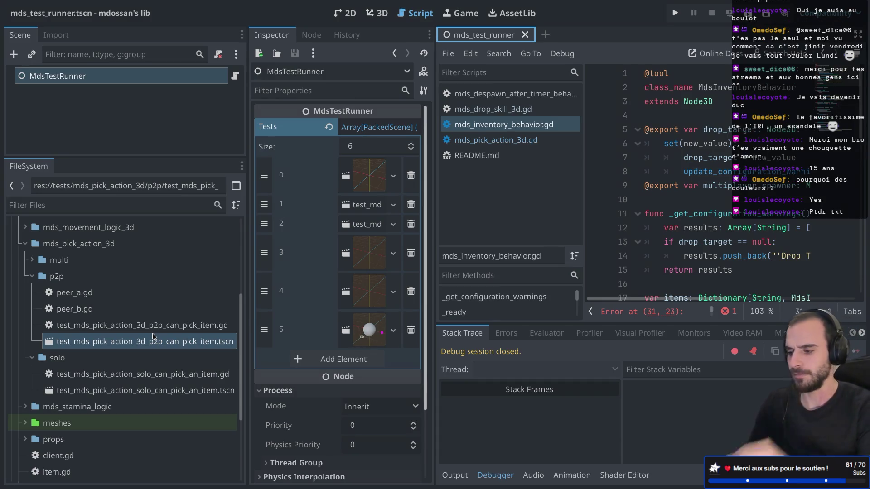
left_click(32, 281)
left_click(32, 292)
scroll(90, 278, "up", 5)
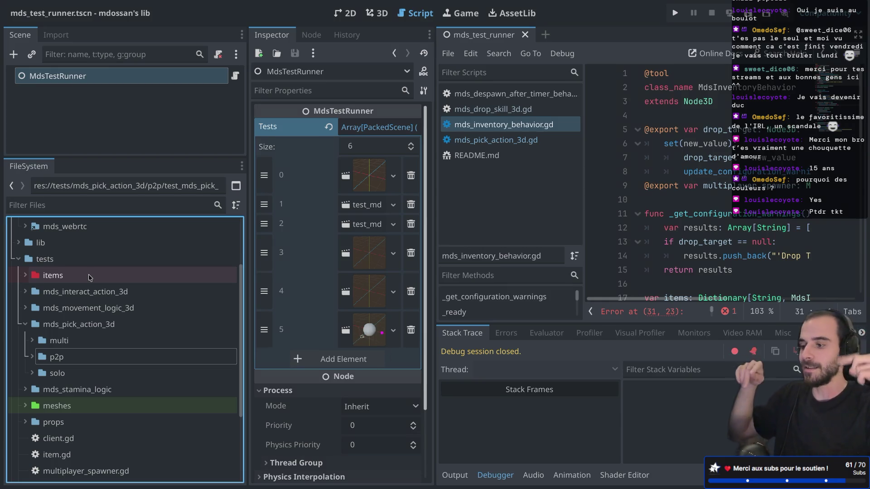
left_click(25, 324)
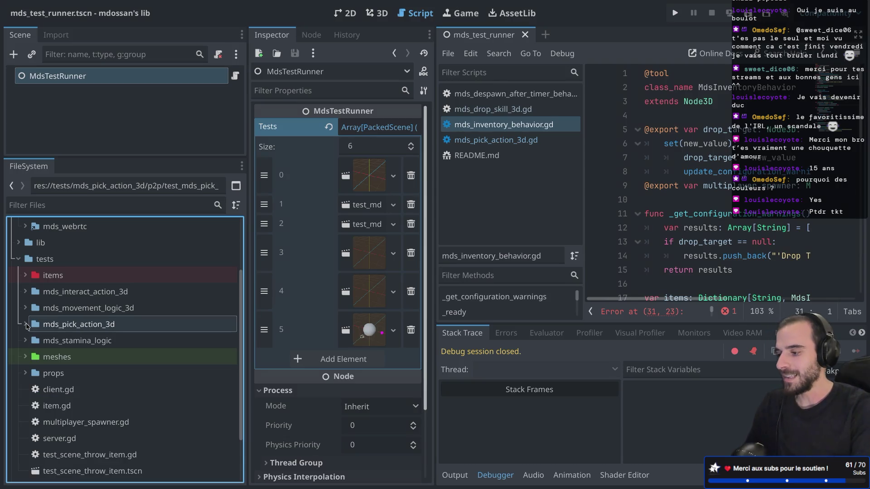
scroll(29, 294, "up", 3)
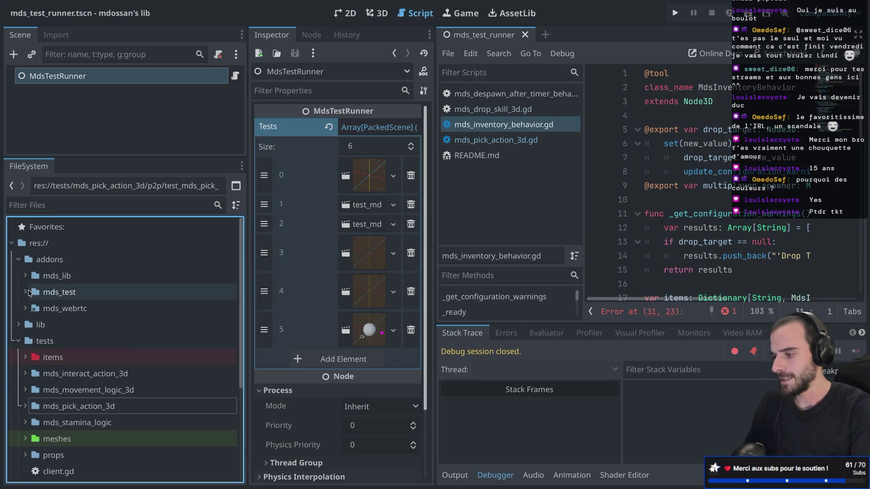
Set the tests/items folder colour to Purple in the FileSystem dock.
left_click(25, 357)
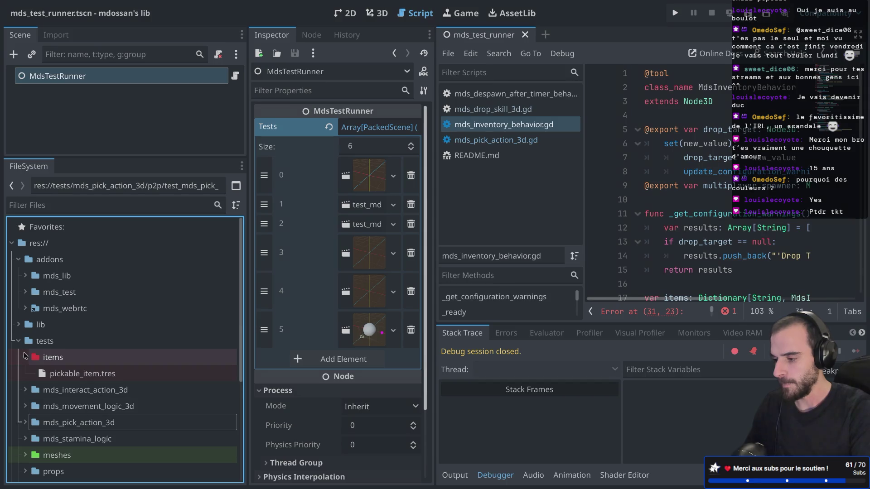
right_click(55, 359)
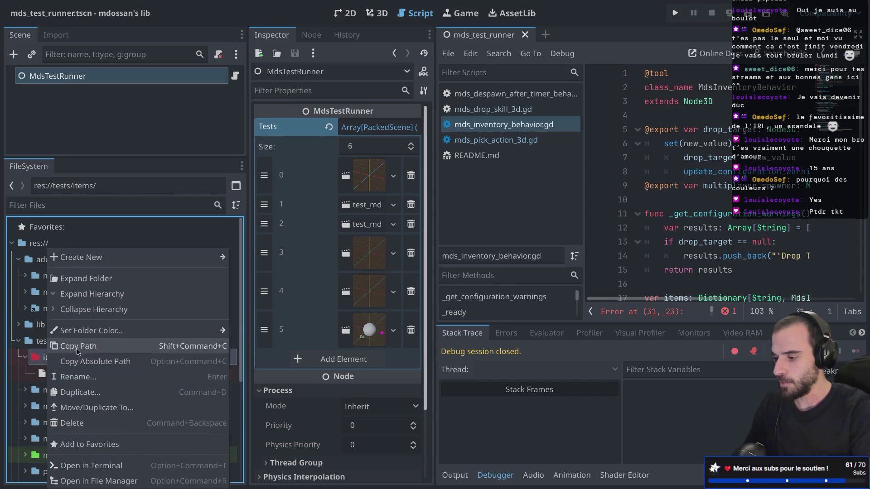
mouse_move(152, 326)
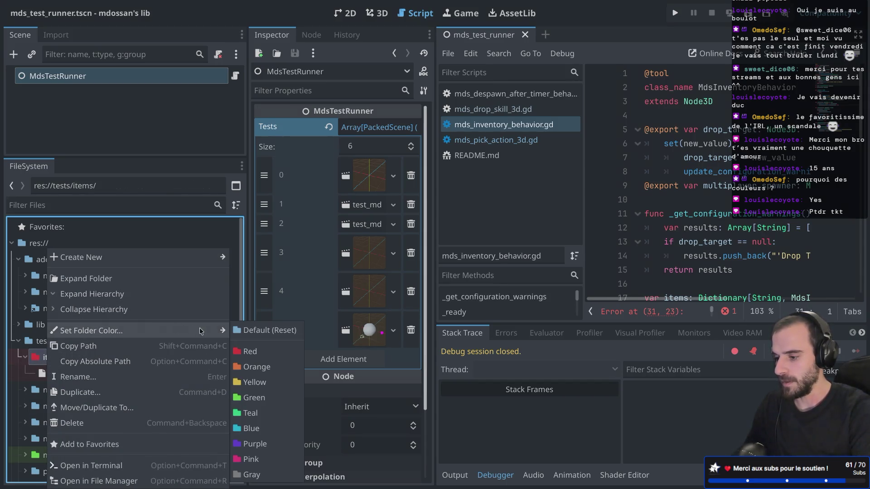
left_click(253, 444)
scroll(50, 344, "down", 2)
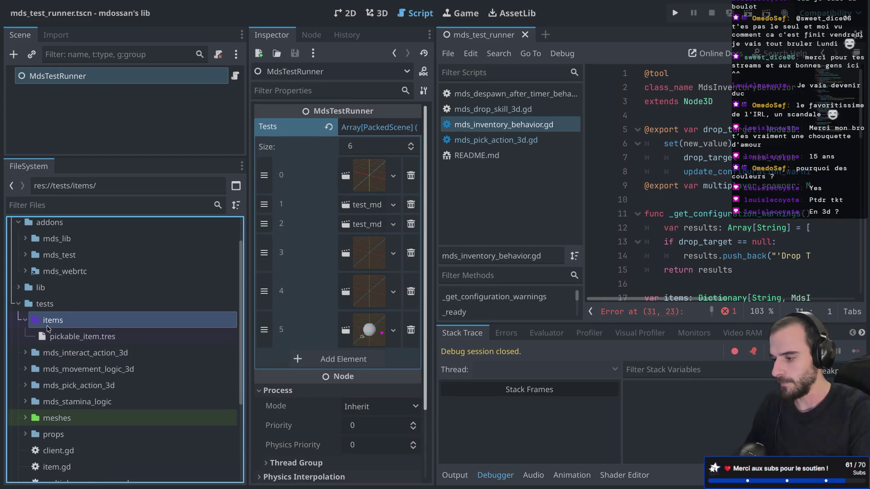
left_click(25, 321)
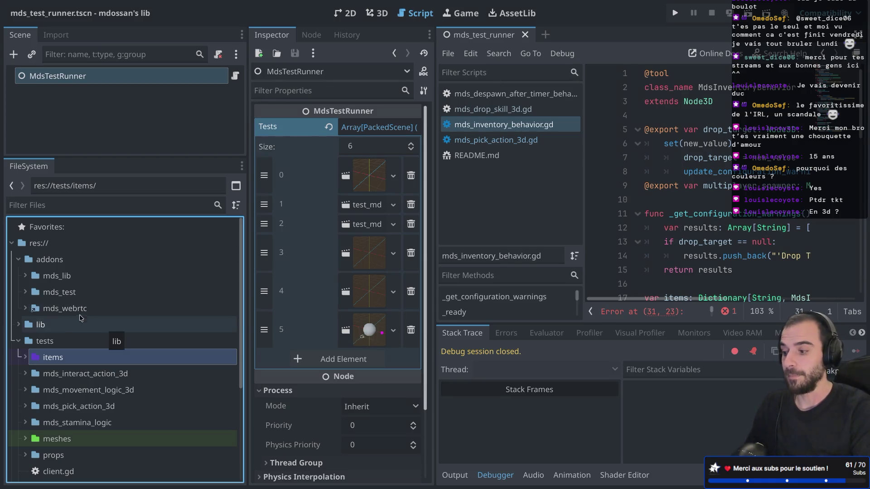
Browse mds_lib's interaction and skills folders and open skills/pick_item/mds_pick_action_3d.gd.
left_click(26, 277)
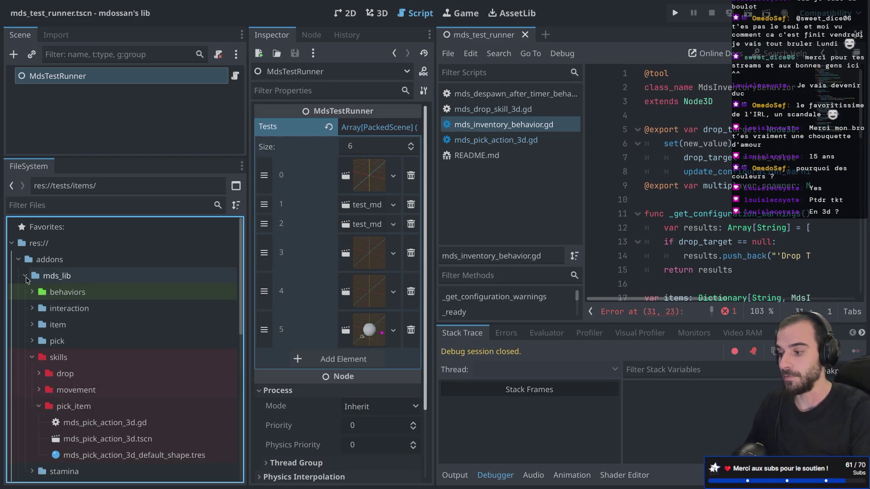
left_click(32, 357)
scroll(42, 337, "down", 3)
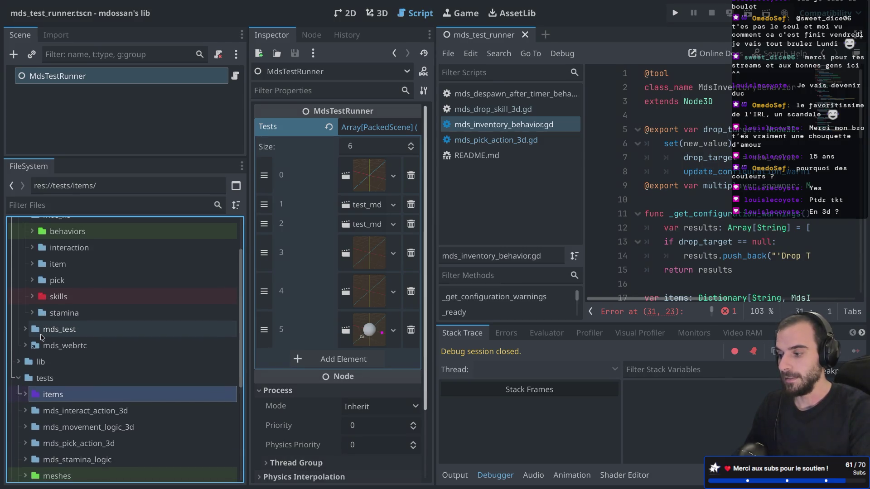
scroll(41, 336, "up", 3)
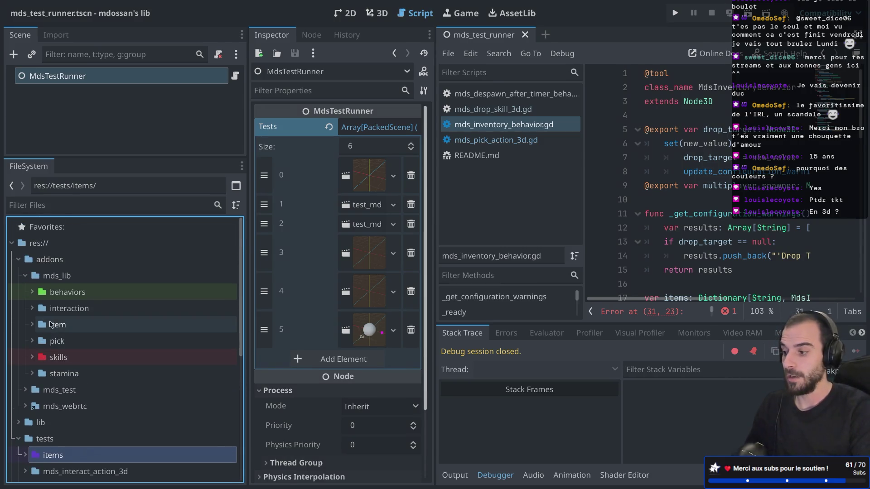
left_click(79, 310)
scroll(75, 308, "down", 3)
left_click(31, 431)
scroll(54, 403, "down", 4)
scroll(54, 403, "down", 1)
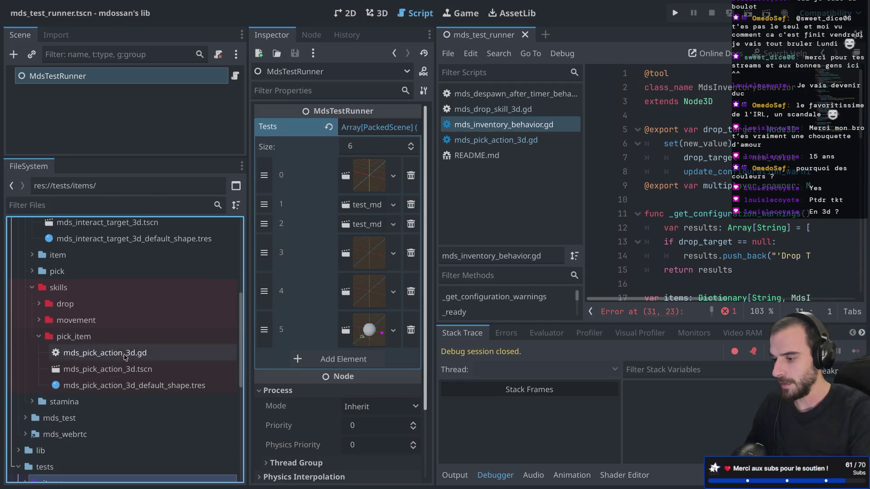
double_click(55, 354)
Change the class_name on line 2 to MdsPickItemSkill3D and save the script.
left_click(329, 73)
key("BackSpace")
key("BackSpace")
key("BackSpace")
type("ItemSkill3D extends Area3D")
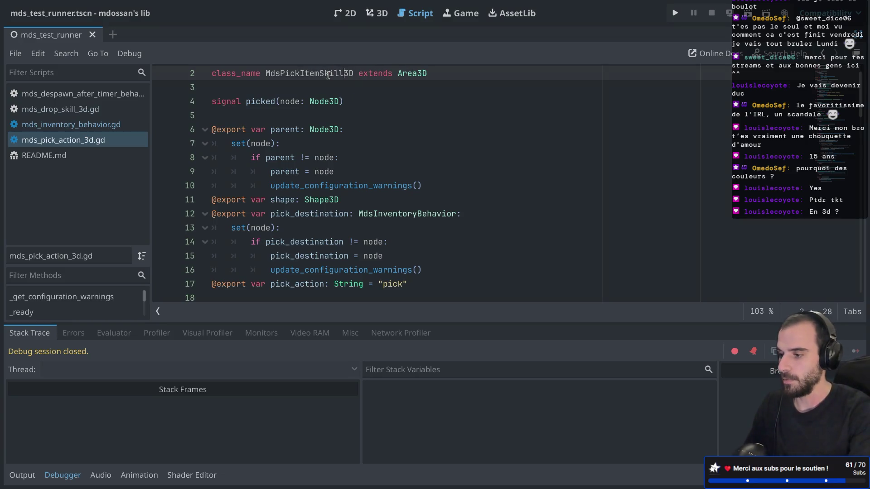
left_click_drag(277, 72, 319, 73)
left_click(325, 85)
key("ctrl+s")
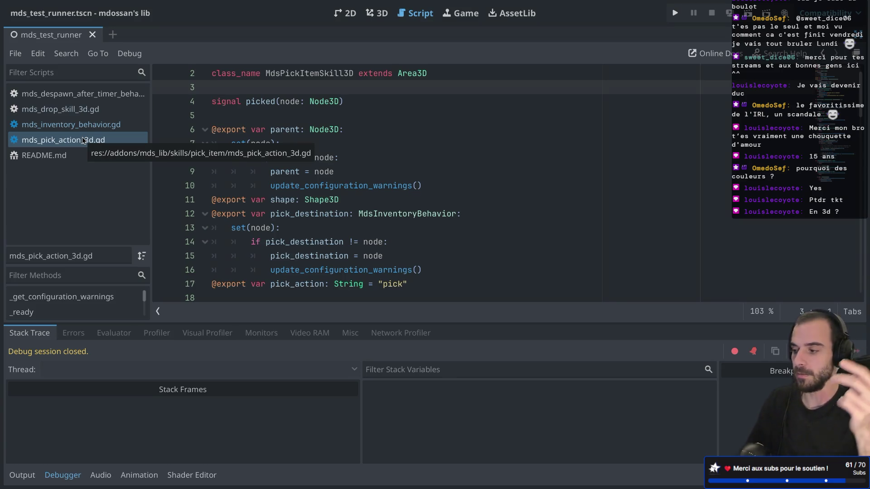
key("ctrl+shift+F11")
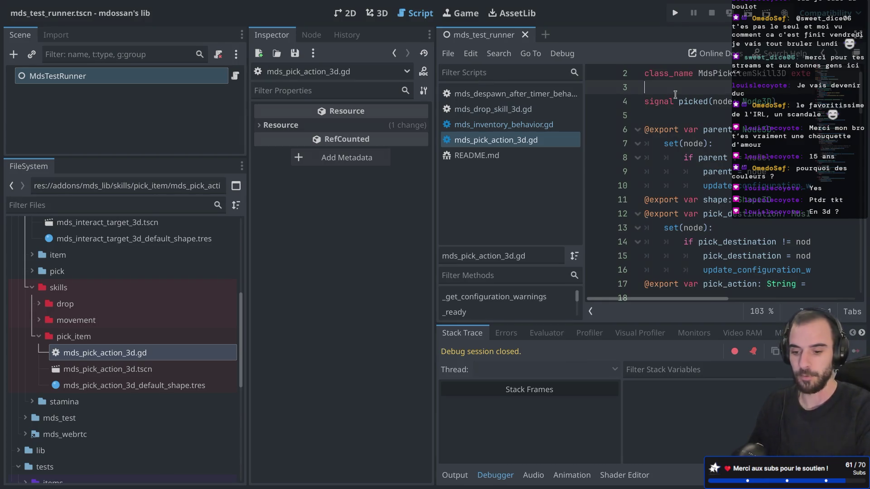
key("ctrl+shift+F11")
key("ctrl+shift+F11")
Rename mds_pick_action_3d.gd to mds_pick_item_skill_3d.gd in the FileSystem dock.
right_click(111, 355)
key("Escape")
key("F2")
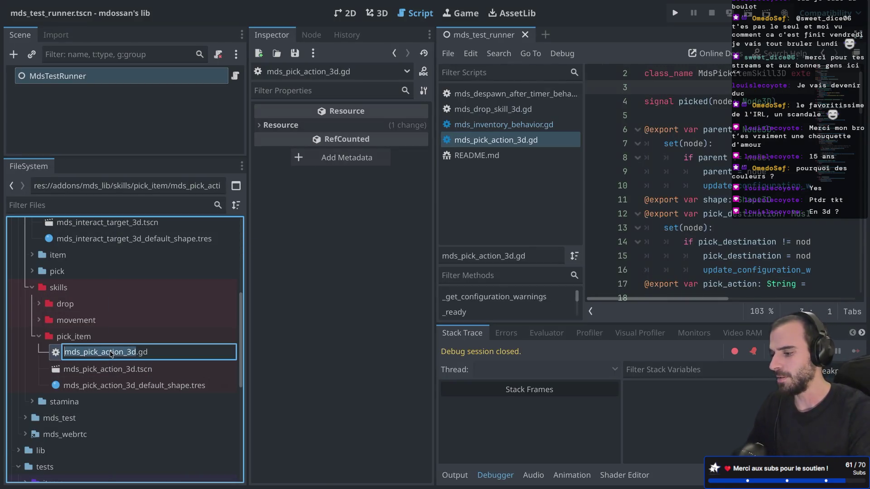
key("BackSpace")
key("BackSpace")
key("BackSpace")
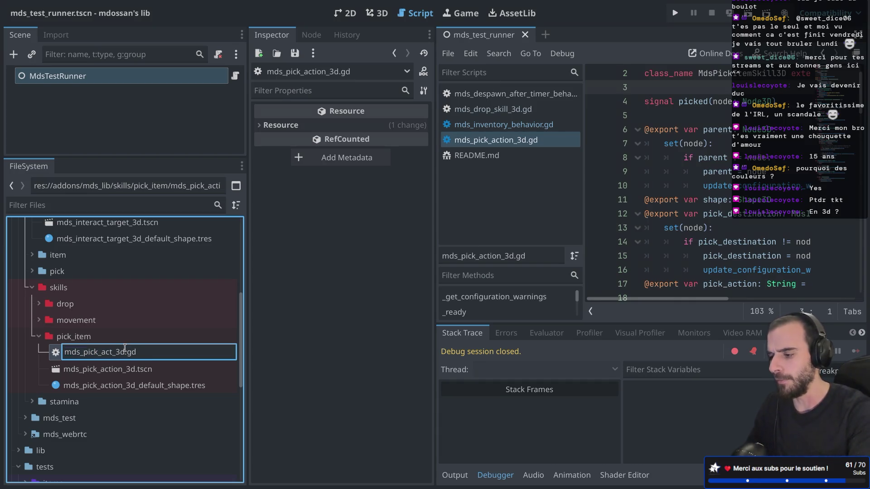
type("item_skill")
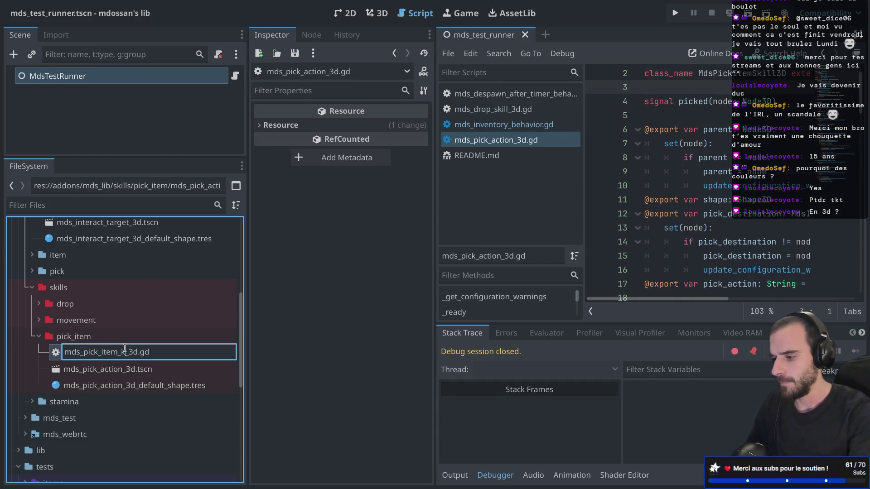
key("Return")
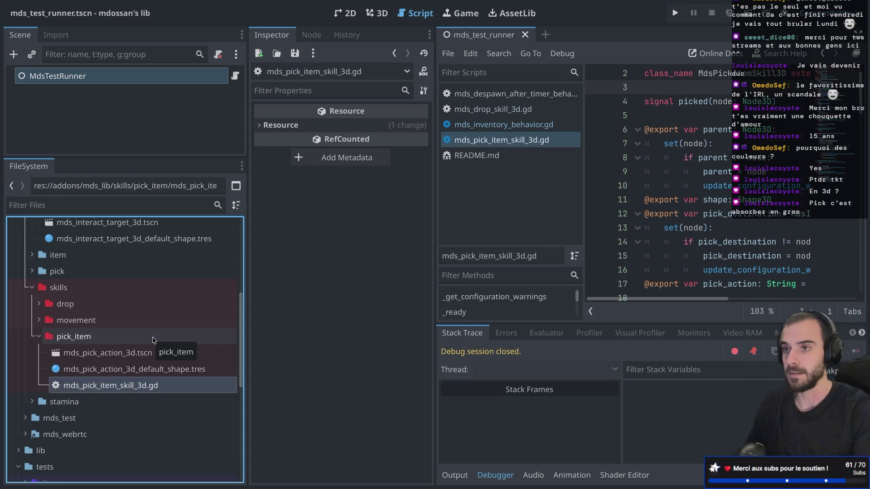
right_click(124, 357)
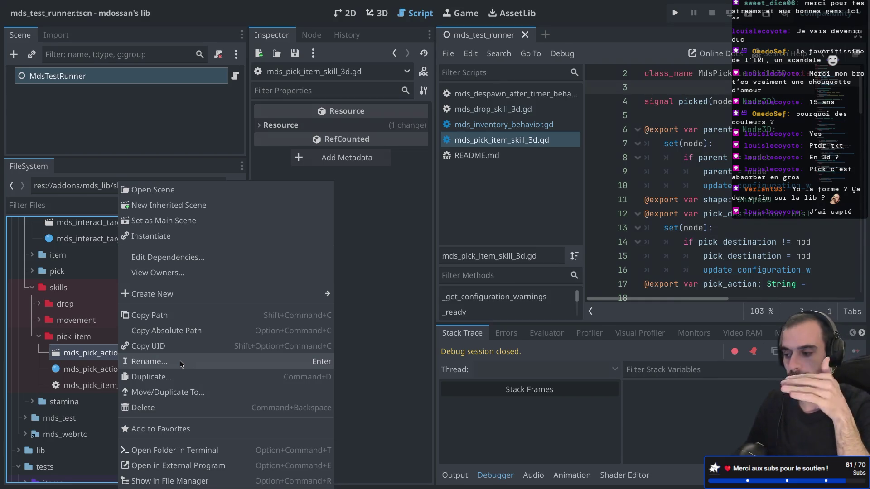
Rename the scene file mds_pick_action_3d.tscn to mds_pick_item_skill_3d.tscn.
key("Escape")
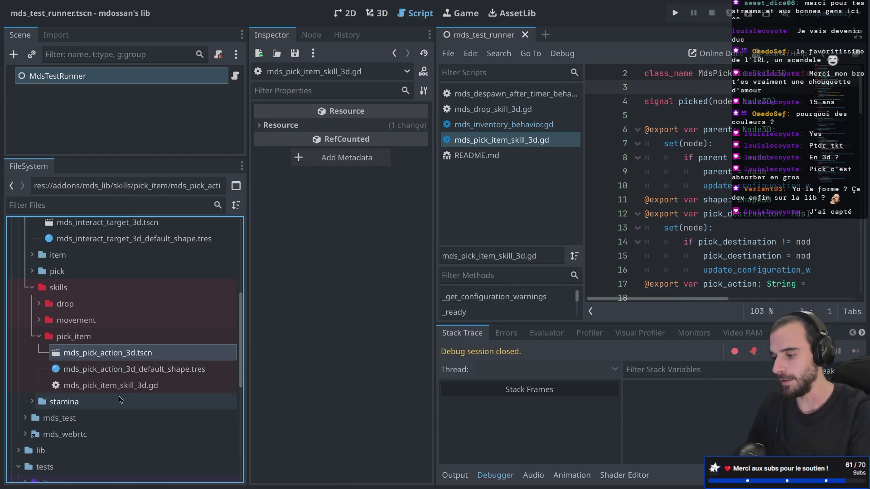
left_click(117, 385)
key("Return")
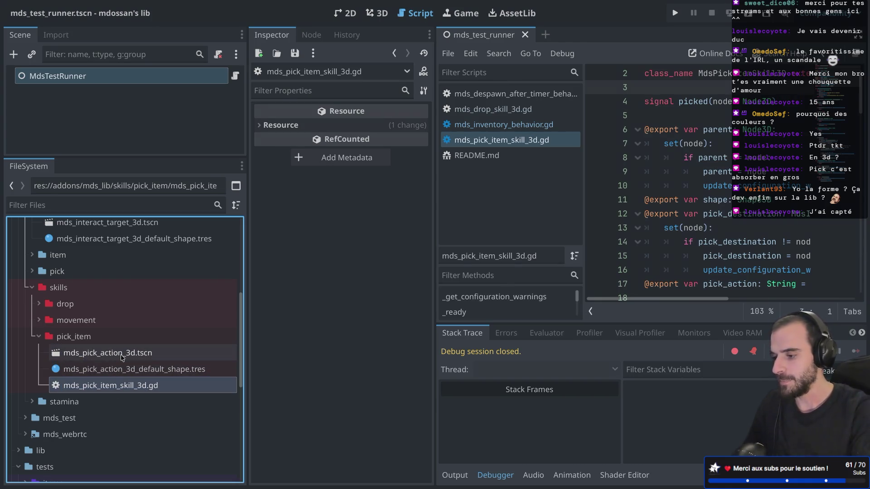
key("ctrl+c")
key("Escape")
left_click(121, 354)
key("F2")
key("ctrl+v")
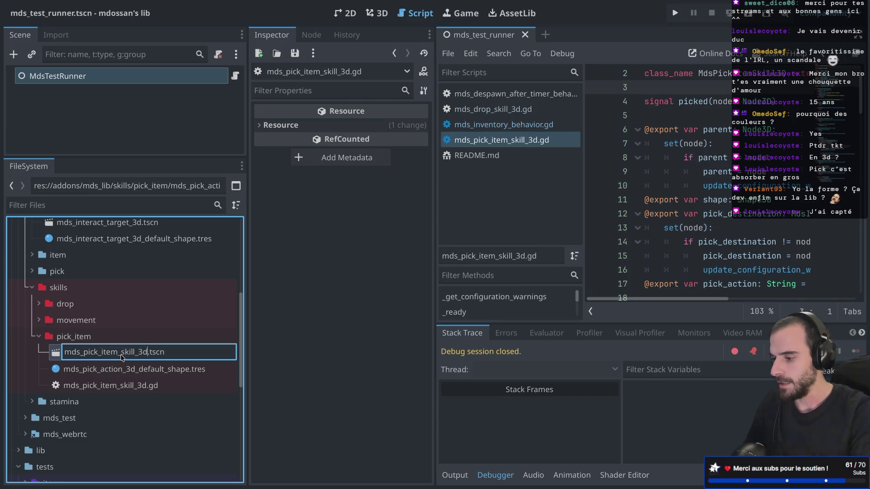
key("Return")
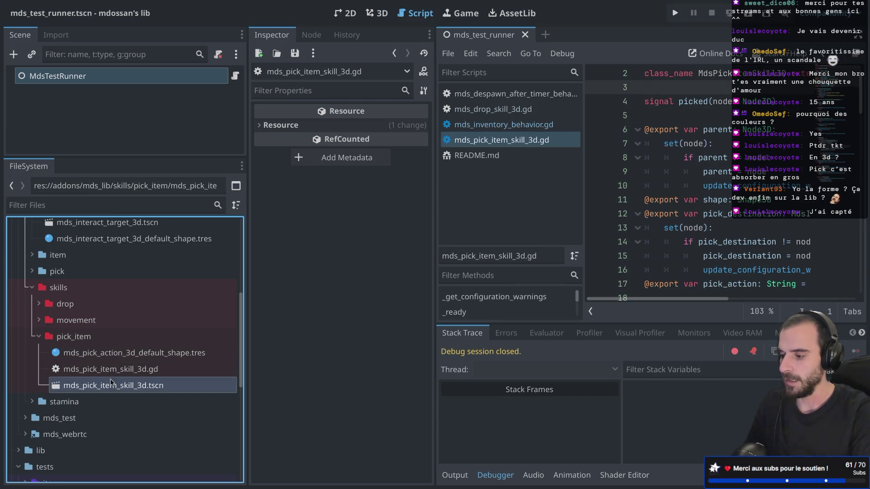
Open mds_pick_item_skill_3d.tscn and rename its root node to MdsPickItemSkill3D.
left_click(139, 355)
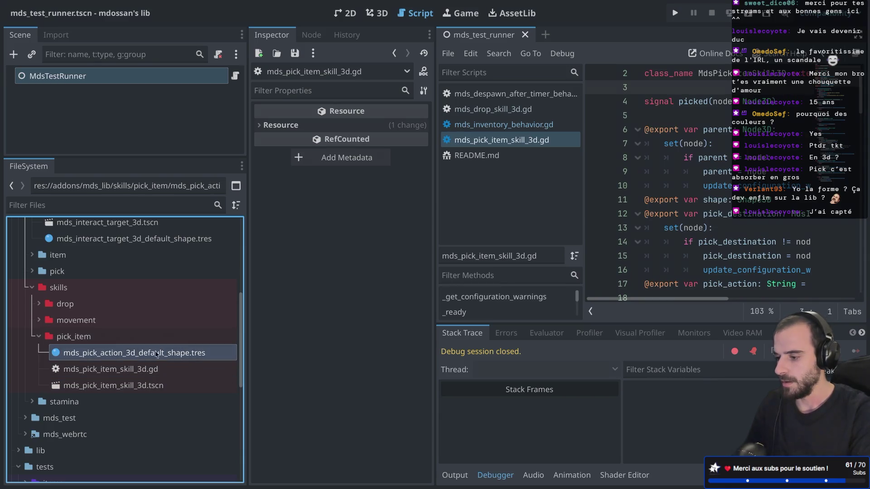
left_click(121, 370)
left_click(116, 379)
left_click(120, 371)
double_click(117, 386)
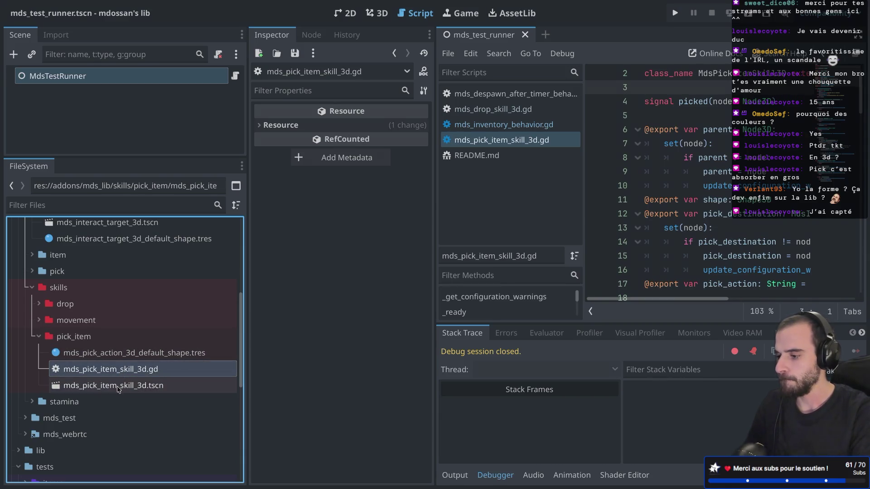
left_click(82, 77)
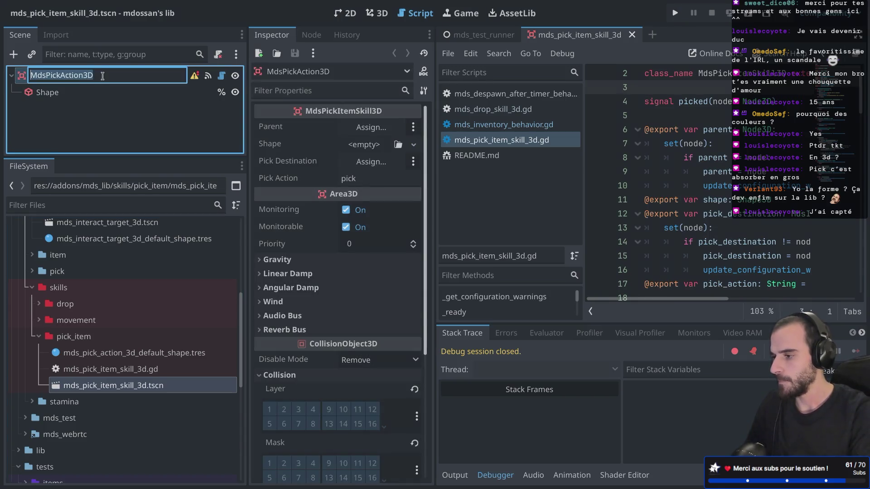
key("BackSpace")
key("BackSpace")
key("BackSpace")
key("BackSpace")
key("BackSpace")
key("BackSpace")
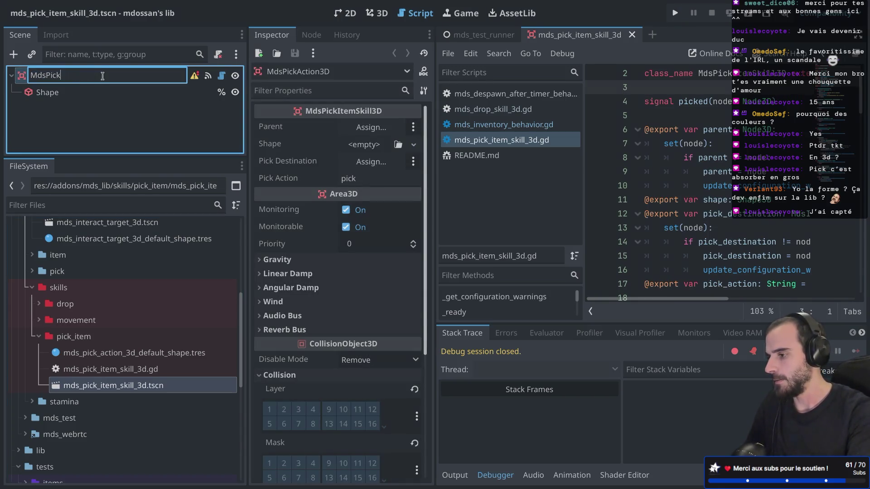
type("ItemSkill3")
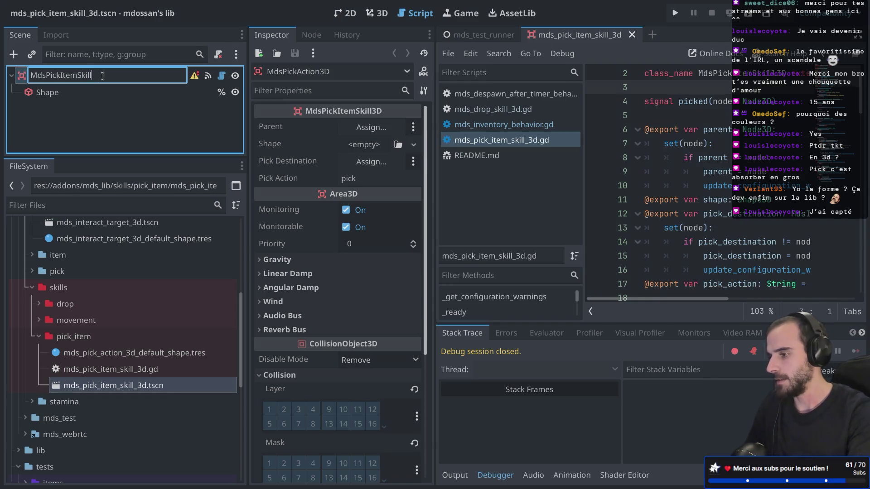
type("D")
key("Return")
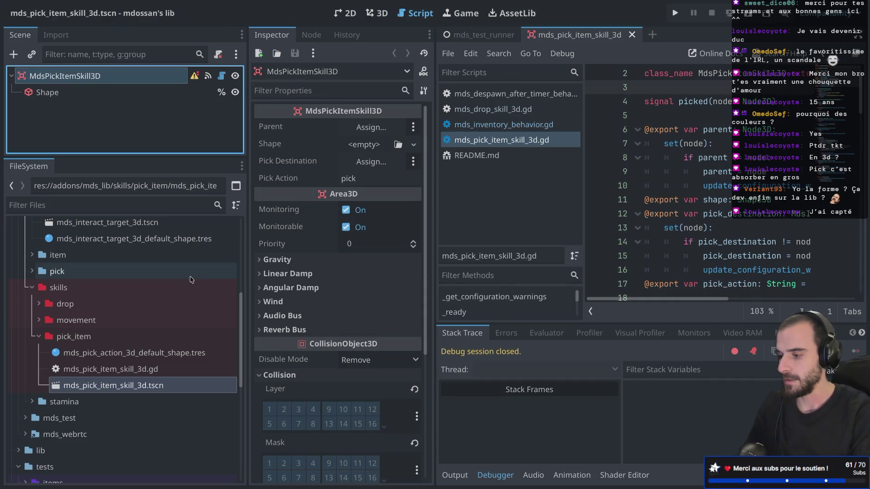
left_click(38, 336)
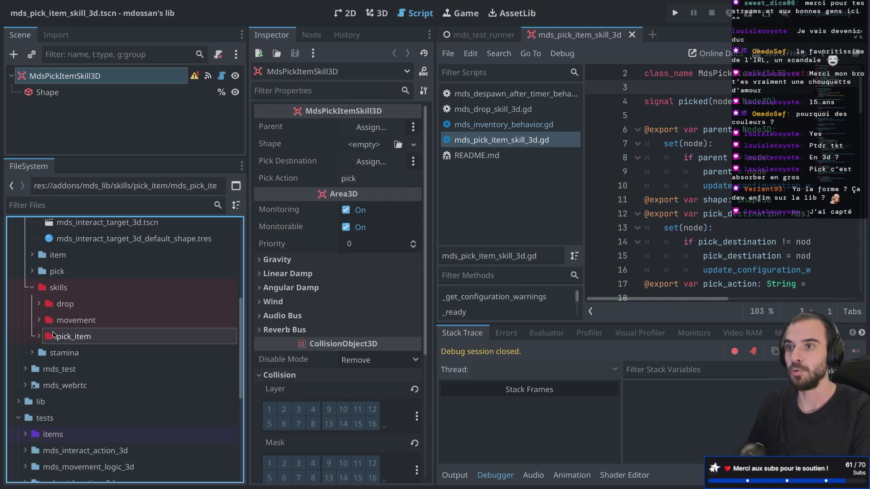
Browse the movement, drop and skills folders in the FileSystem dock.
left_click(39, 345)
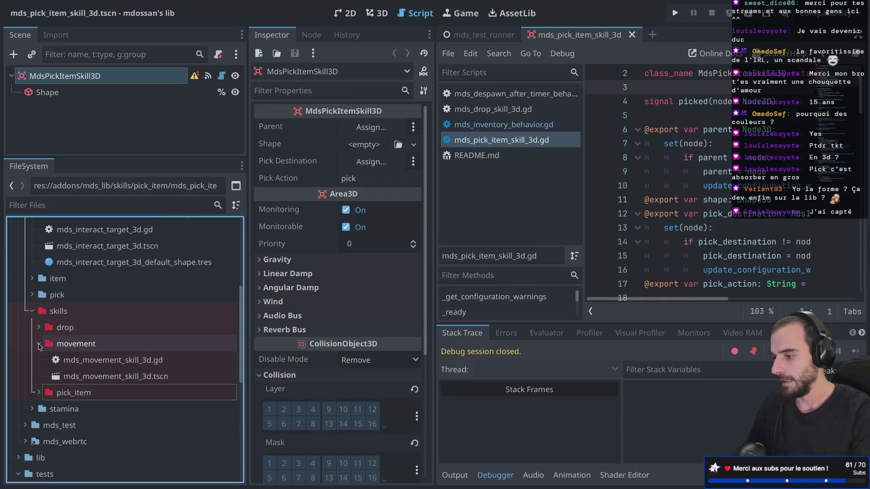
left_click(39, 346)
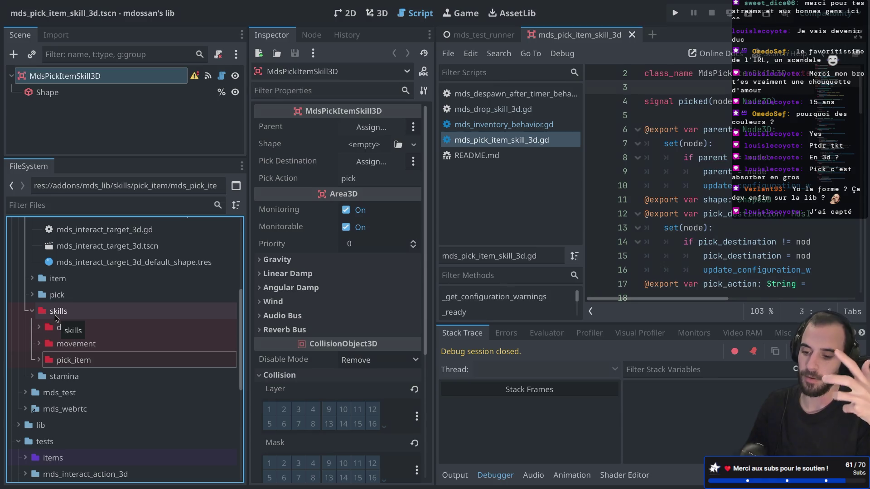
left_click(86, 344)
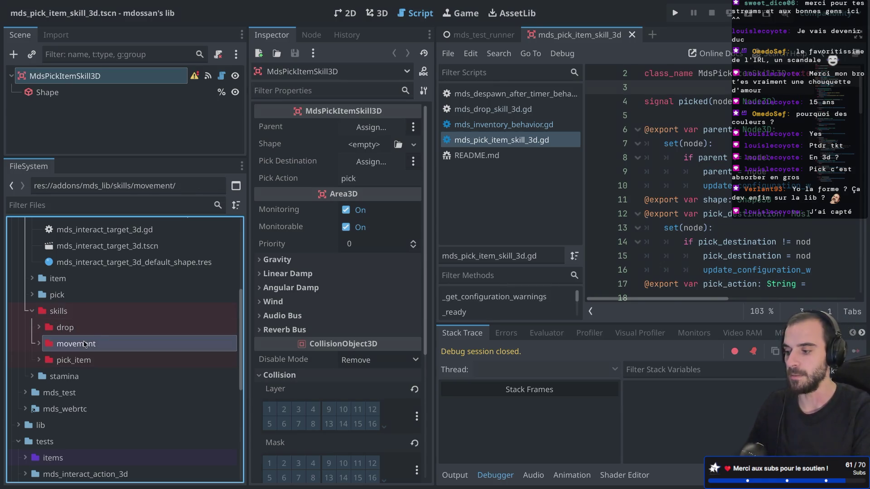
left_click(87, 327)
left_click(39, 328)
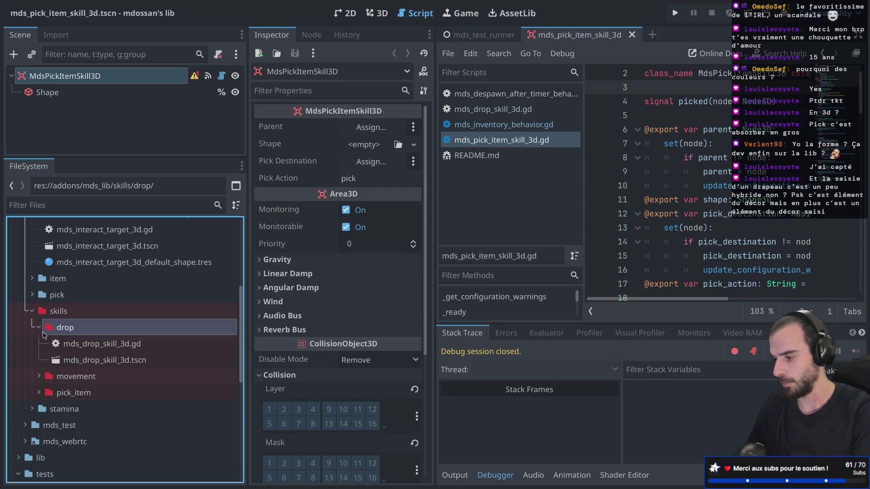
double_click(75, 328)
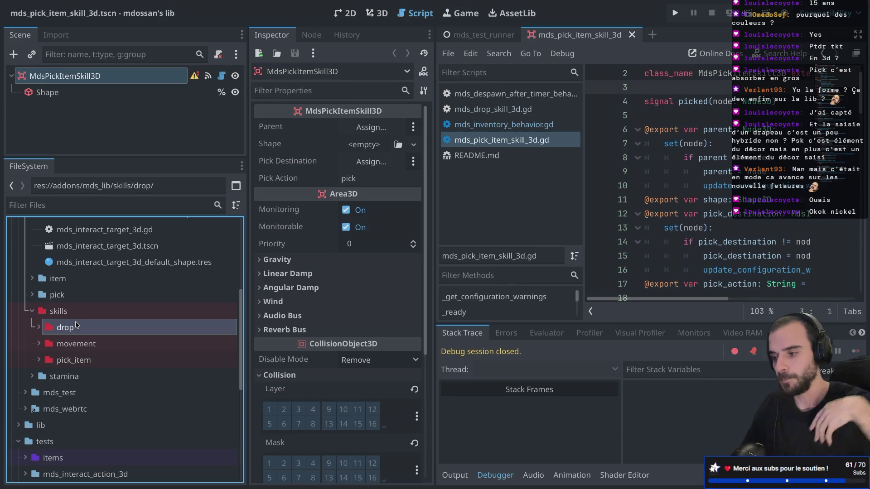
left_click(31, 312)
left_click(32, 313)
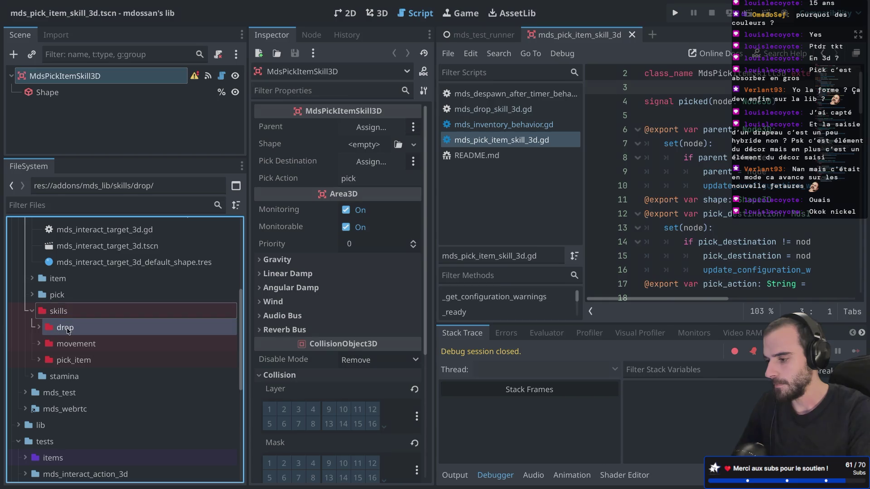
Rename the skills/drop folder to drop_item.
left_click(82, 326)
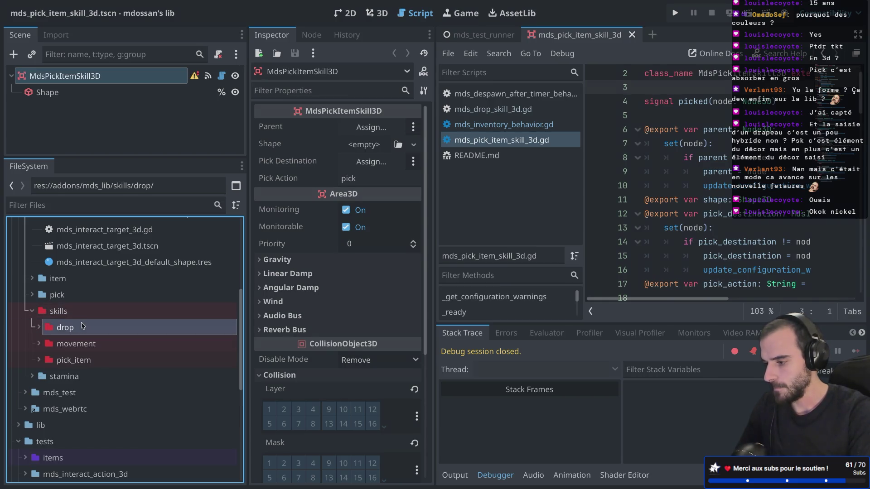
key("F2")
key("End")
type("_")
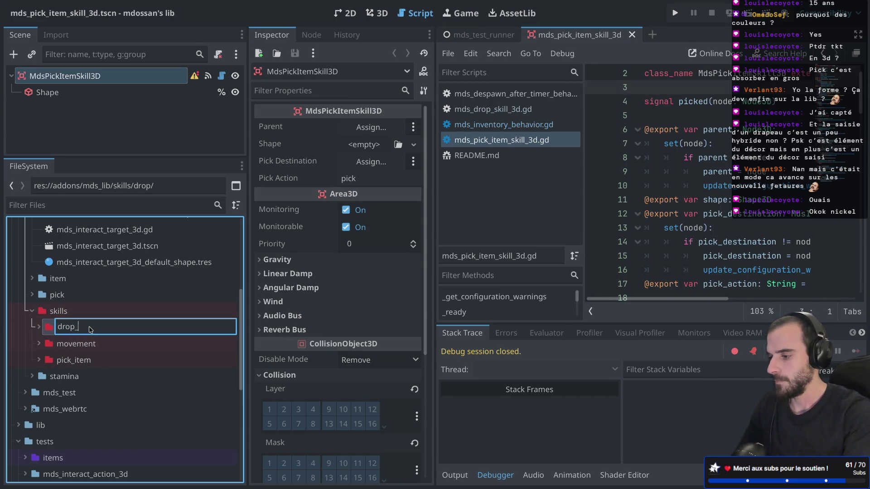
type("item")
key("Return")
left_click(39, 327)
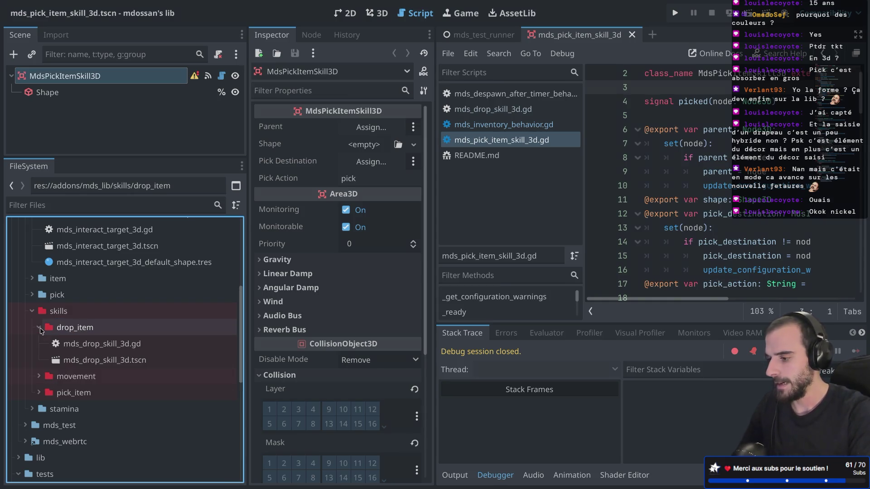
Rename the drop skill script and scene to mds_drop_item_skill_3d.gd and .tscn.
left_click(105, 347)
key("F2")
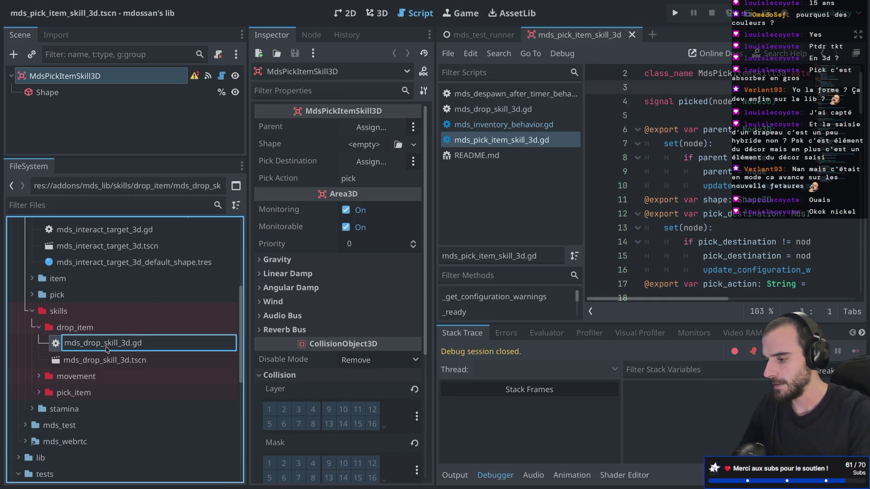
type("_item")
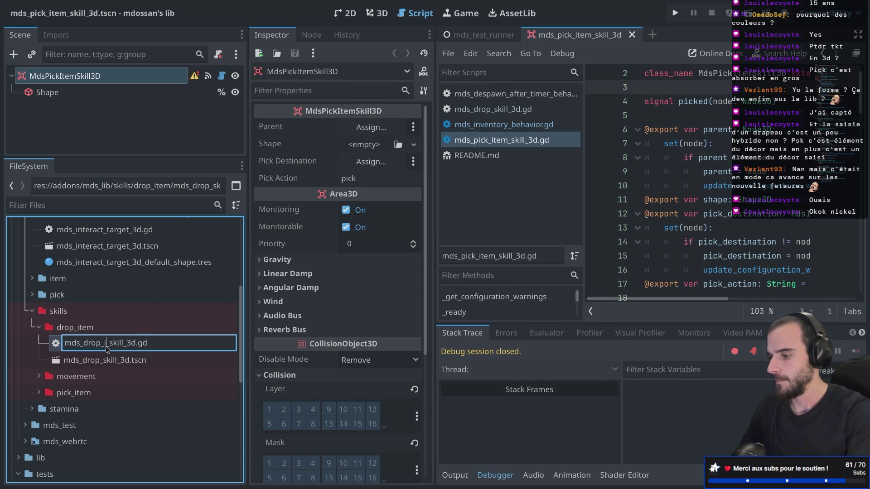
key("Return")
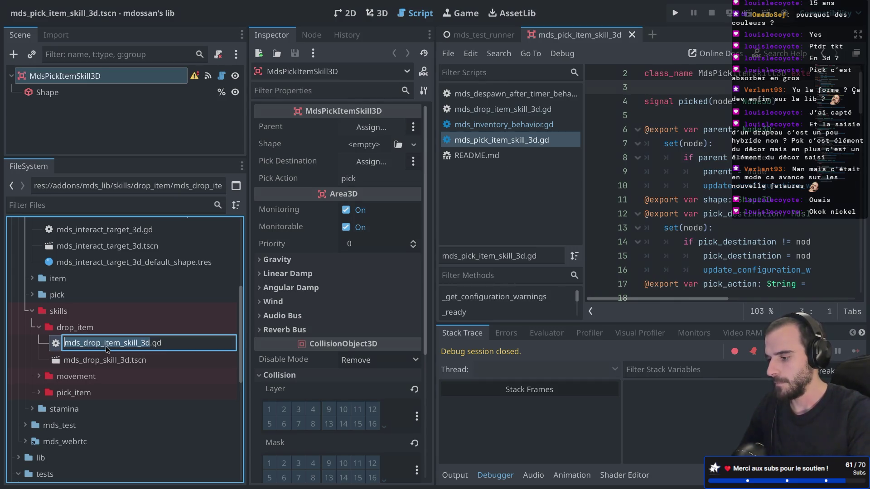
double_click(107, 347)
left_click(113, 362)
key("F2")
type("_item")
key("Return")
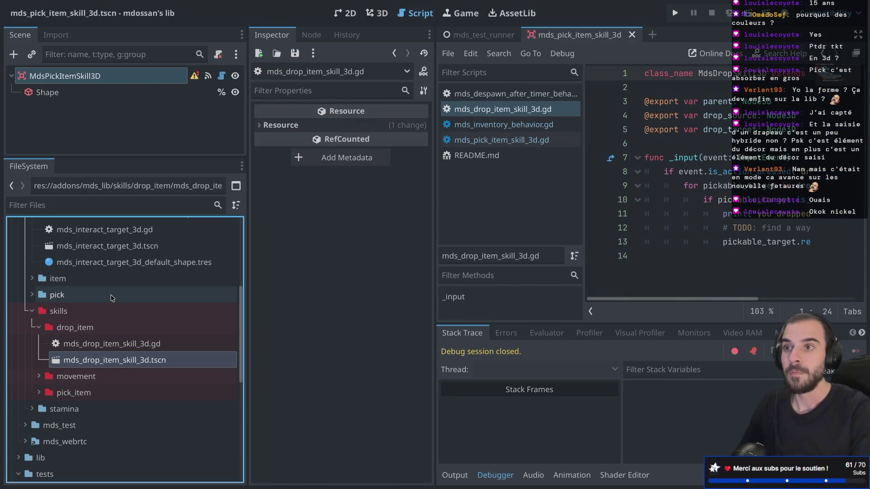
Collapse drop_item, browse the skills folder and locate mds_interact_action_3d.gd.
scroll(111, 294, "up", 4)
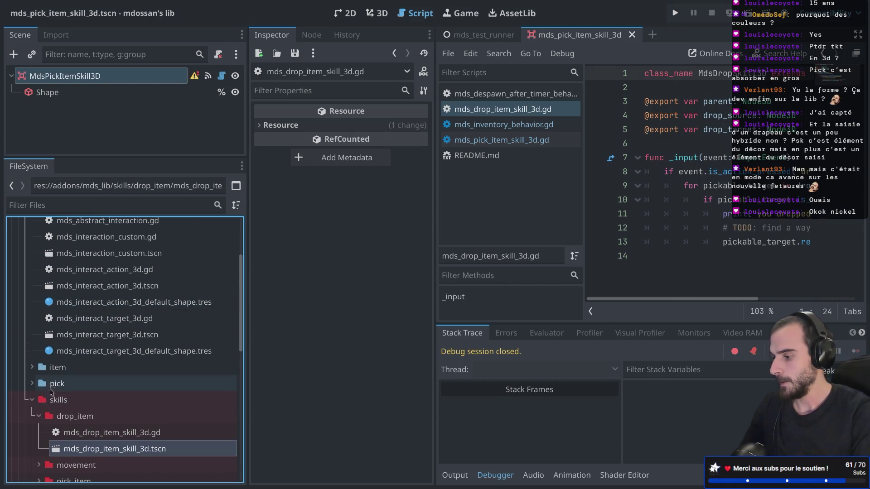
left_click(39, 416)
left_click(32, 400)
left_click(31, 383)
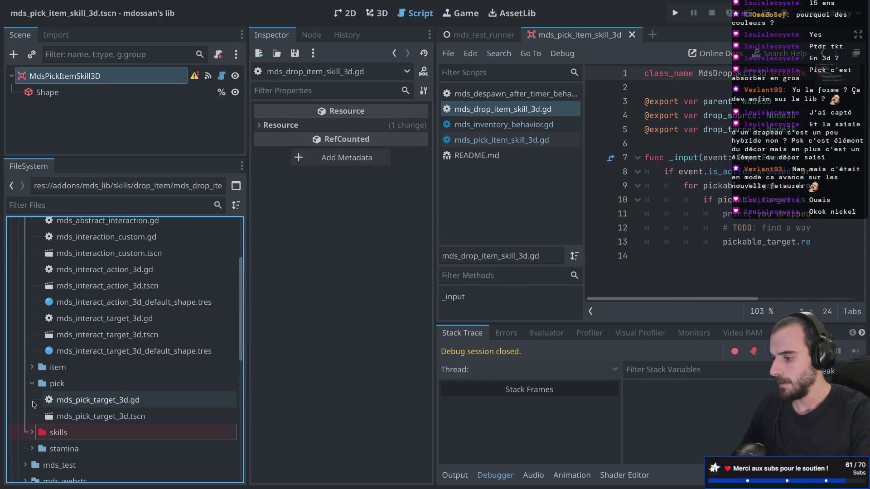
scroll(68, 376, "down", 3)
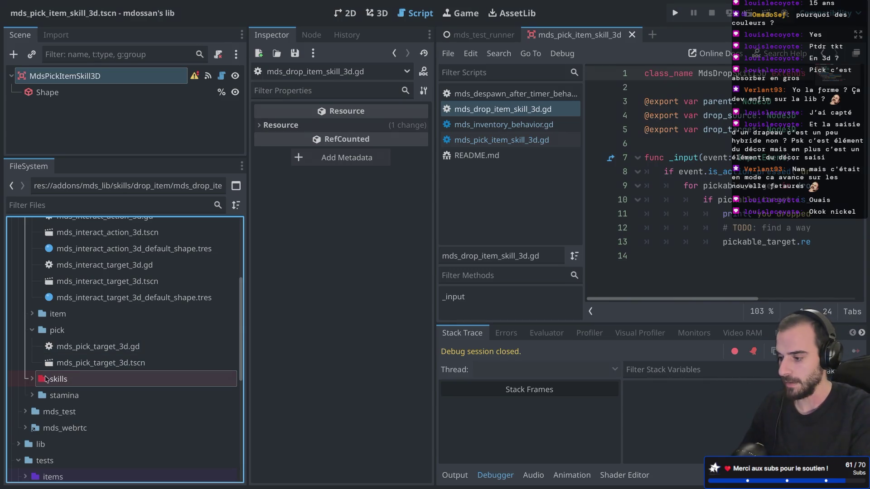
left_click(31, 379)
scroll(111, 396, "down", 3)
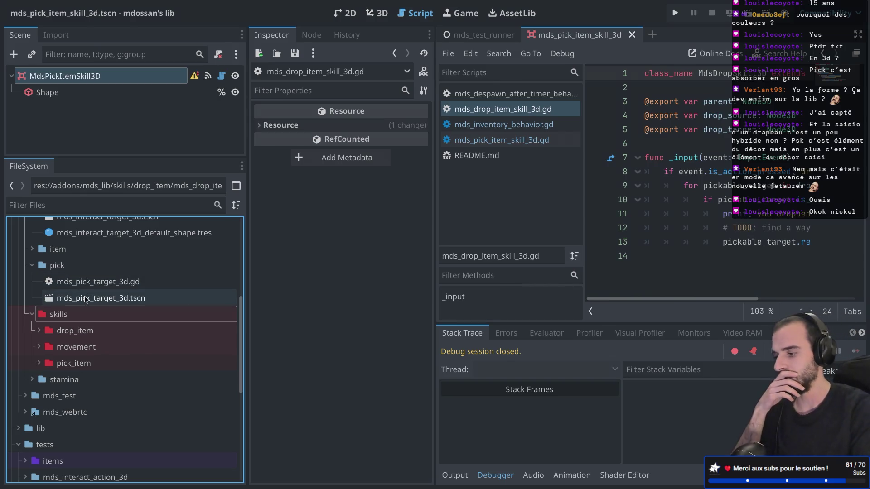
scroll(63, 334, "up", 5)
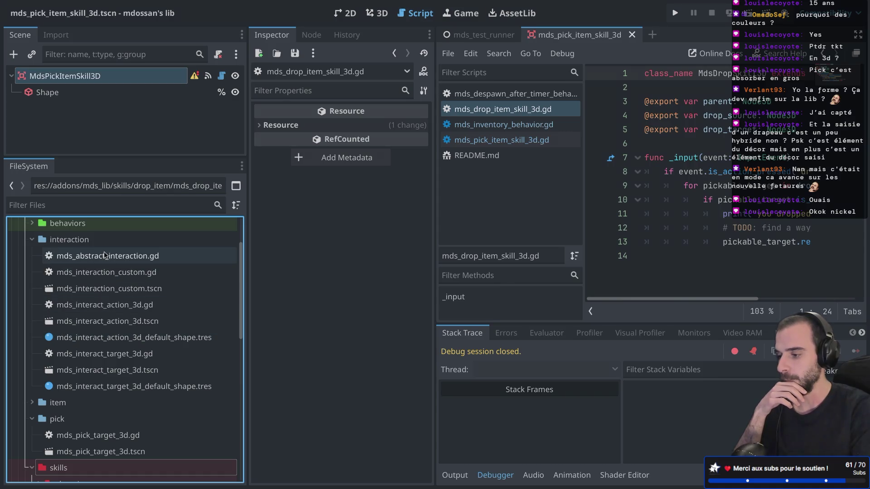
left_click(96, 305)
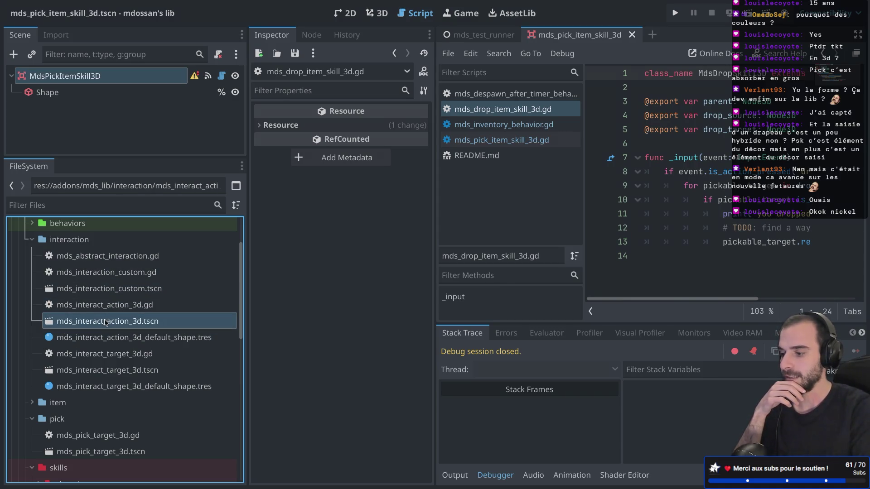
scroll(103, 346, "down", 4)
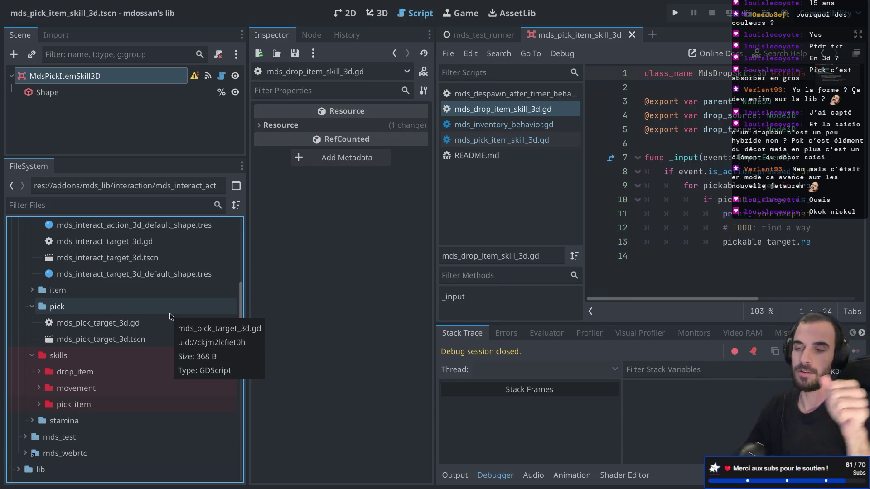
scroll(144, 314, "up", 3)
scroll(84, 364, "down", 3)
right_click(84, 366)
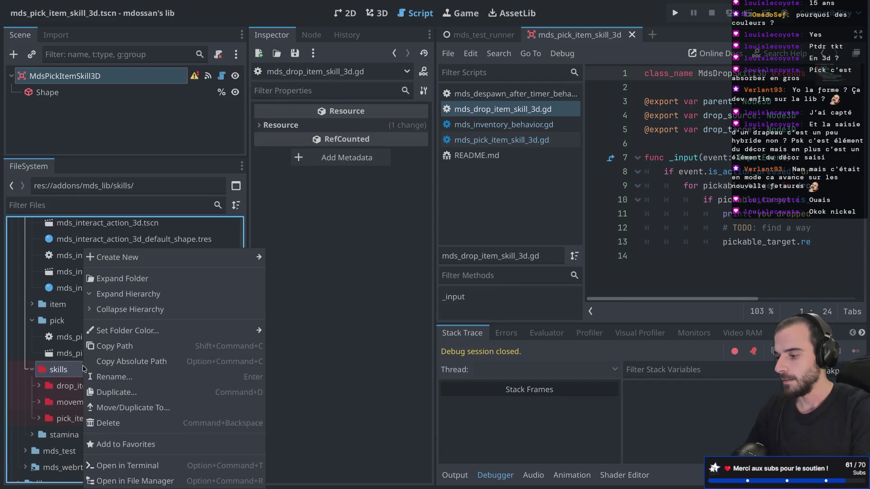
Create a new interact folder inside skills.
mouse_move(263, 261)
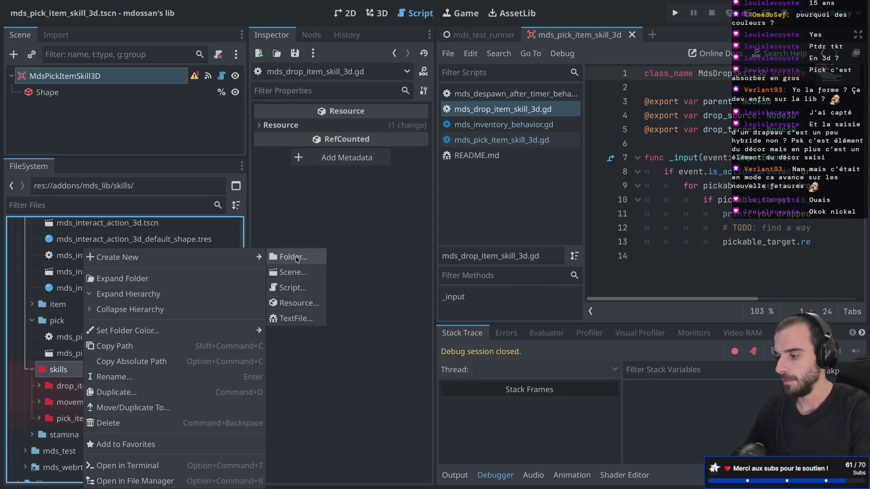
left_click(296, 258)
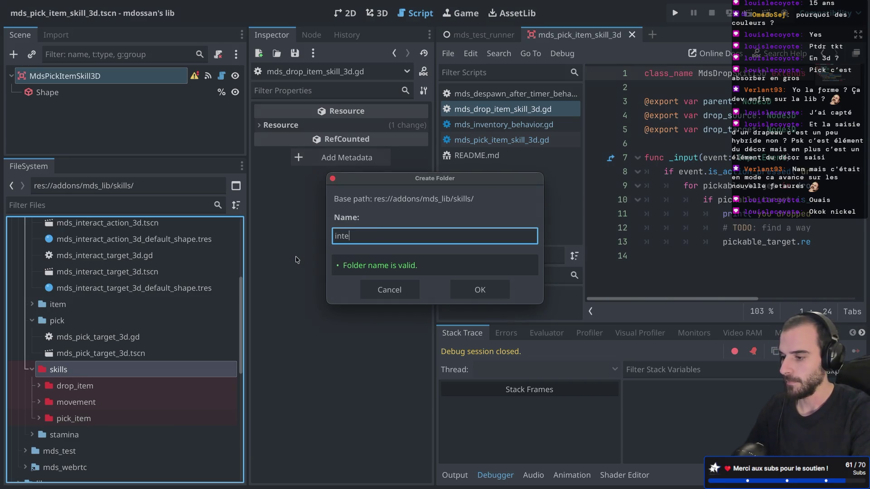
type("no")
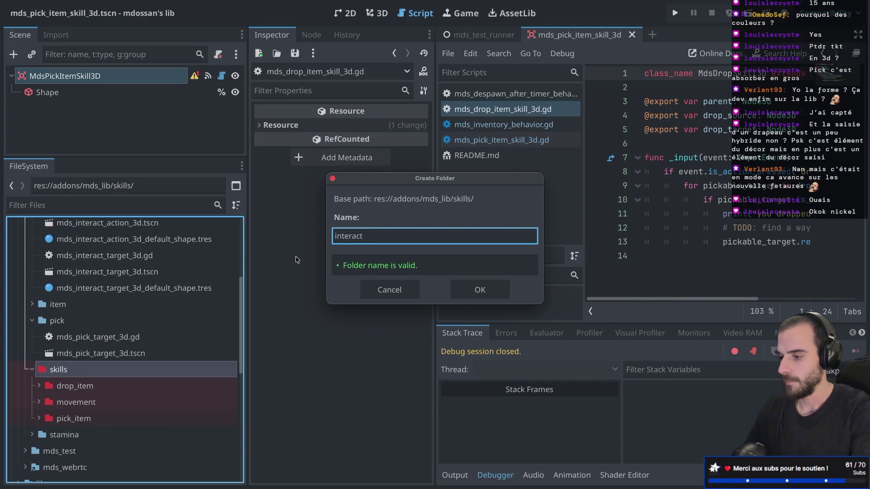
key("Return")
scroll(76, 360, "up", 3)
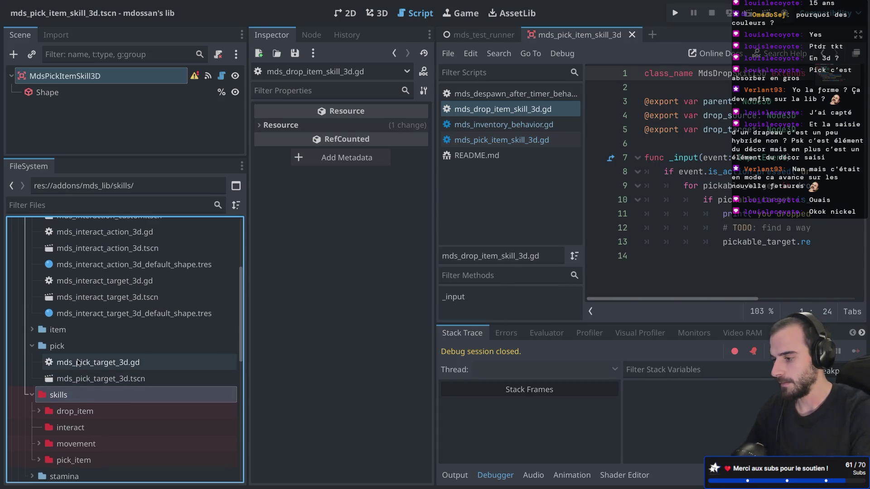
scroll(78, 362, "up", 4)
Move the three mds_interact_action_3d files into skills/interact.
left_click(110, 349)
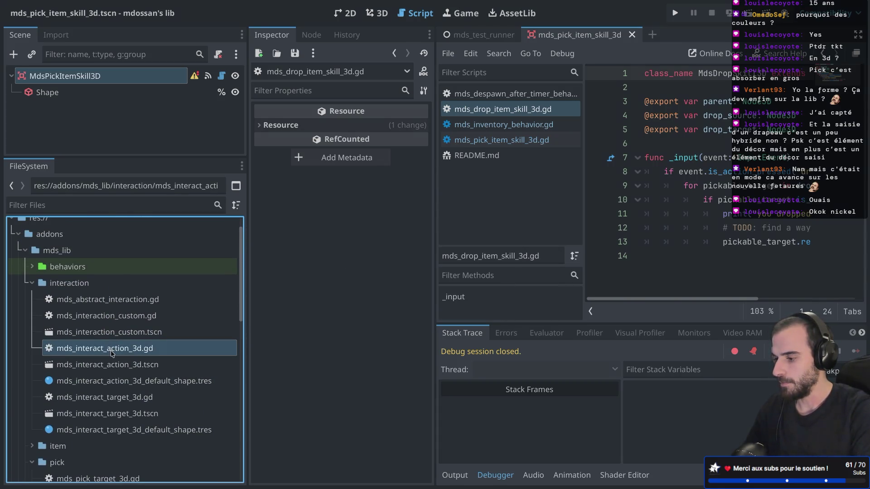
left_click(107, 365, "shift")
left_click(108, 380, "shift")
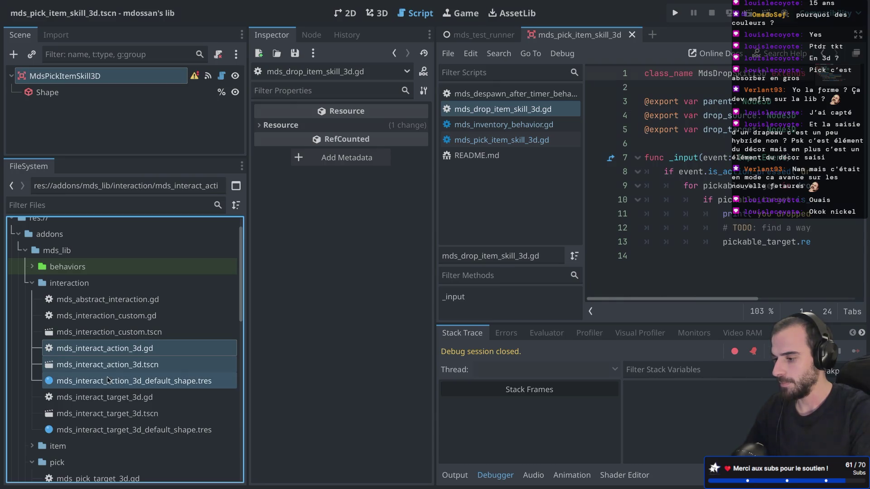
right_click(106, 380)
left_click(133, 388)
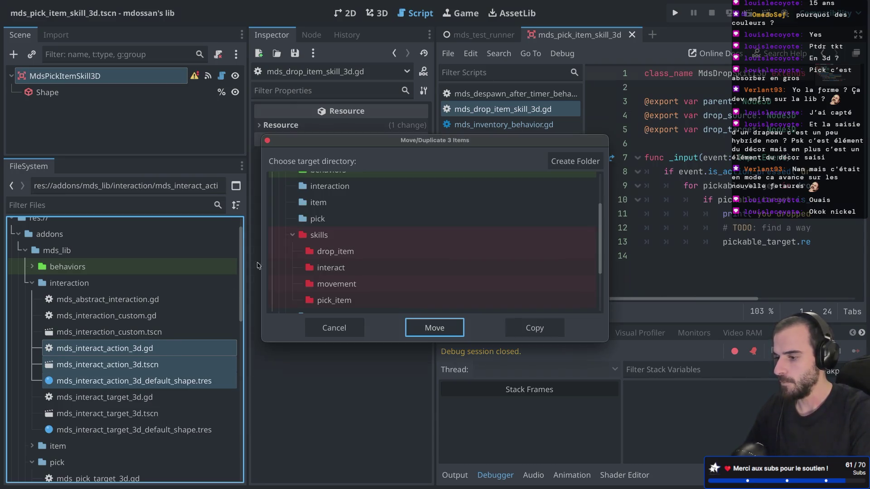
scroll(314, 253, "down", 1)
left_click(317, 250)
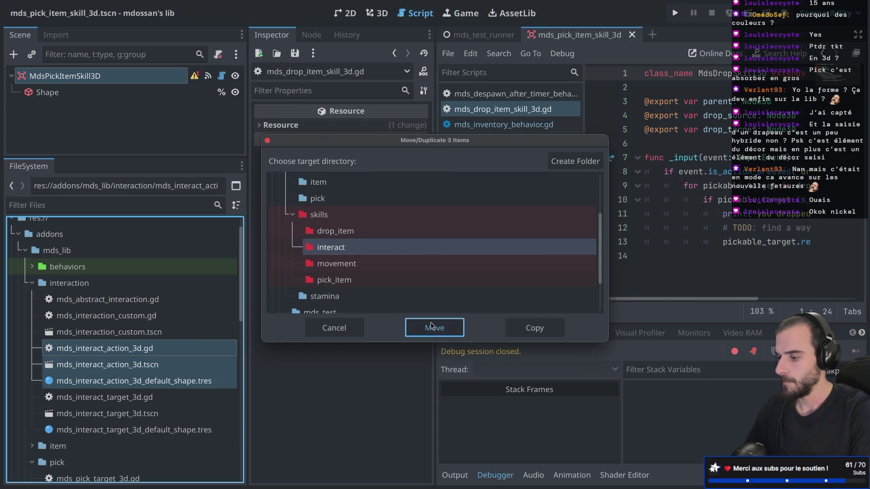
left_click(430, 322)
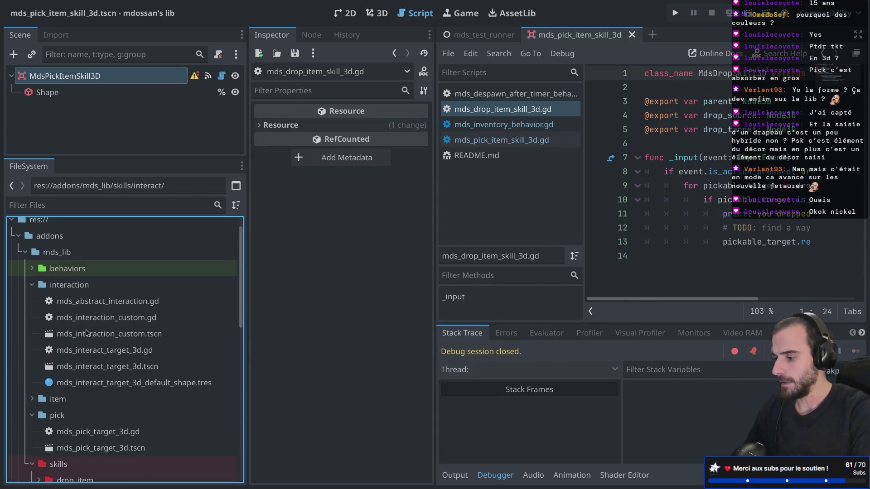
Rename the interact script to mds_interact_skill_3d.gd.
left_click(39, 329)
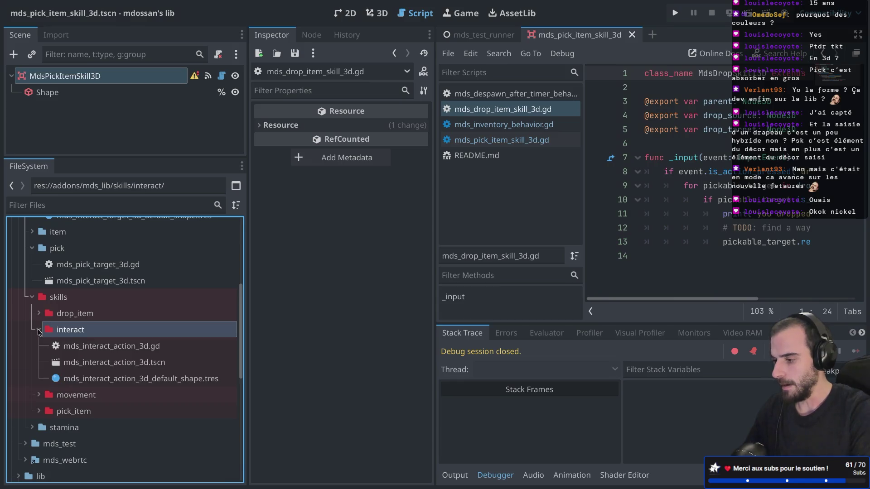
left_click(116, 353)
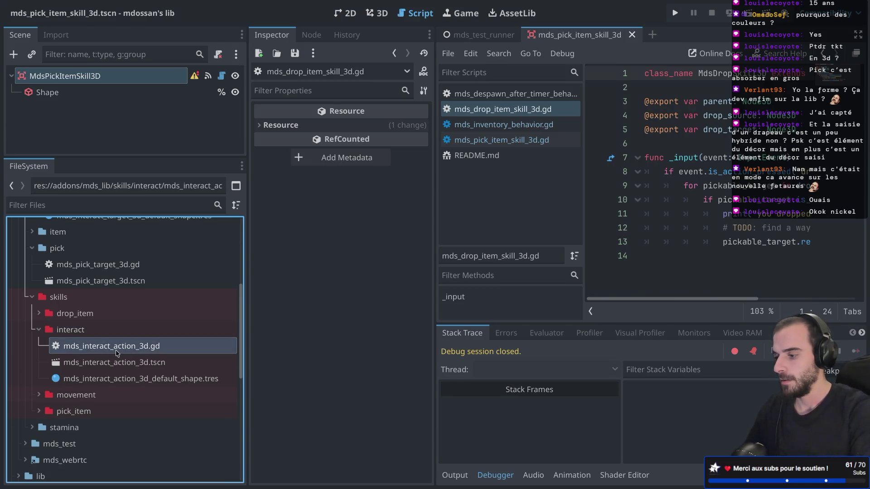
key("F2")
left_click(134, 350)
key("BackSpace")
key("BackSpace")
key("BackSpace")
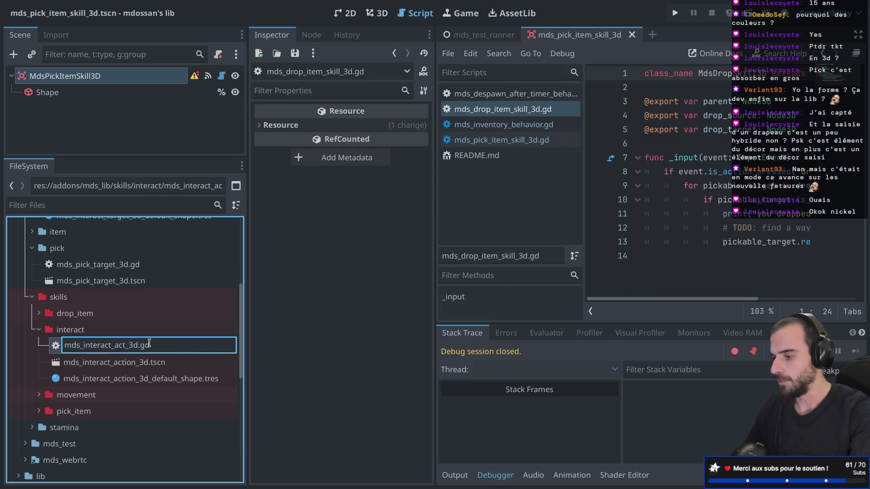
type("skill")
key("Return")
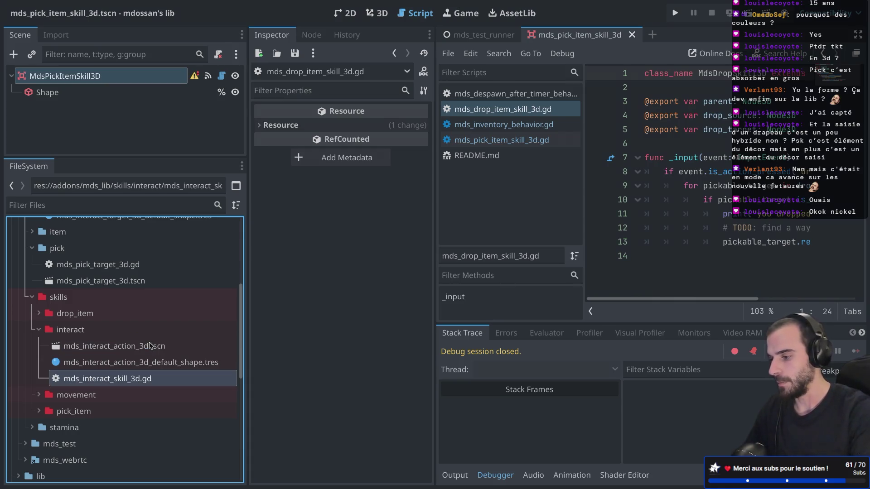
key("F2")
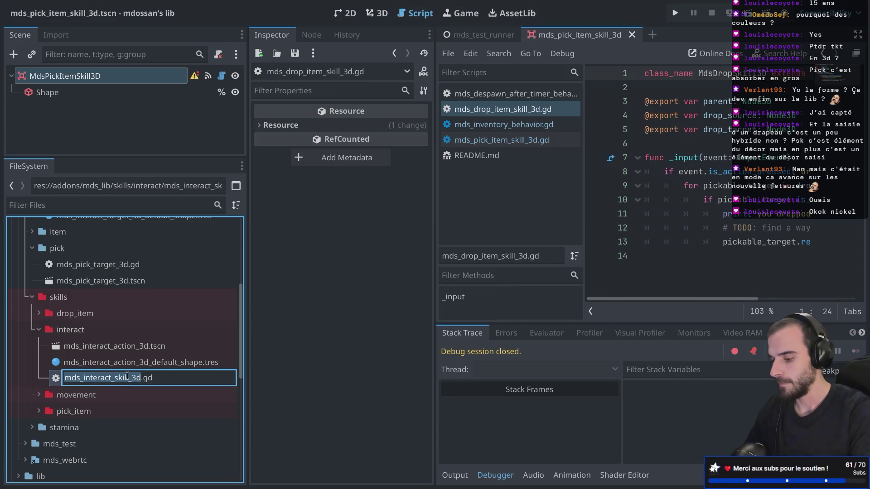
key("Escape")
Rename the interact scene to mds_interact_skill_3d.tscn.
left_click(141, 345)
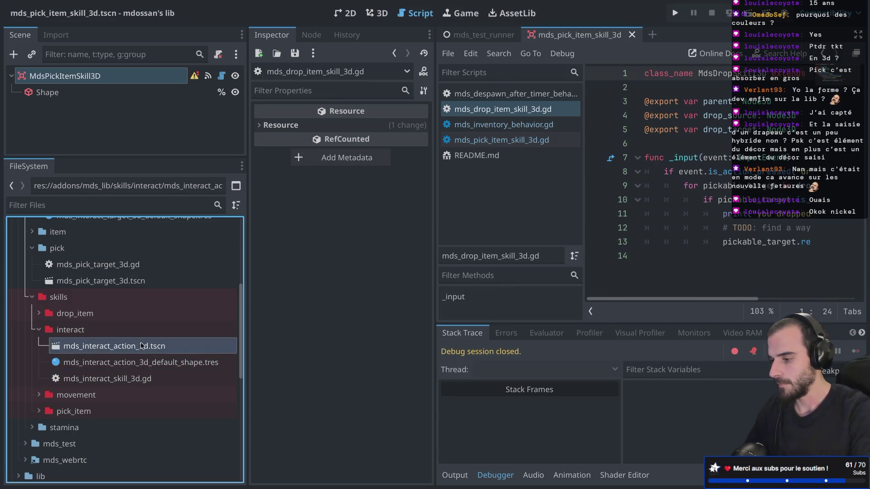
key("F2")
type("mds_interact_skill_3d")
key("Return")
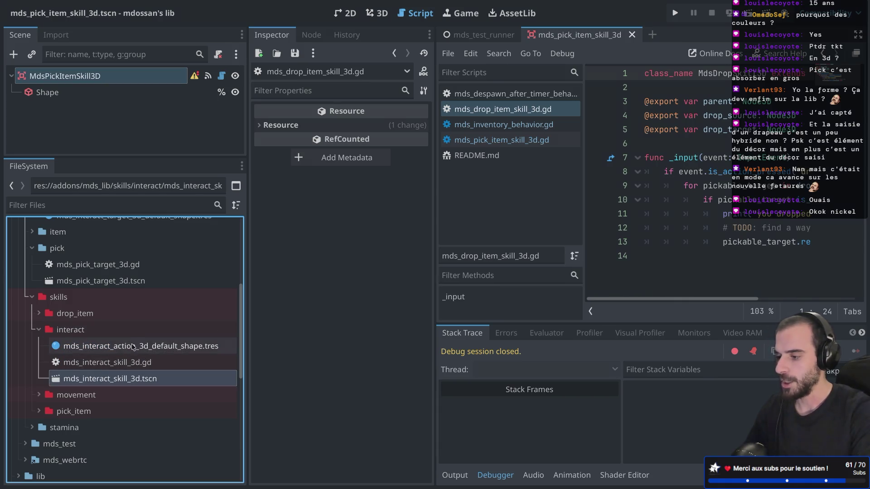
scroll(132, 347, "up", 1)
scroll(133, 347, "up", 1)
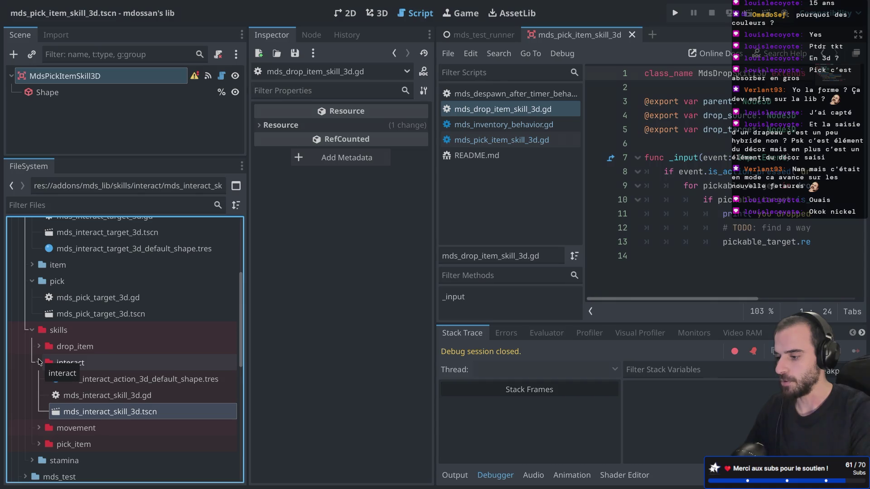
Collapse the interact folder and set the item folder's colour to Purple.
left_click(40, 361)
scroll(96, 324, "up", 5)
scroll(96, 328, "up", 2)
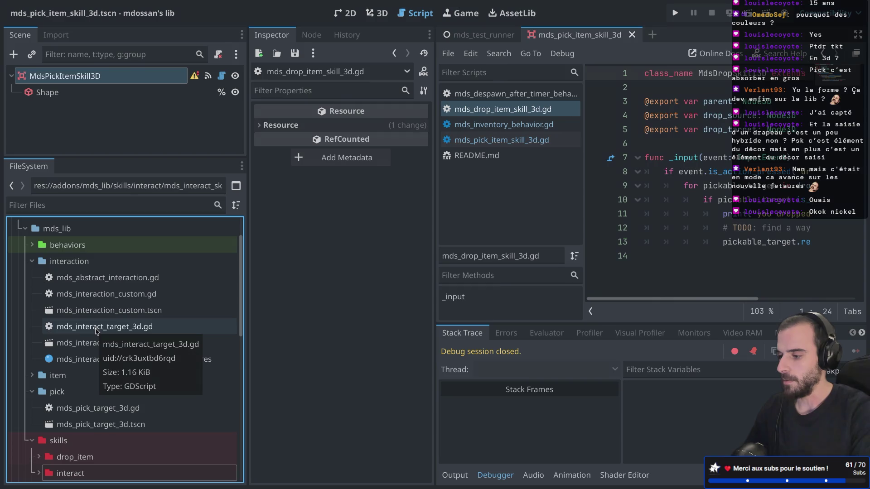
scroll(99, 329, "down", 4)
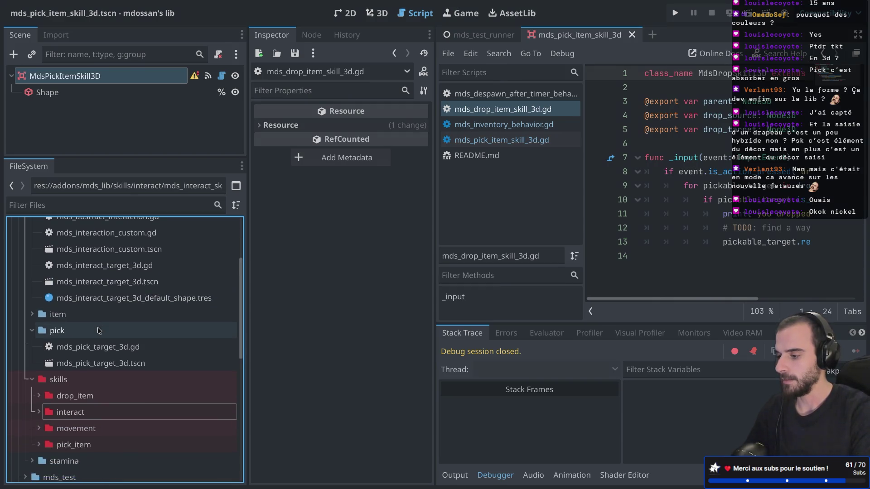
left_click(30, 313)
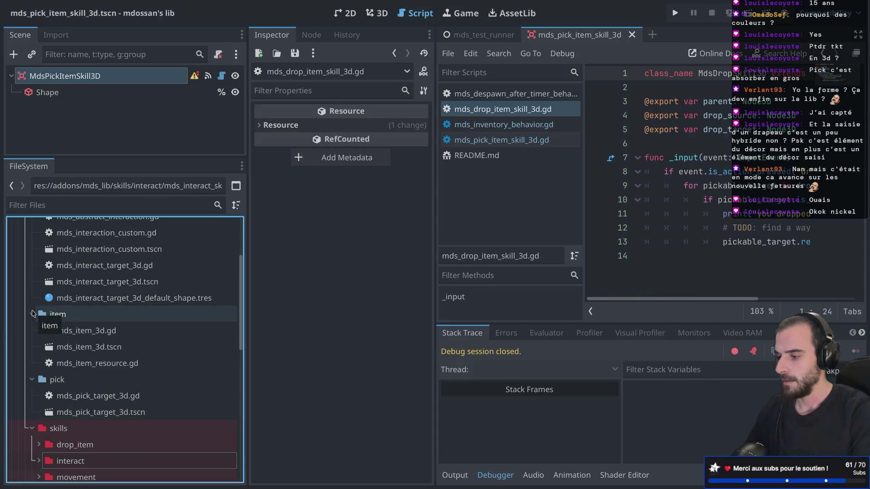
right_click(67, 319)
mouse_move(152, 330)
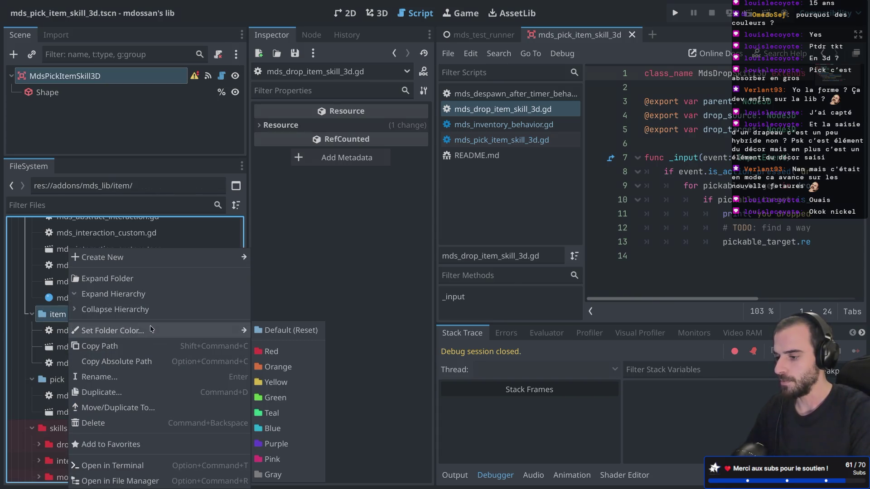
left_click(281, 444)
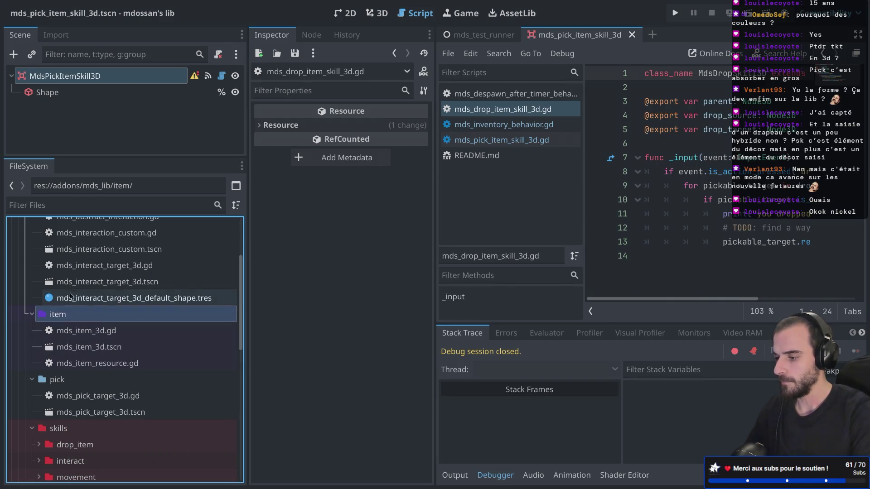
Collapse item, expand behaviors and stamina, and select mds_stamina_logic.gd.
left_click(32, 314)
scroll(55, 300, "up", 2)
scroll(54, 299, "up", 1)
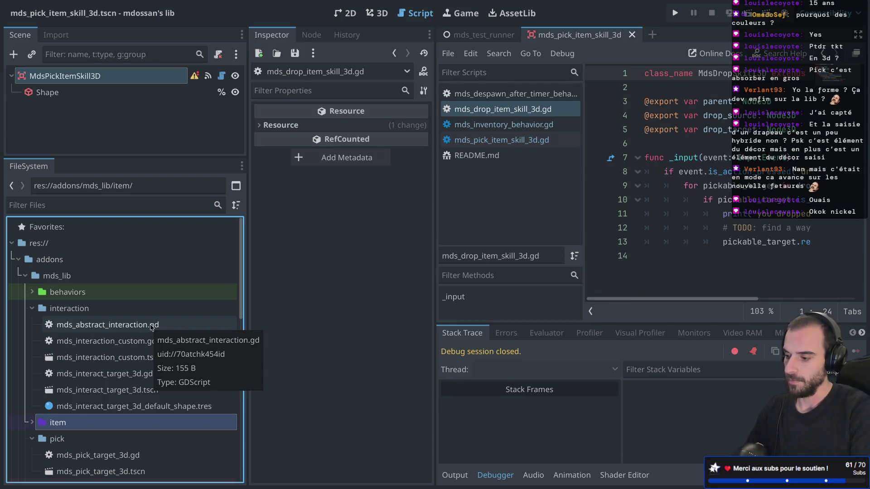
scroll(147, 344, "down", 5)
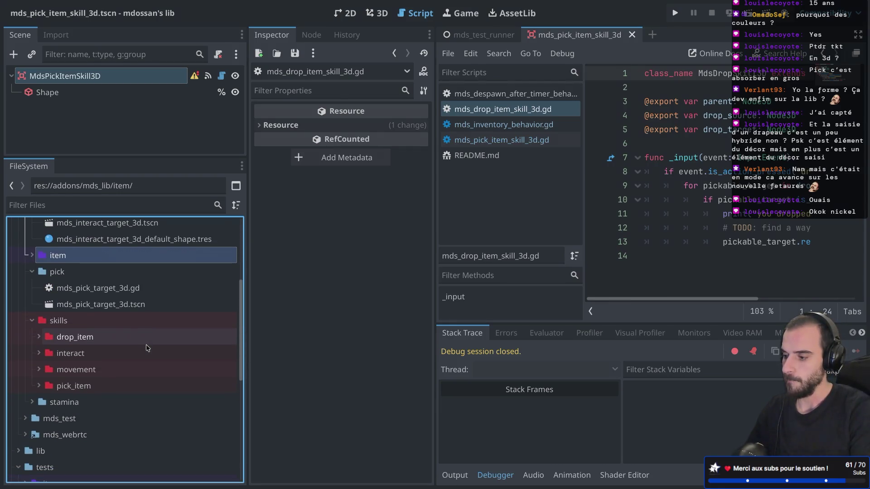
scroll(33, 287, "up", 5)
left_click(32, 278)
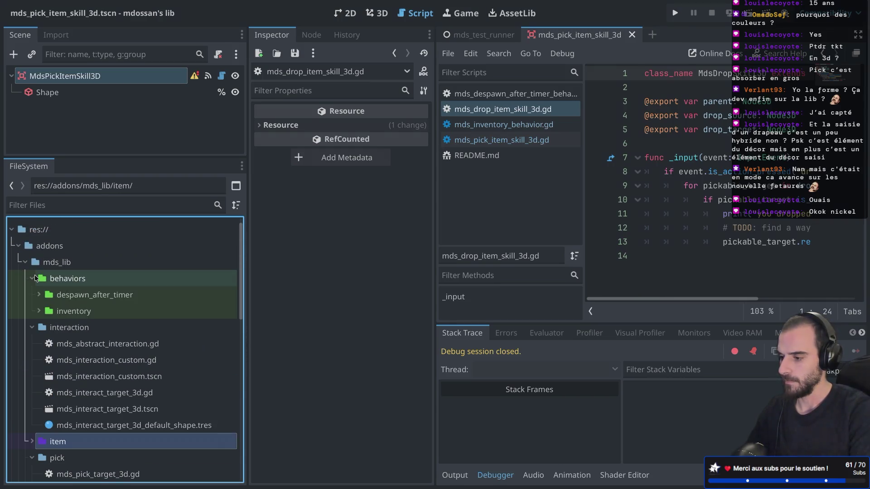
left_click(35, 278)
left_click(68, 360)
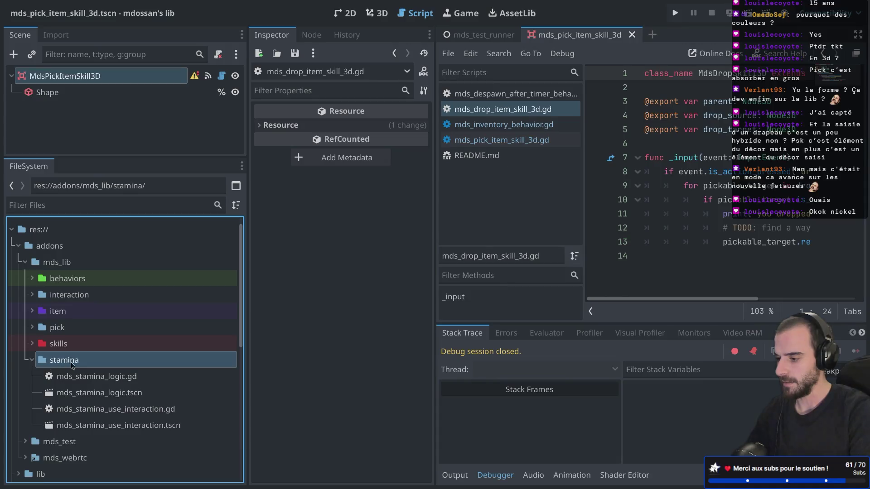
left_click(126, 382)
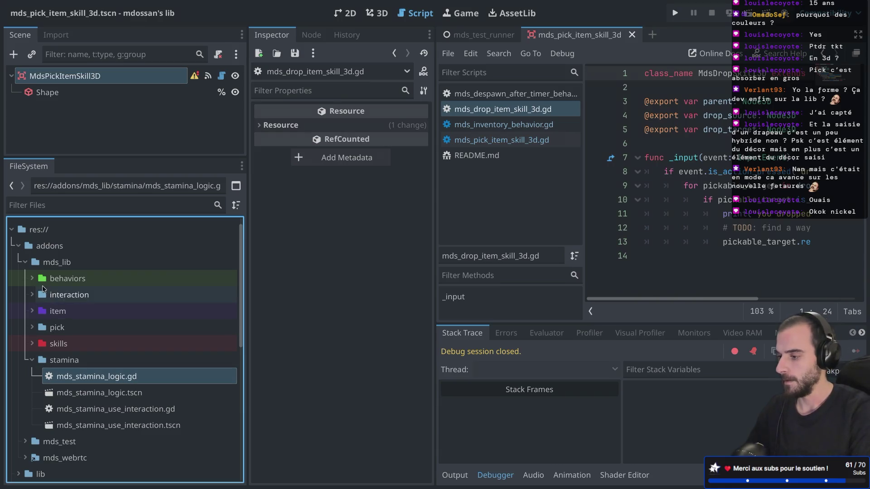
Create a new folder named stamina inside behaviors.
left_click(32, 278)
right_click(71, 279)
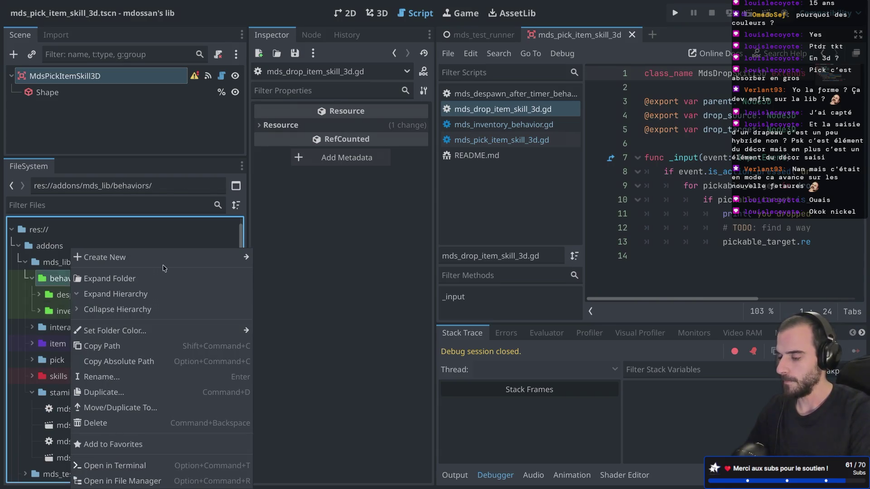
mouse_move(189, 261)
left_click(271, 257)
type("stamin")
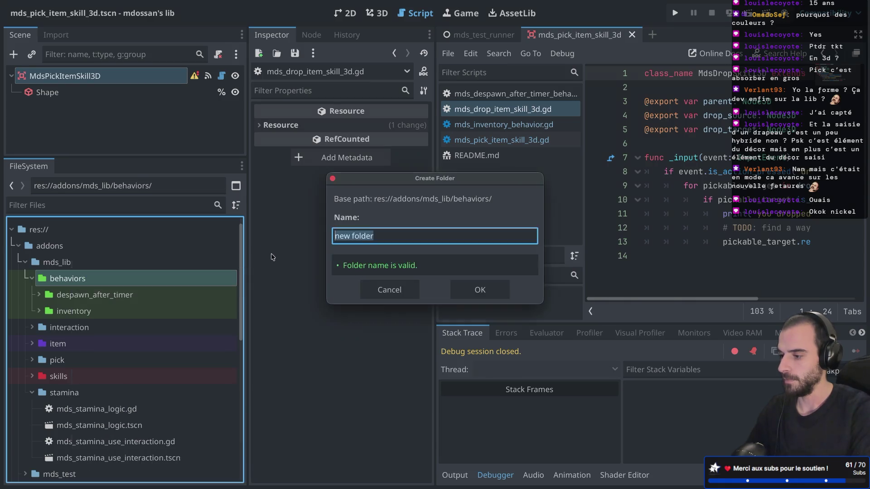
type("a")
key("Return")
Move mds_stamina_logic.gd and mds_stamina_logic.tscn into behaviors/stamina.
scroll(107, 363, "down", 3)
left_click(97, 360)
left_click(107, 376, "shift")
right_click(113, 364)
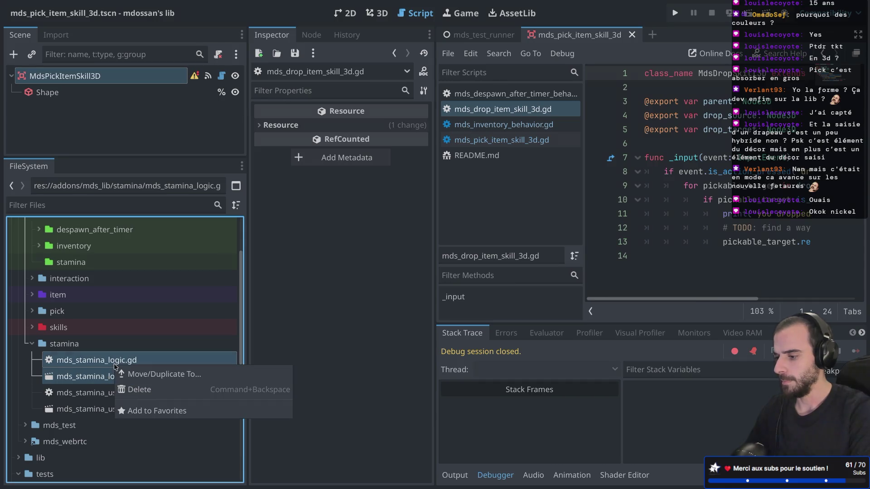
left_click(138, 375)
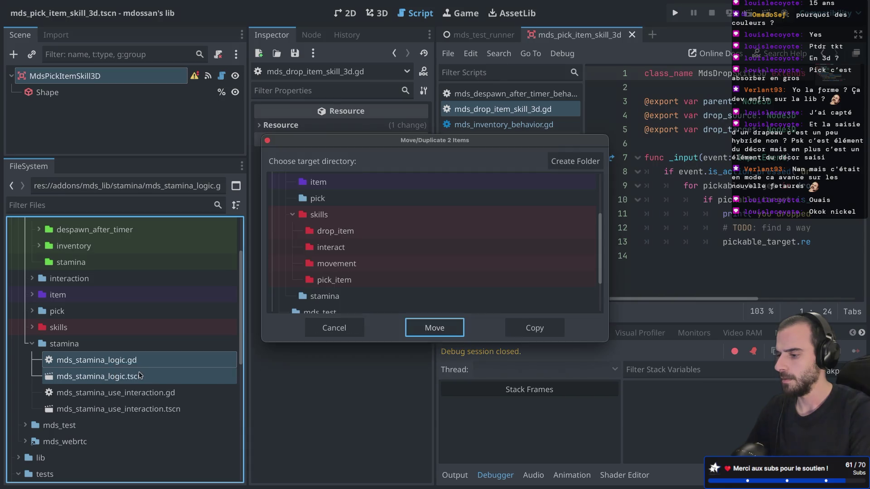
scroll(326, 224, "up", 4)
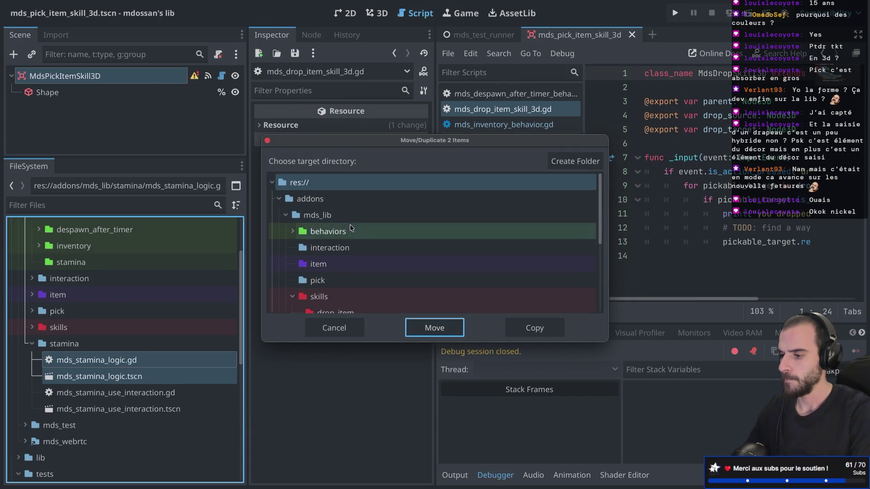
left_click(330, 229)
left_click(293, 231)
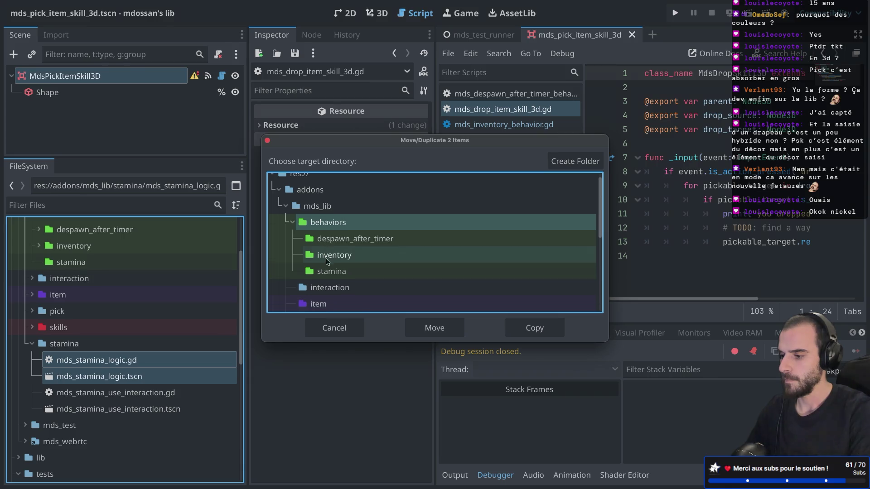
left_click(331, 278)
left_click(428, 328)
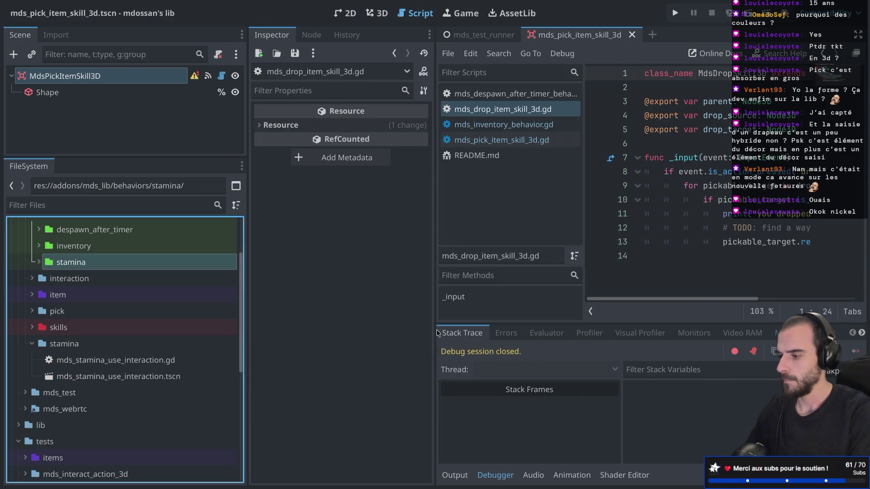
Rename the two stamina logic files to mds_stamina_behavior.gd and mds_stamina_behavior.tscn.
left_click(40, 260)
left_click(94, 281)
key("F2")
key("Right")
key("BackSpace")
key("BackSpace")
key("BackSpace")
type("behavior")
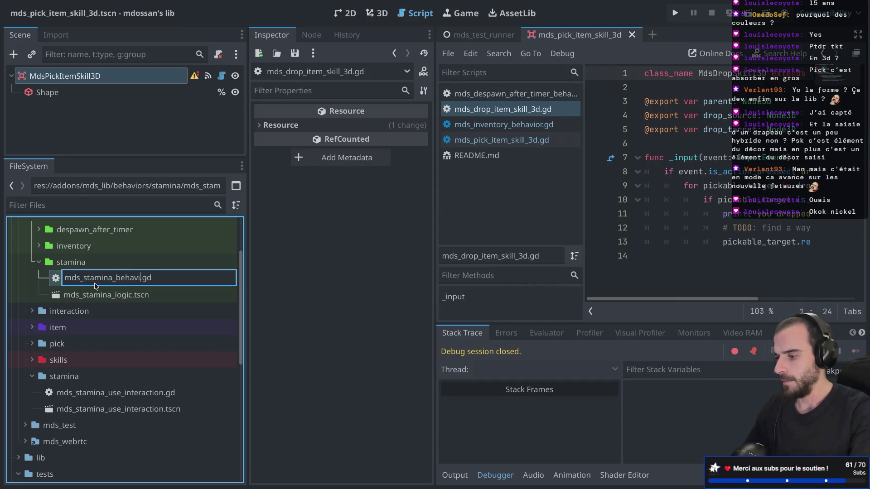
key("Return")
left_click(122, 293)
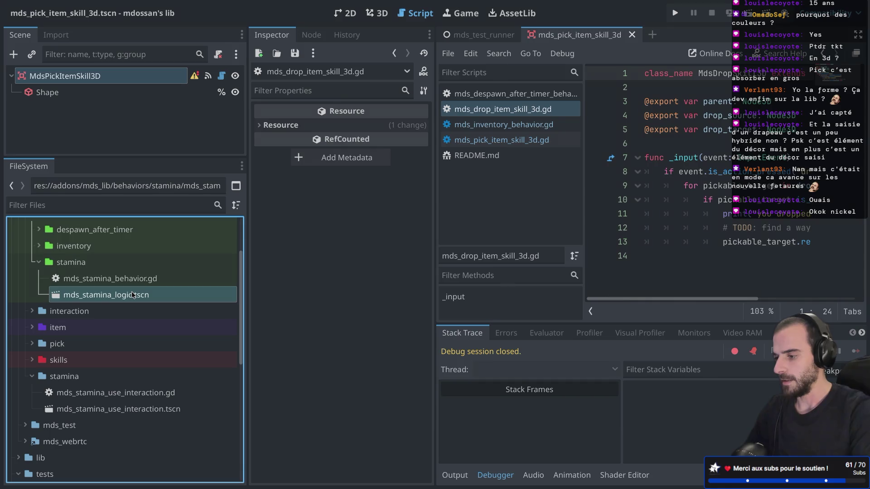
key("F2")
key("Right")
key("BackSpace")
key("BackSpace")
key("BackSpace")
type("behavior")
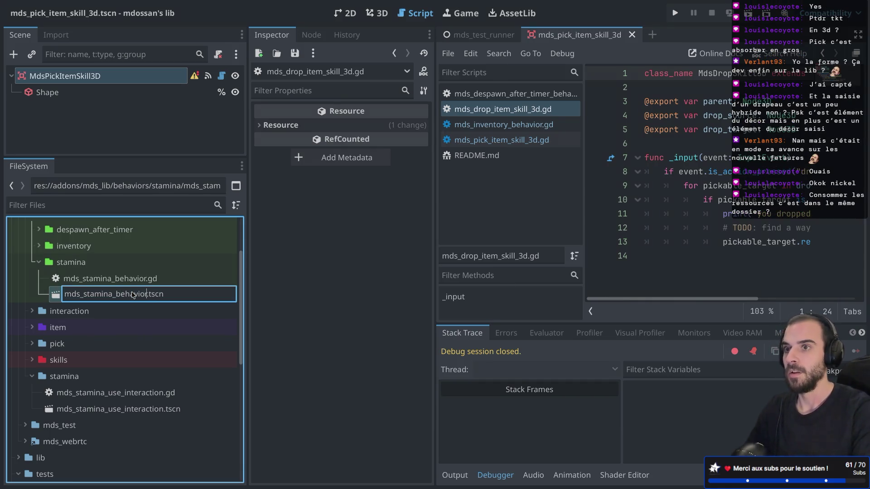
key("Return")
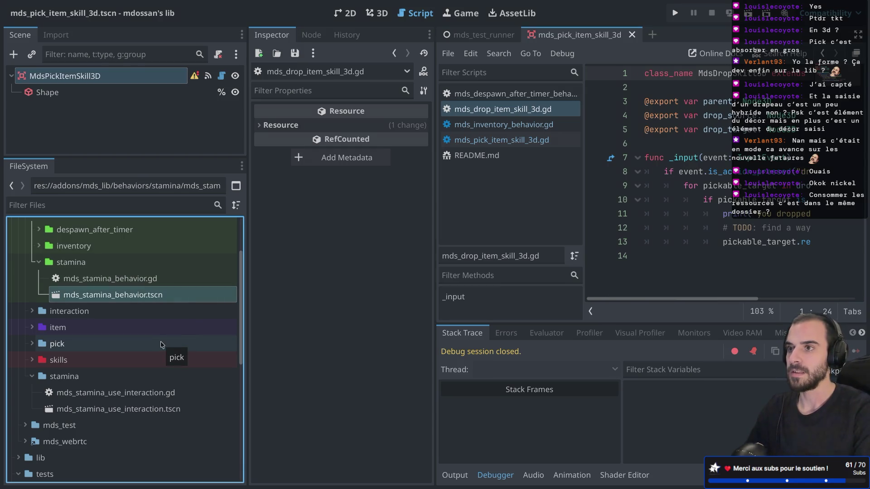
Collapse the behaviors/stamina folder and briefly recheck its contents.
scroll(72, 287, "up", 5)
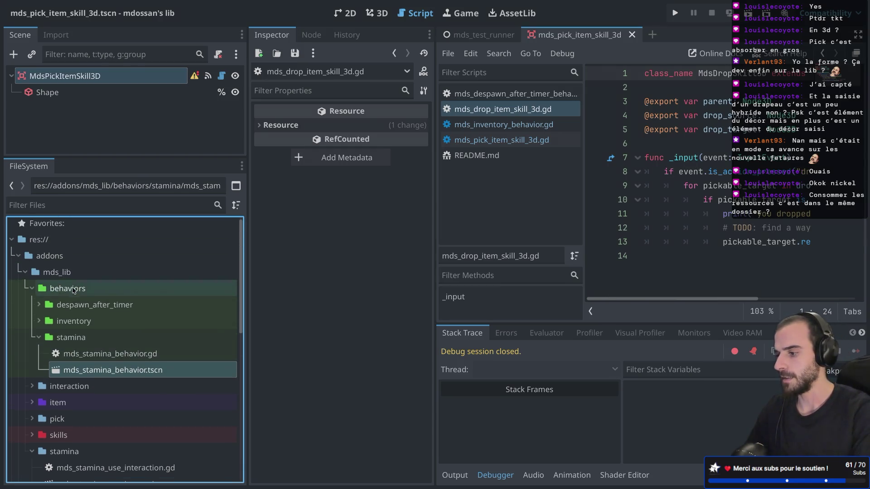
left_click(40, 341)
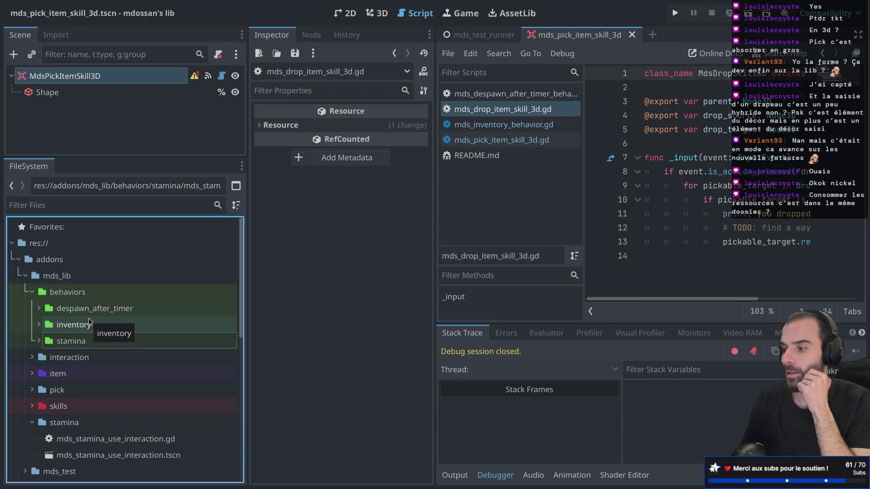
left_click(39, 342)
left_click(39, 342)
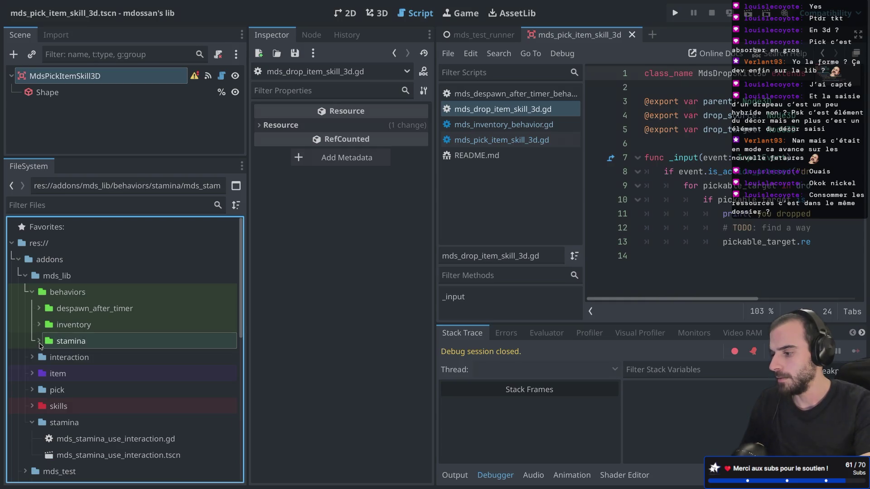
scroll(40, 330, "down", 4)
scroll(40, 330, "up", 4)
scroll(40, 330, "down", 1)
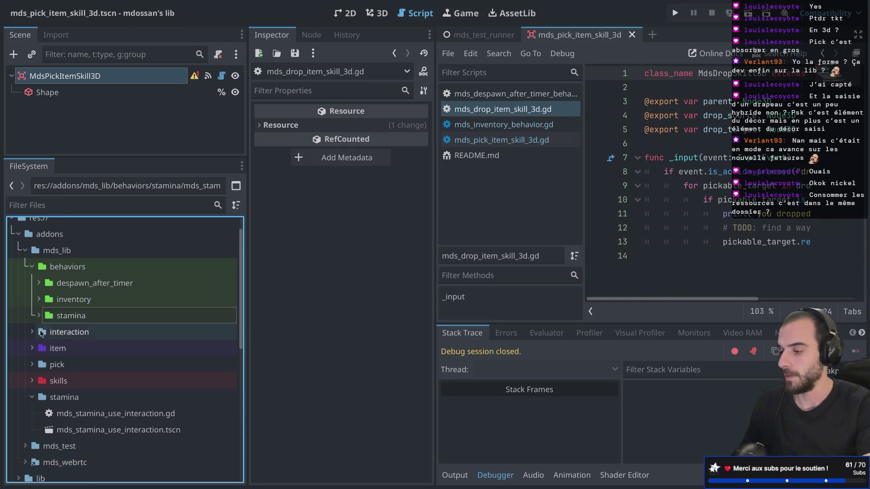
scroll(40, 330, "up", 1)
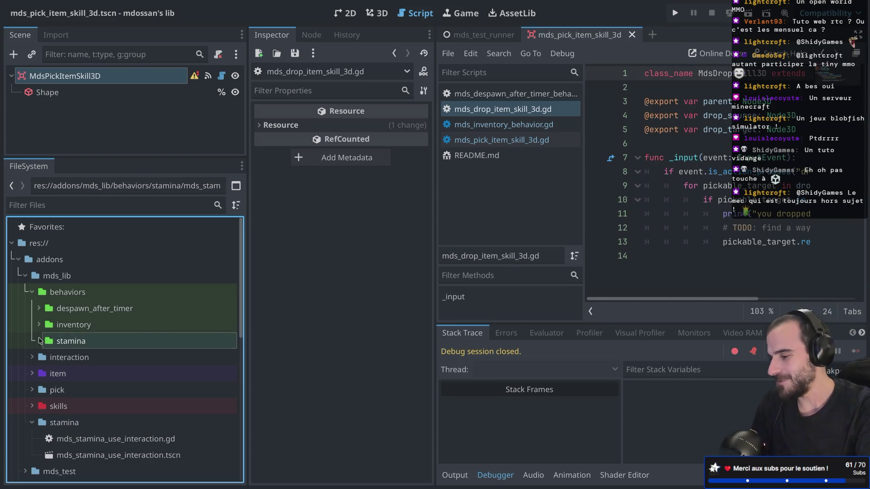
left_click(32, 292)
Briefly expand and collapse the behaviors, interaction and pick folders.
left_click(33, 292)
left_click(32, 292)
left_click(31, 309)
left_click(29, 310)
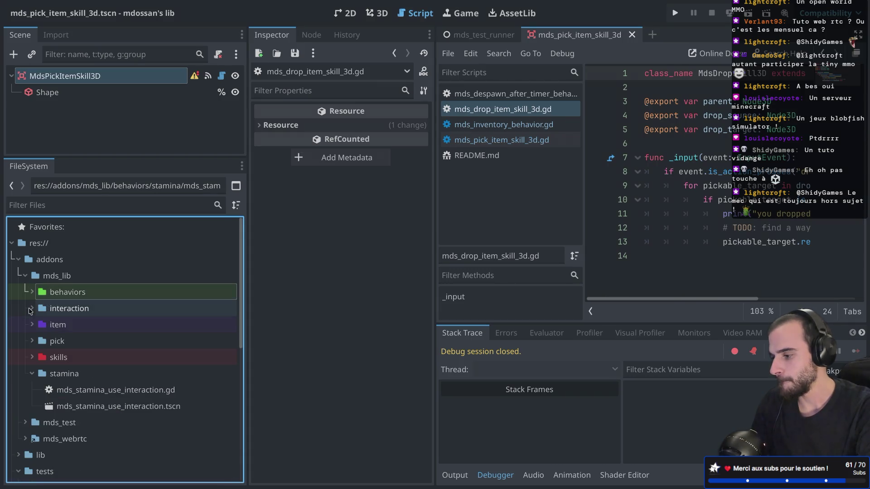
left_click(31, 340)
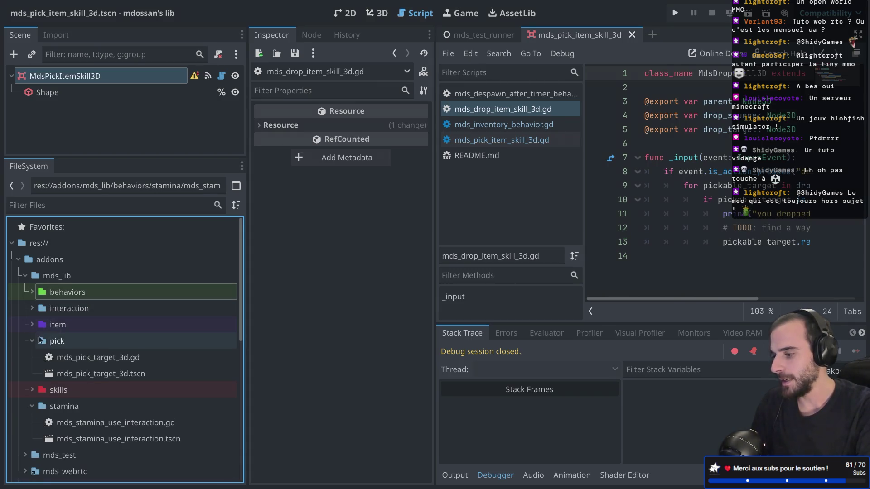
left_click(31, 340)
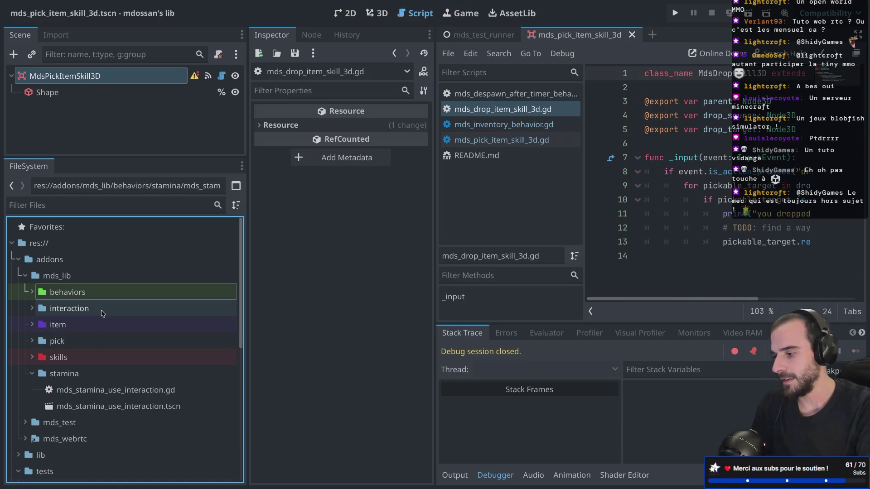
Read README.md's Summary entries in distraction-free mode, then restore the side docks.
left_click(489, 155)
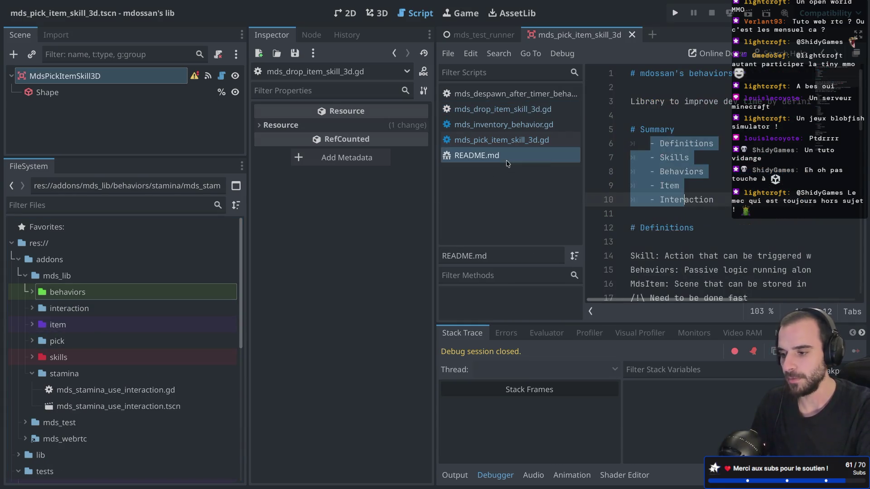
key("ctrl+shift+F11")
scroll(288, 216, "down", 2)
scroll(287, 216, "up", 2)
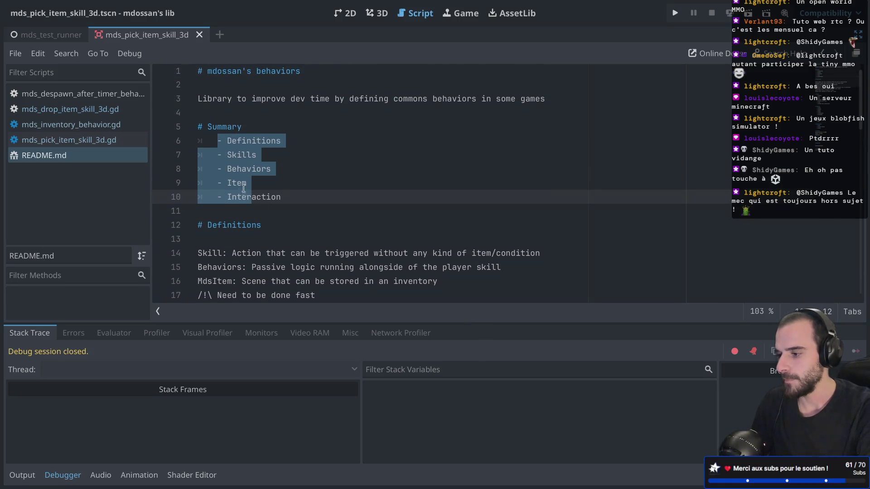
left_click(233, 169)
left_click(236, 155)
left_click(243, 144)
left_click(241, 155)
left_click(240, 168)
left_click(239, 180)
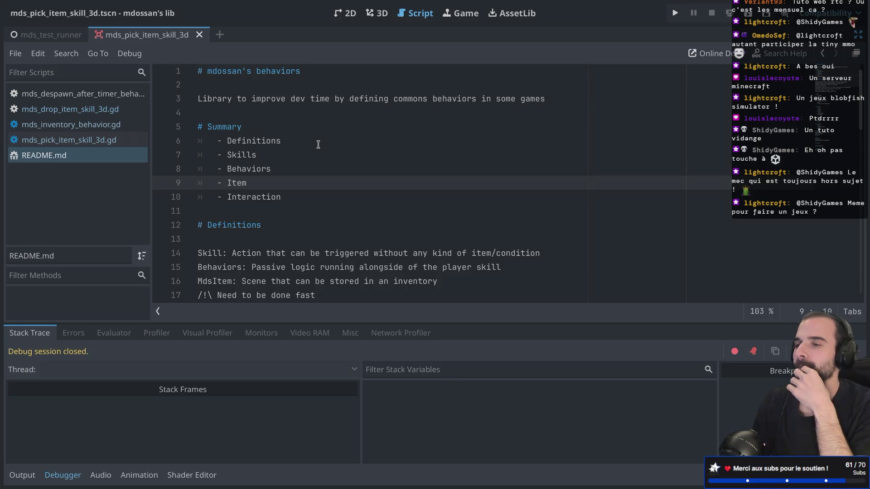
key("ctrl+shift+F11")
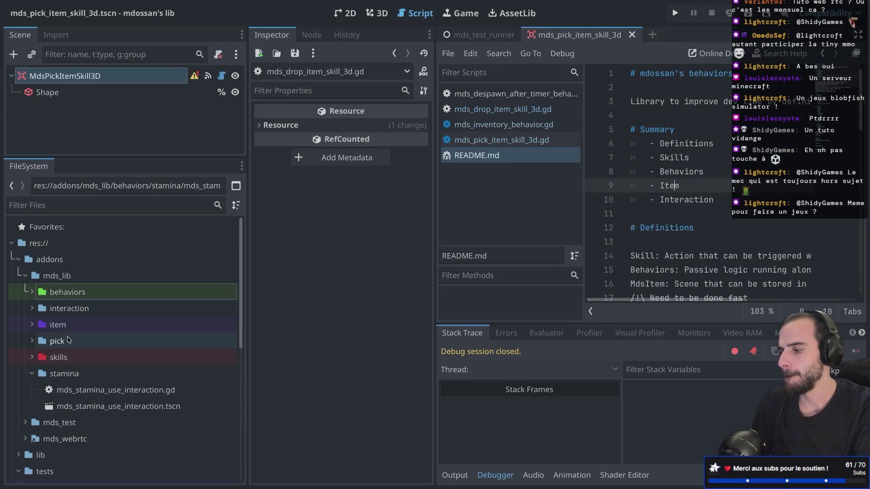
scroll(68, 340, "down", 2)
left_click(32, 320)
scroll(42, 339, "down", 1)
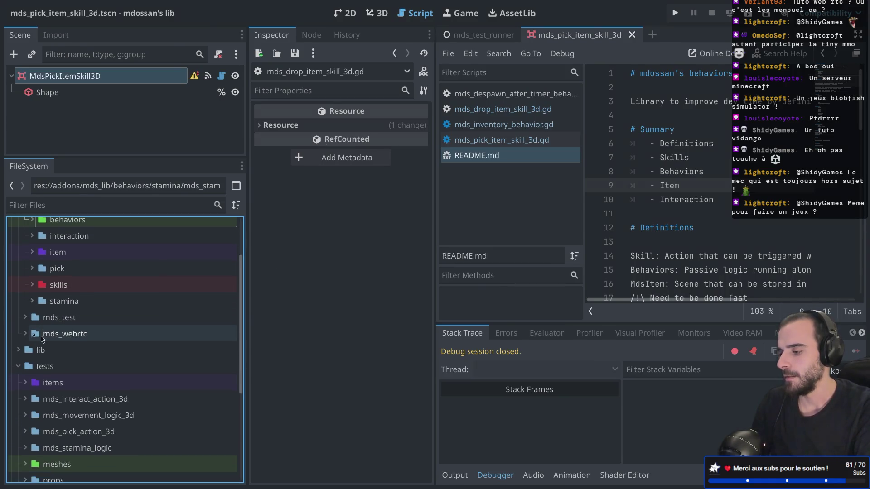
left_click(26, 318)
left_click(26, 318)
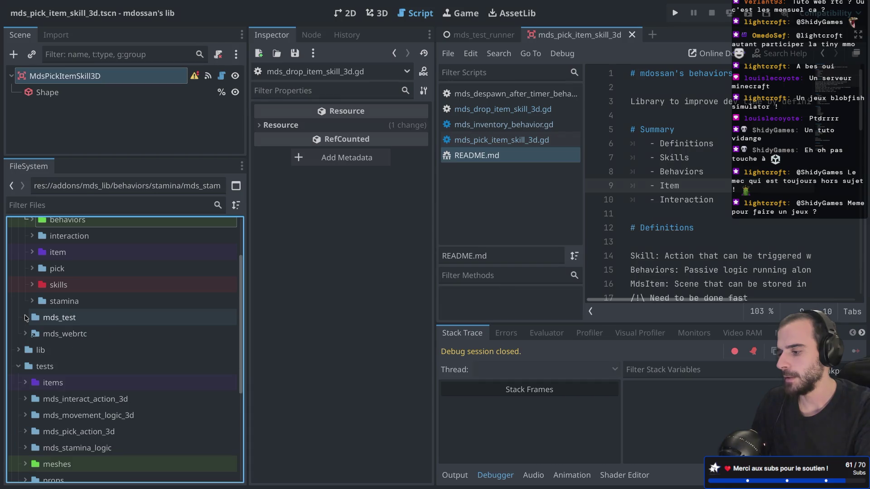
left_click(32, 301)
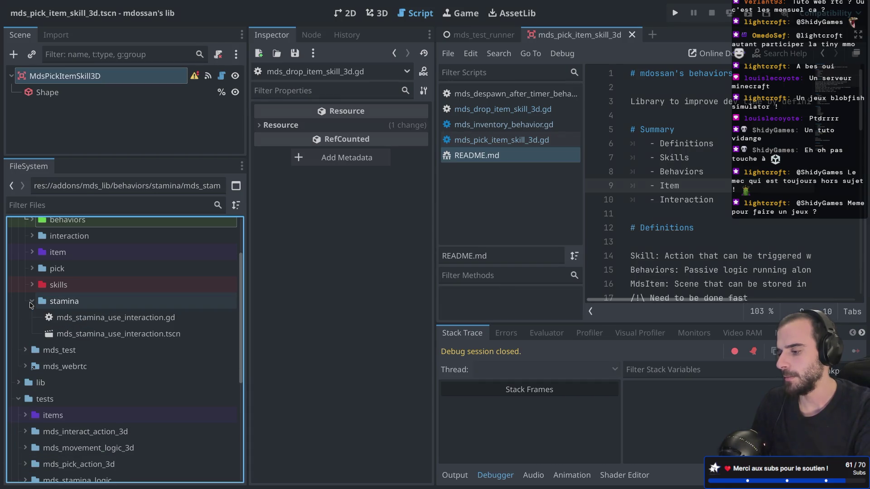
left_click(30, 303)
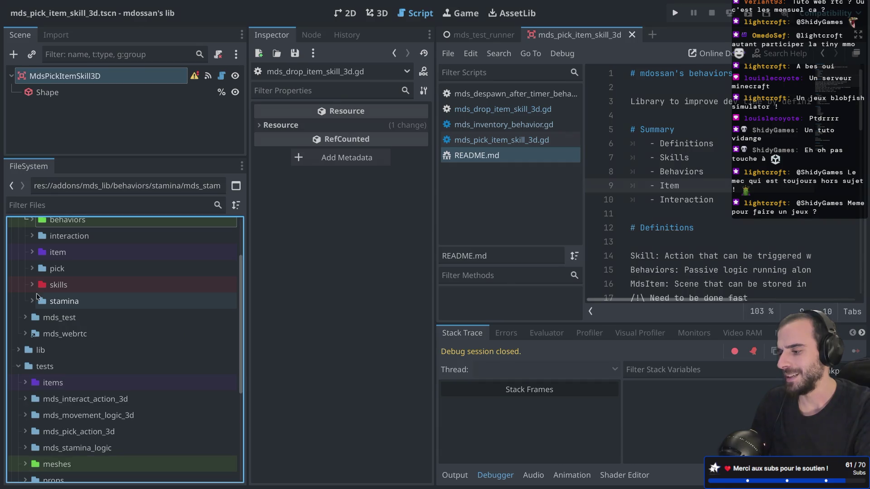
scroll(37, 293, "up", 3)
left_click(32, 308)
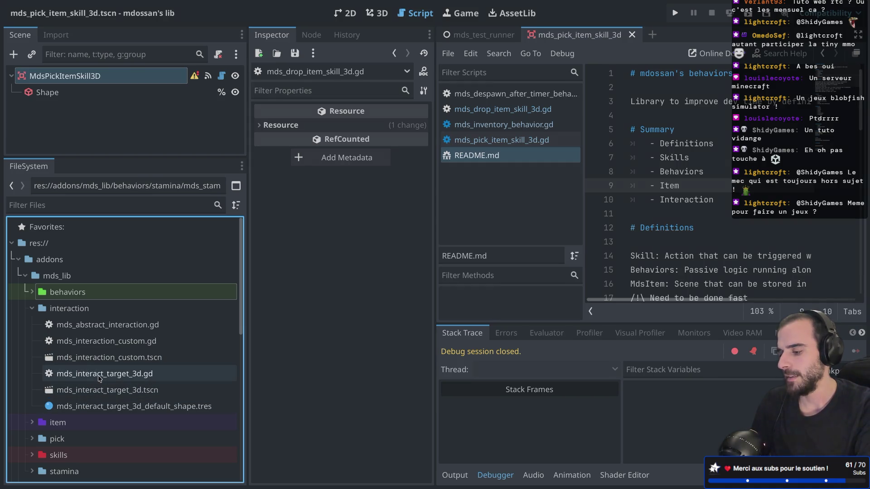
scroll(99, 378, "down", 2)
scroll(100, 379, "down", 2)
left_click(32, 337)
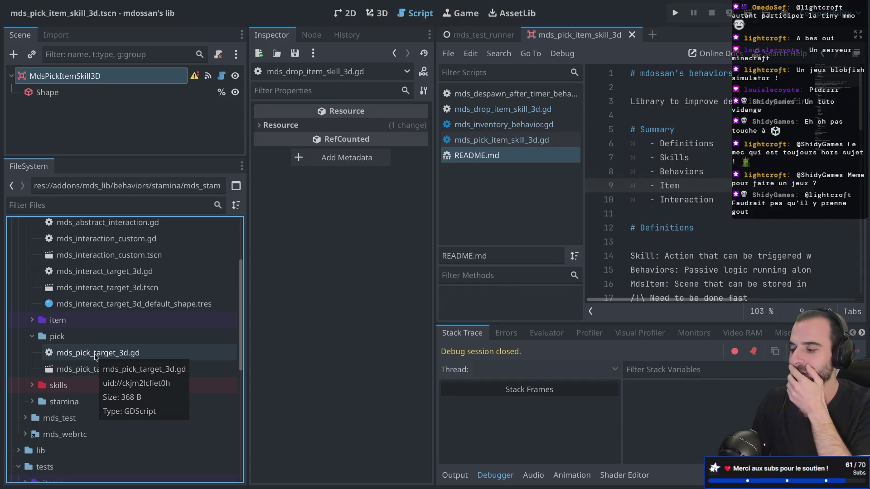
double_click(48, 336)
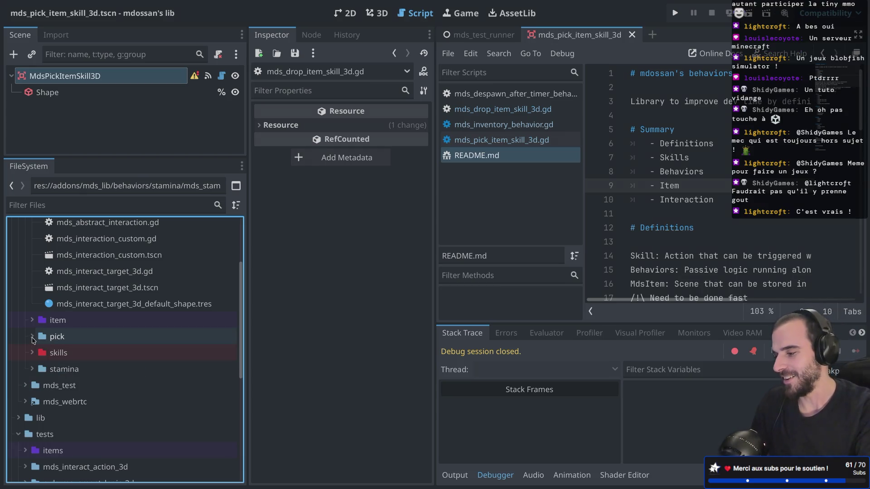
scroll(50, 334, "up", 3)
left_click(32, 306)
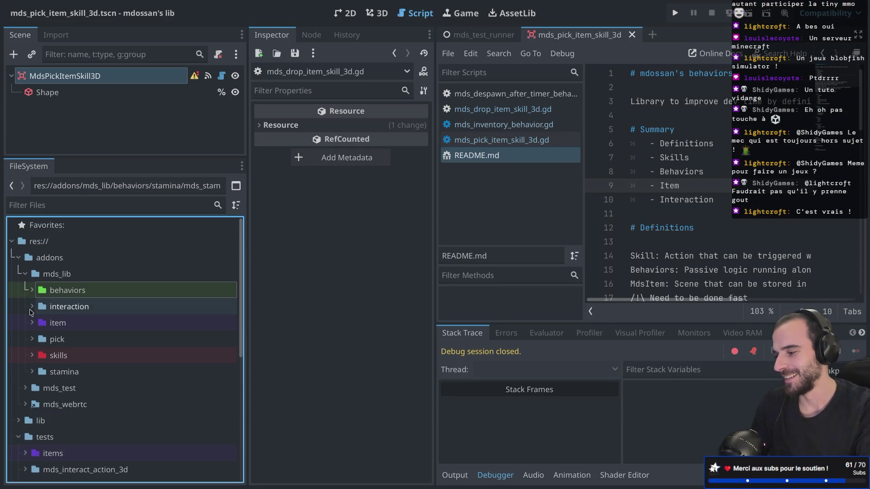
left_click(33, 371)
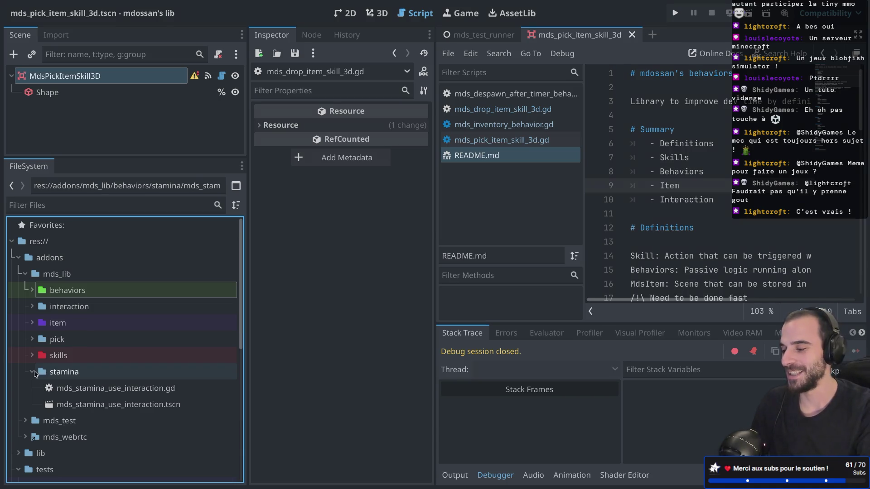
left_click(33, 371)
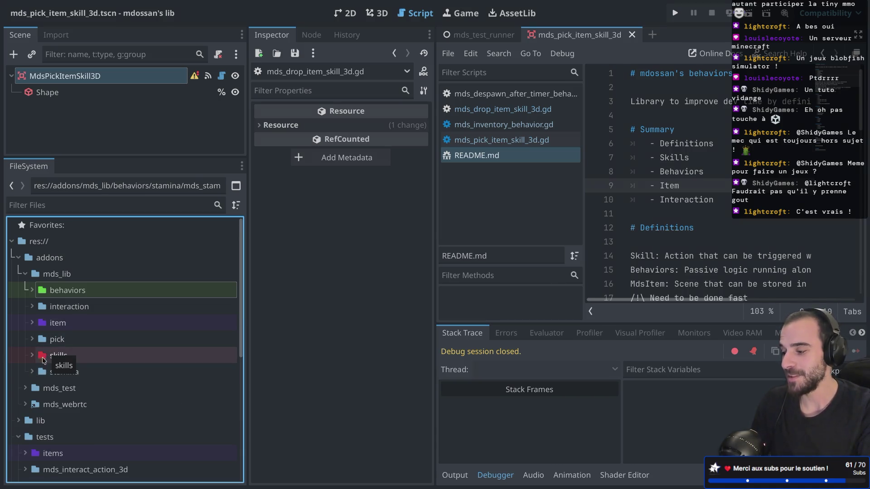
left_click(33, 372)
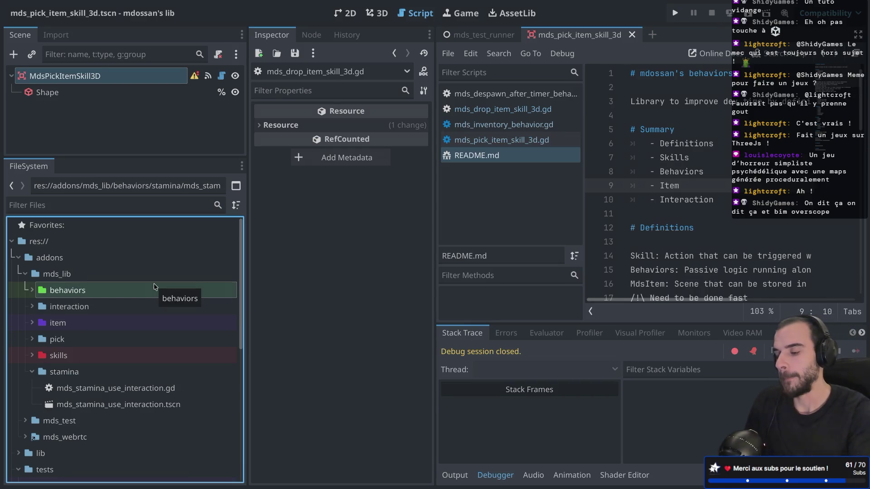
key("ctrl+shift+F11")
Restore the side docks and expand the interaction, stamina and pick folders.
scroll(383, 204, "down", 7)
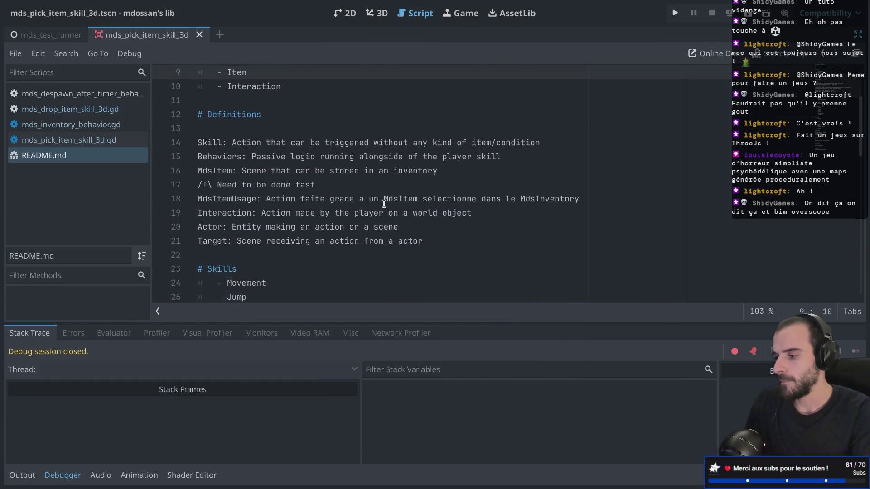
scroll(384, 204, "up", 7)
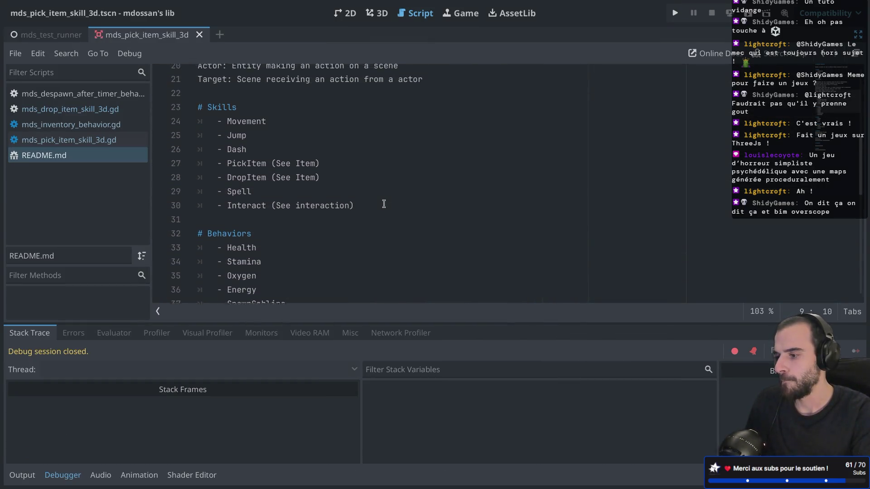
key("ctrl+shift+F11")
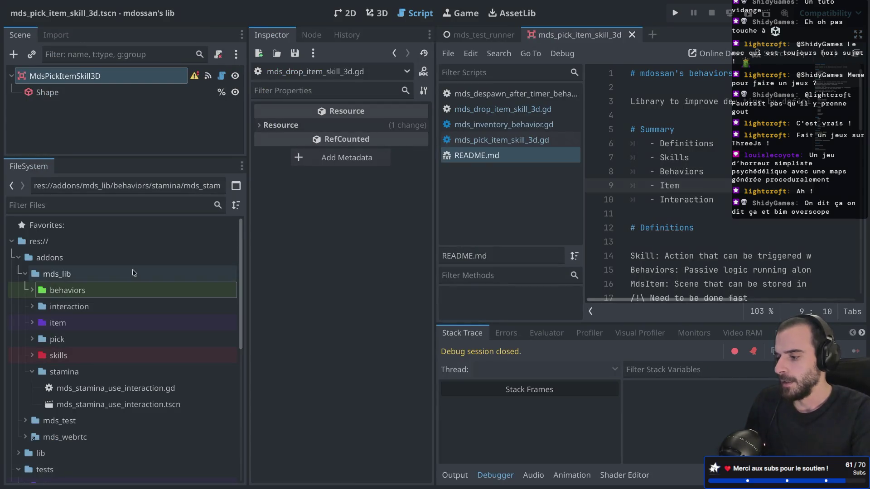
left_click(31, 307)
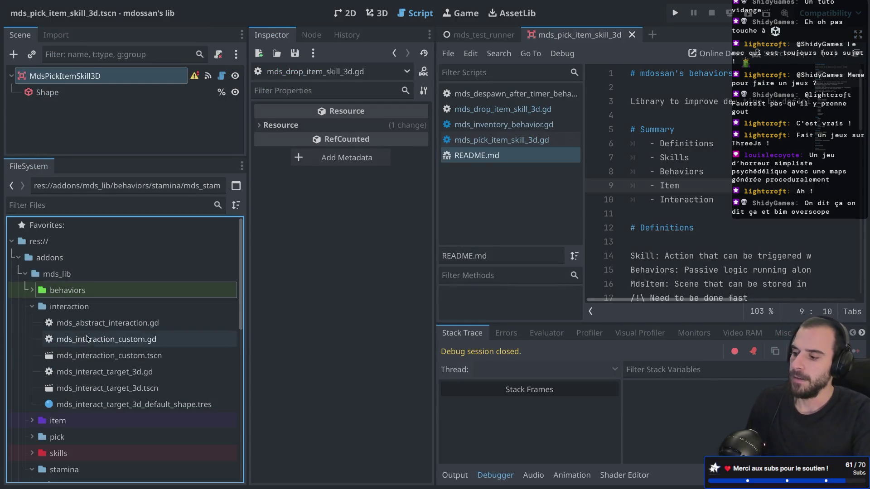
left_click(28, 307)
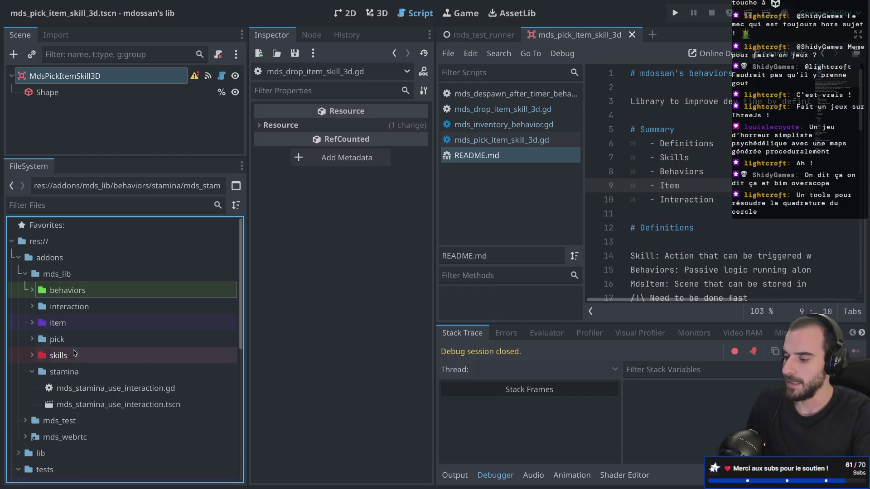
left_click(32, 371)
left_click(32, 372)
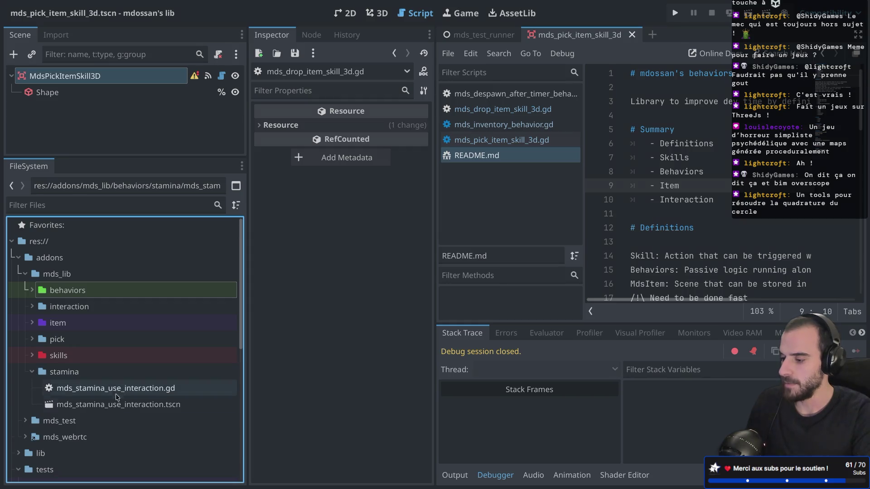
left_click(31, 308)
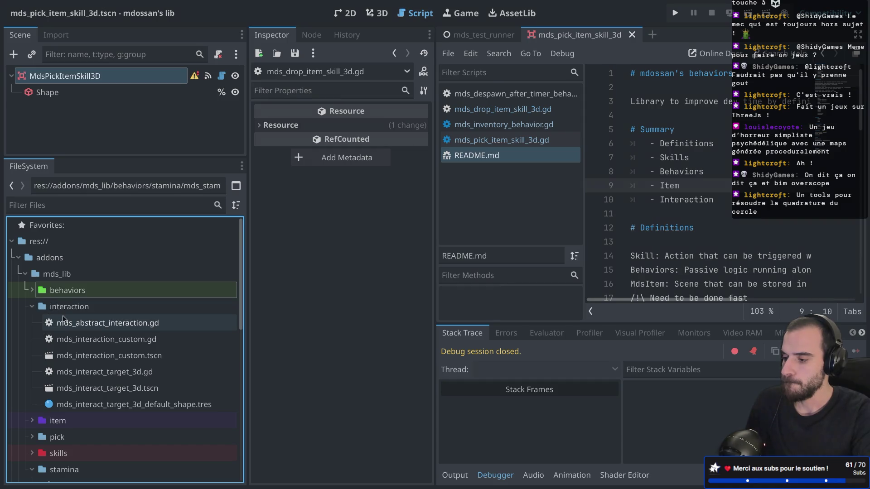
scroll(58, 347, "down", 3)
left_click(34, 367)
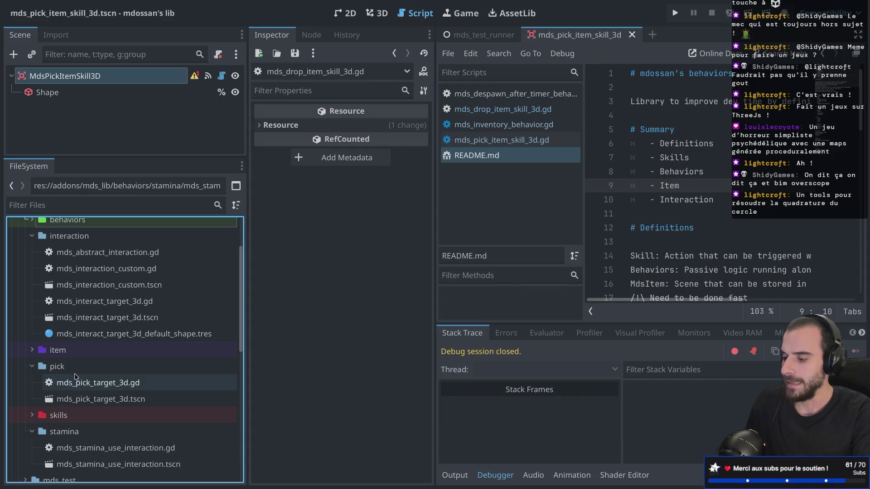
scroll(84, 332, "up", 2)
scroll(84, 332, "up", 1)
scroll(84, 332, "down", 2)
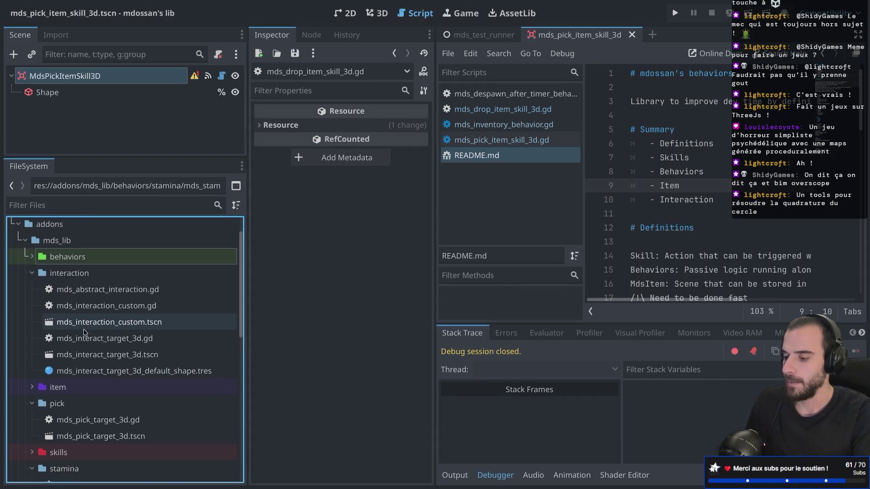
Select the Item and Interaction summary lines in the README with docks hidden.
key("ctrl+shift+F11")
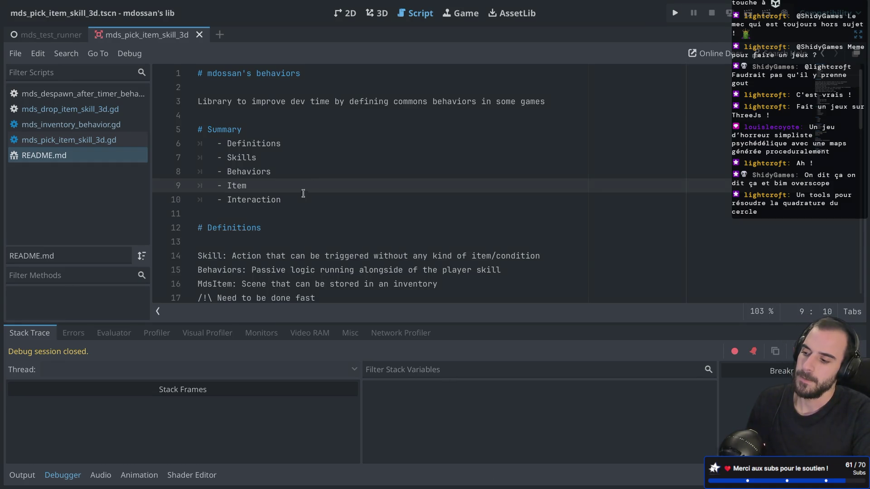
left_click_drag(296, 199, 296, 193)
key("ctrl+shift+F11")
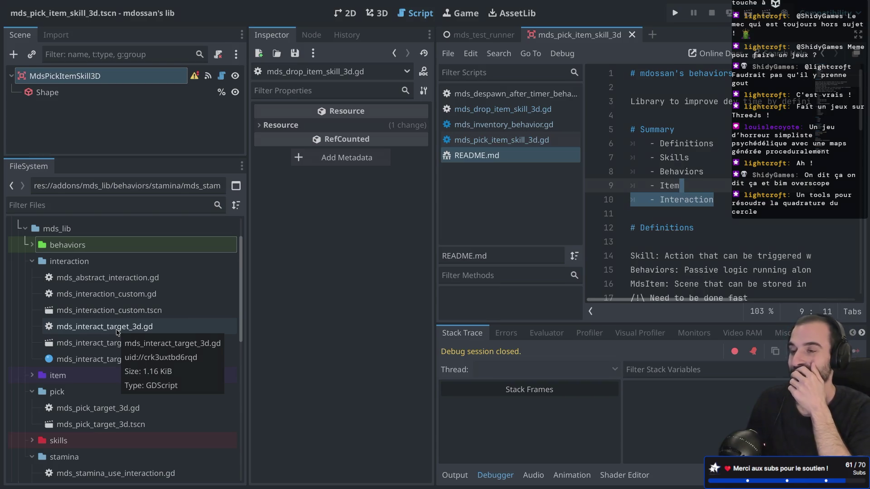
Review the interaction folder files, comparing the mds_interact_target_3d script and scene.
left_click(105, 277)
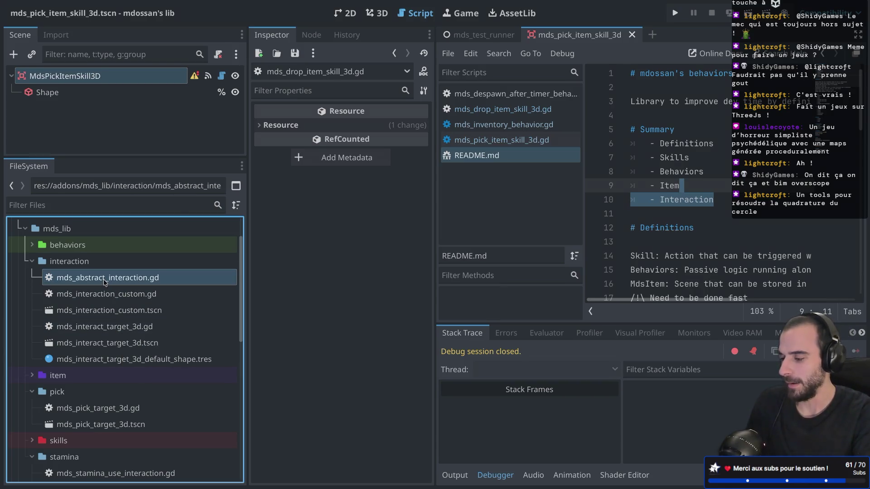
key("Down")
key("Up")
key("Down")
key("Up")
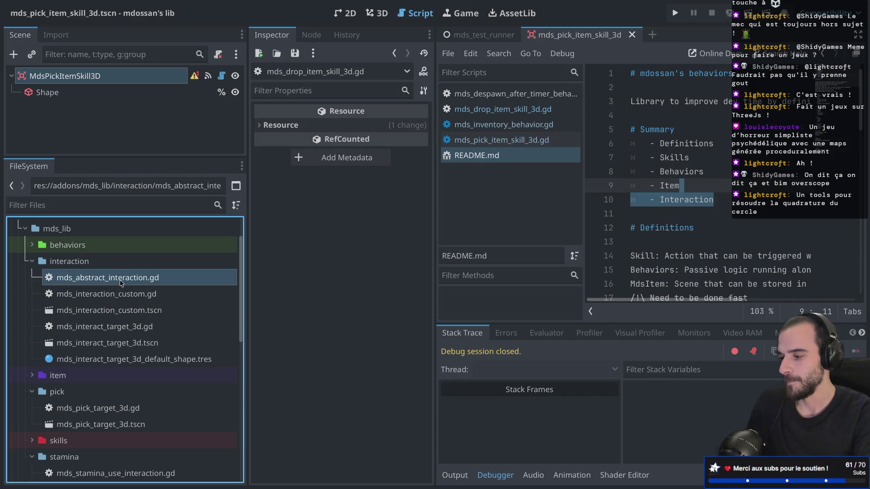
key("Down")
key("Down")
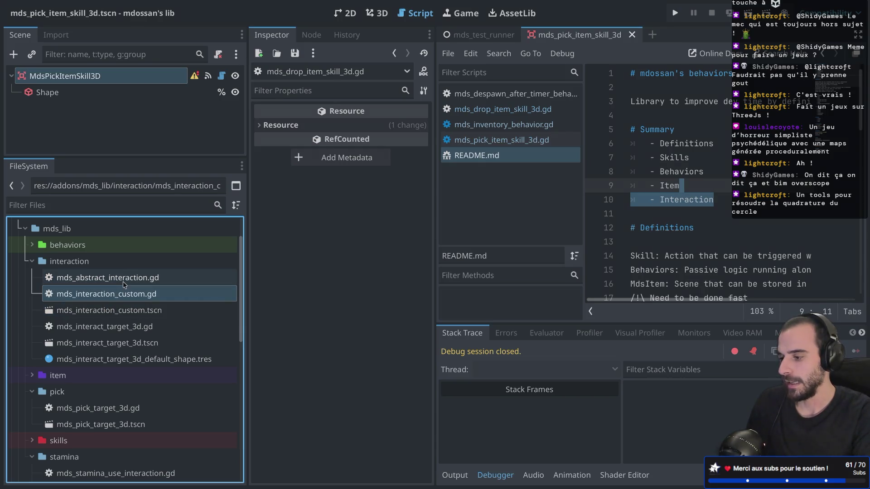
left_click(106, 327)
left_click(109, 342)
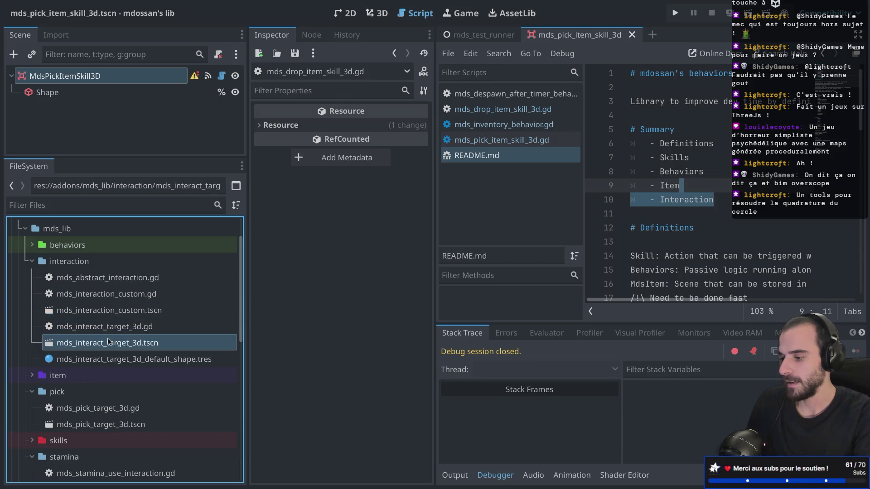
left_click(114, 328)
left_click(111, 343)
Expand skills and pick_item, then select both mds_pick_target_3d files for their context menu.
scroll(90, 392, "down", 3)
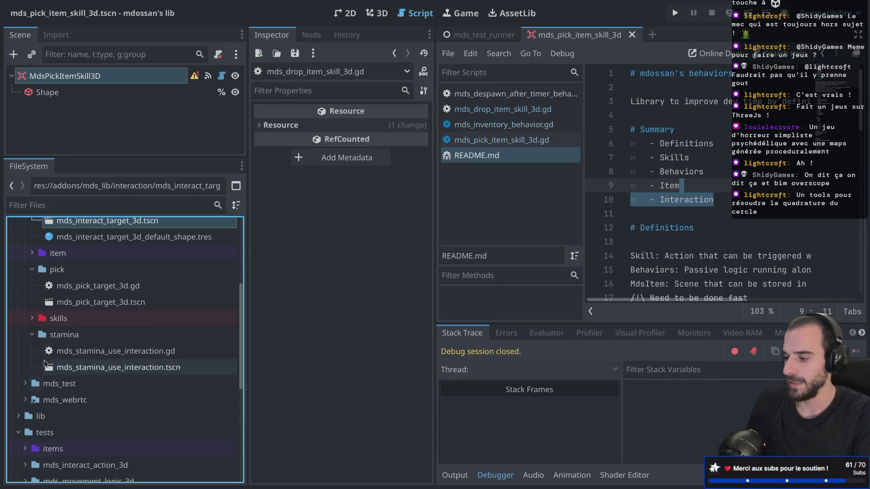
left_click(32, 318)
left_click(39, 383)
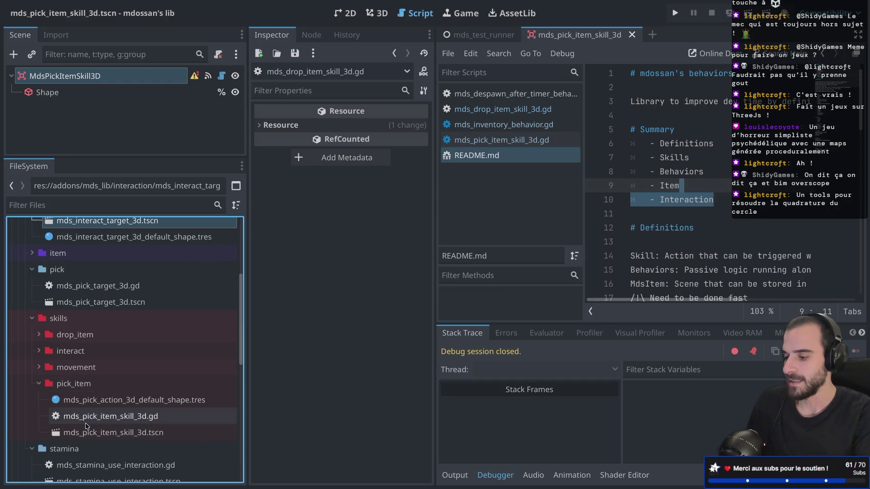
left_click(91, 285)
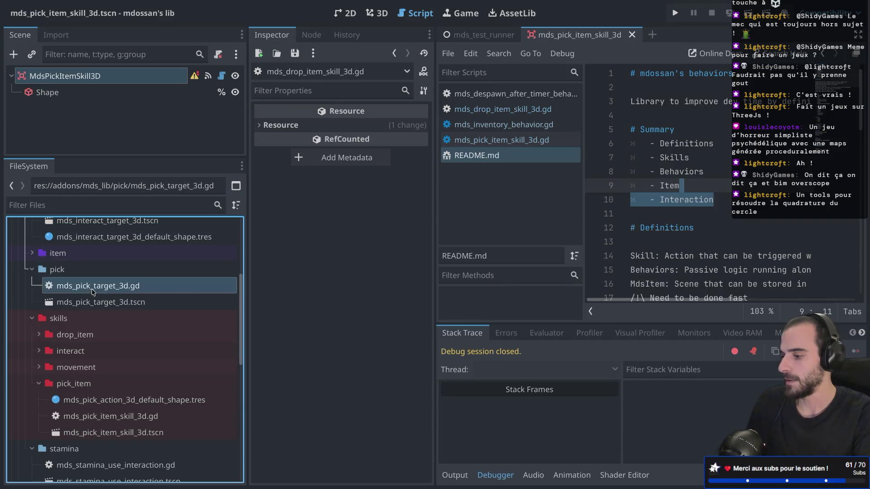
left_click(91, 302, "shift")
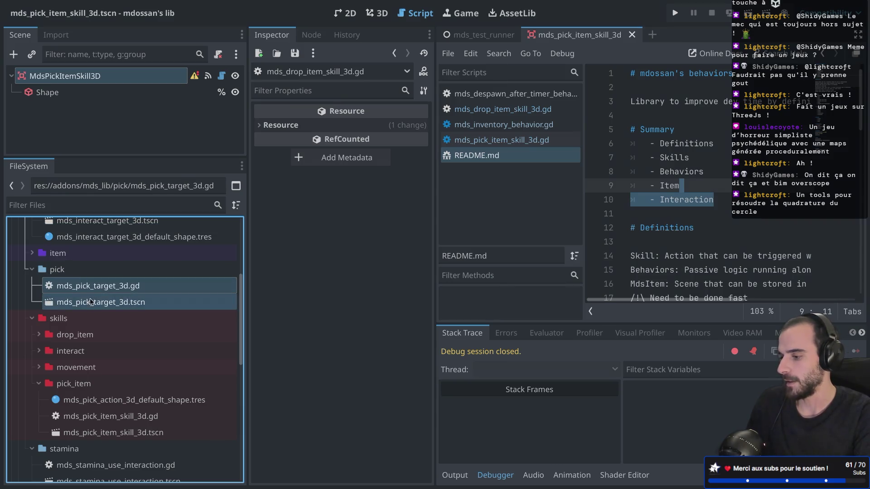
right_click(124, 282)
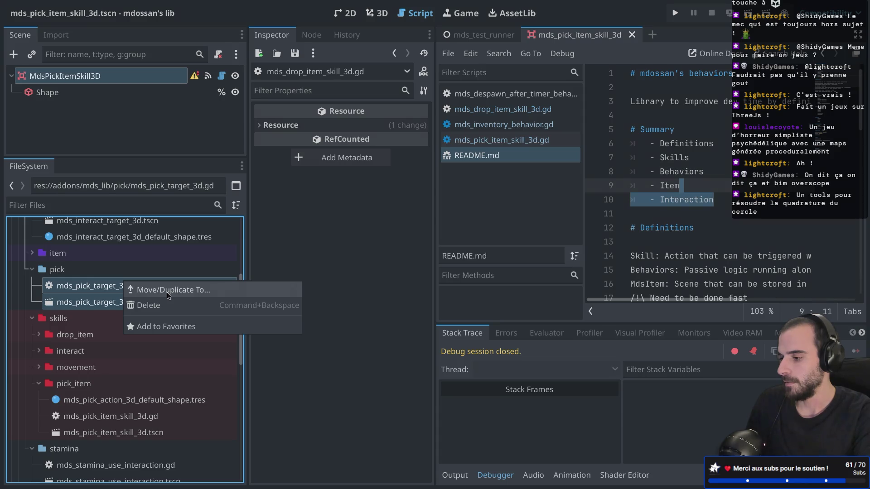
Move the two selected pick target files into skills/pick_item.
left_click(166, 292)
scroll(338, 246, "down", 5)
scroll(338, 250, "down", 2)
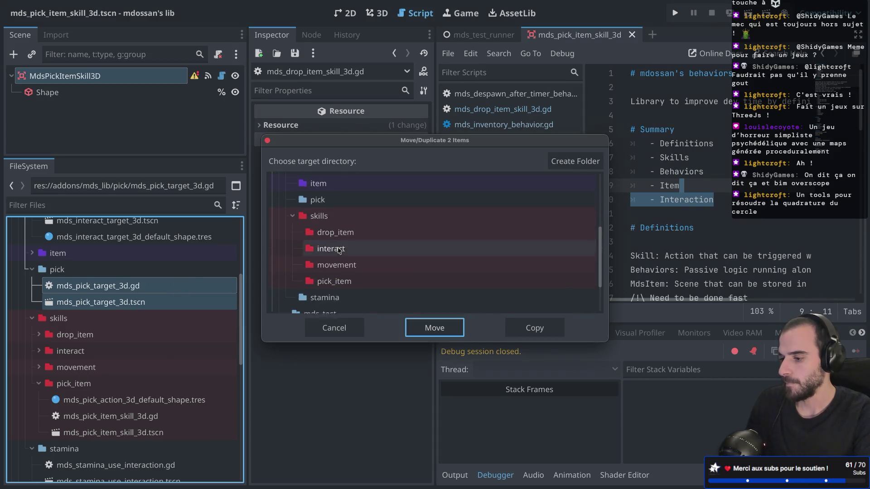
left_click(372, 279)
left_click(417, 325)
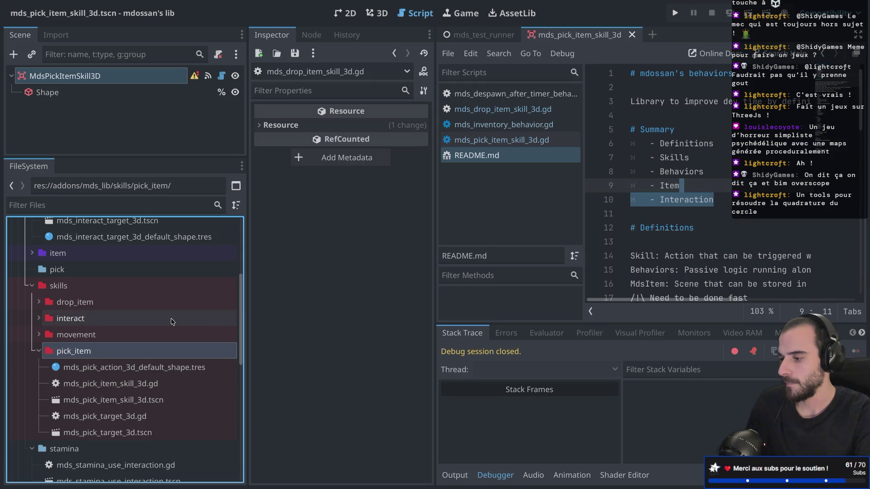
Move the three mds_interact_target_3d files into skills/interact.
left_click(140, 313)
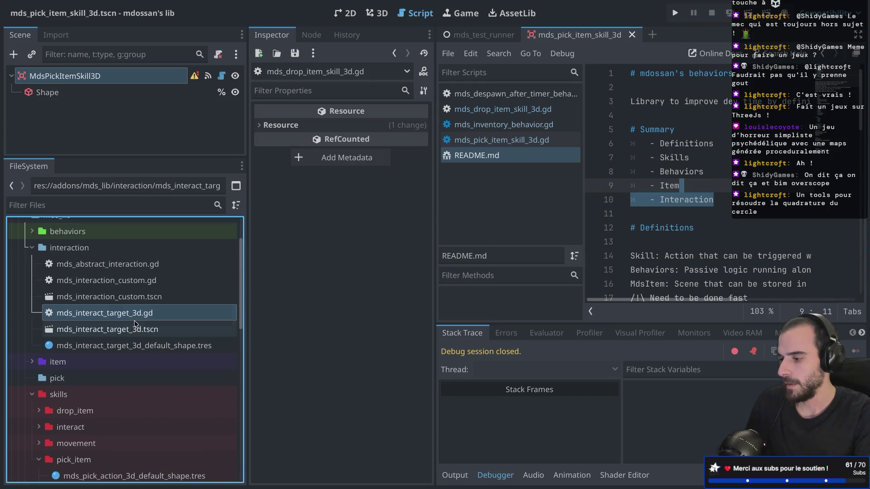
key("shift+Down")
key("shift+Down")
right_click(129, 325)
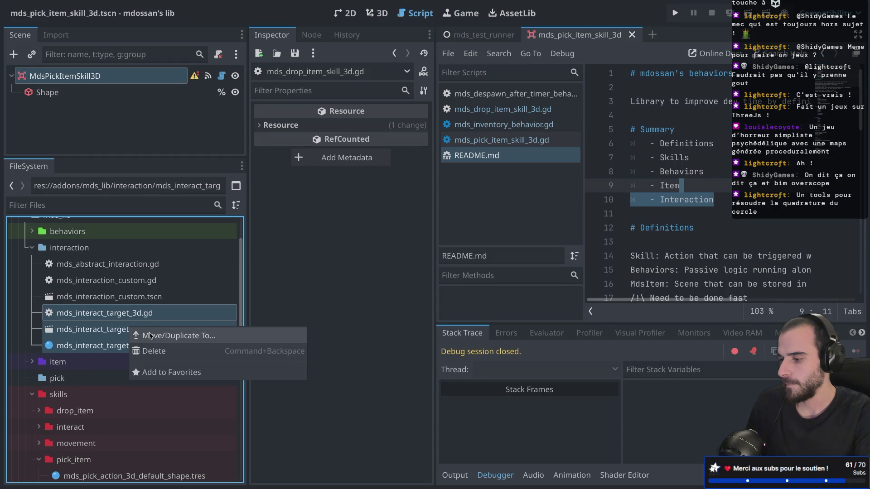
left_click(153, 337)
left_click(323, 247)
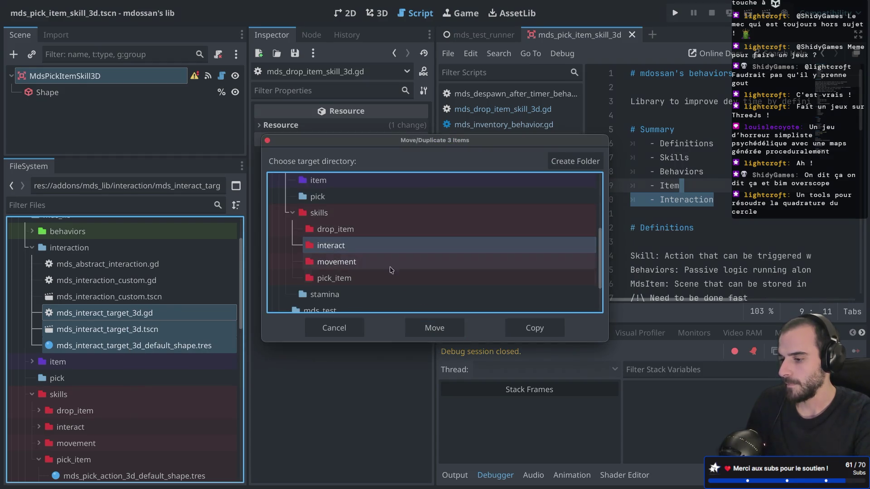
left_click(452, 325)
Collapse pick_item, expand interact, and compare the mds_interact_skill_3d script and scene.
scroll(115, 328, "down", 5)
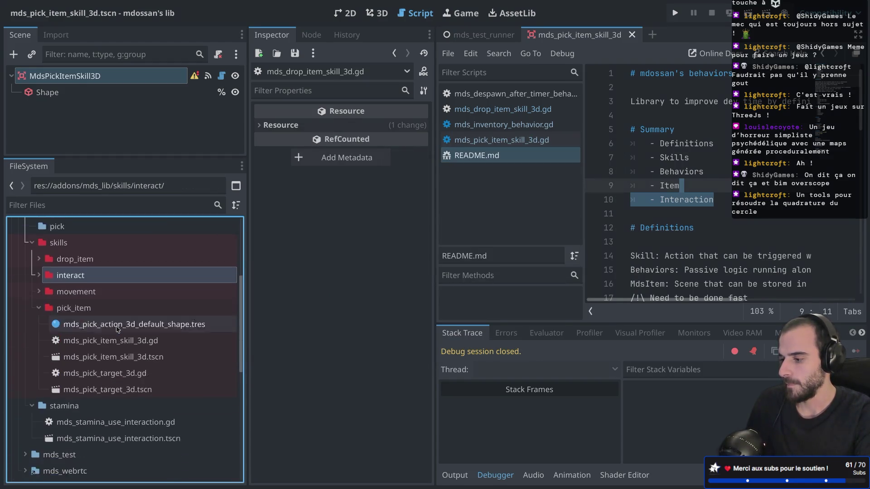
left_click(39, 288)
left_click(38, 256)
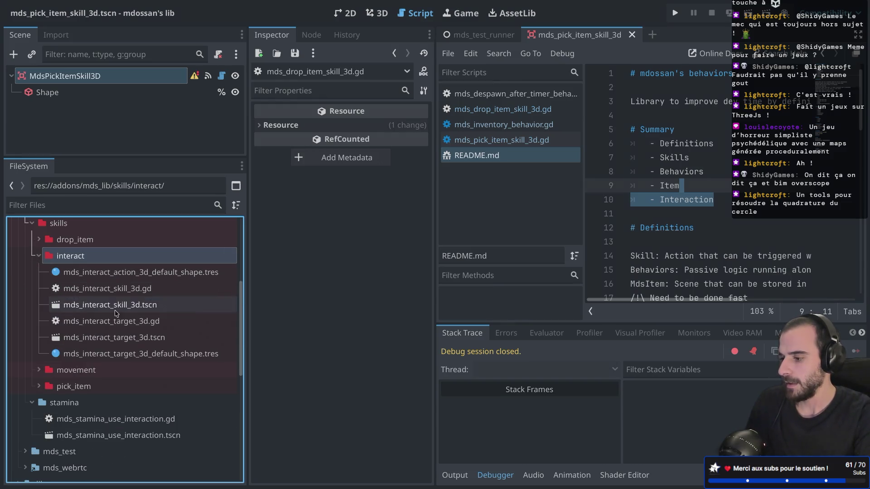
left_click(109, 288)
left_click(120, 306)
key("Up")
key("Down")
key("Up")
key("Down")
Compare the mds_interact_target_3d script and scene with the interact skill files.
left_click(130, 322)
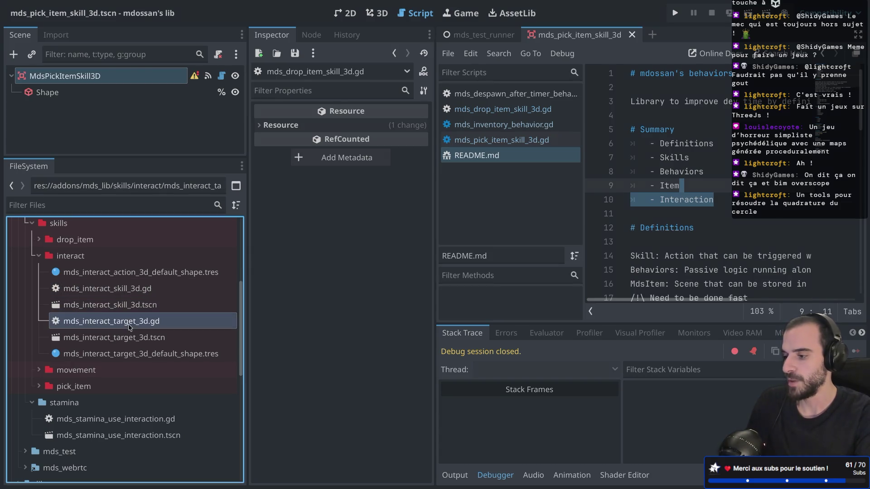
left_click(127, 338)
left_click(131, 323)
left_click(131, 338)
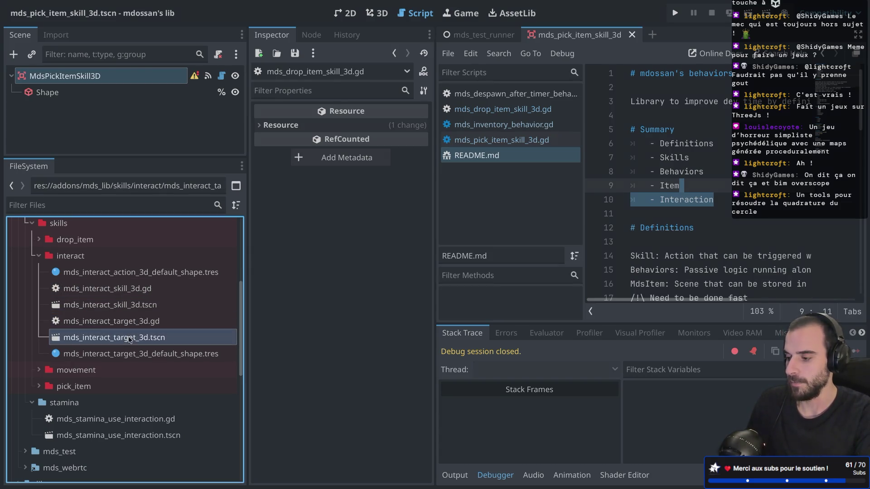
left_click(131, 321)
left_click(130, 338)
left_click(129, 323)
left_click(132, 289)
left_click(132, 304)
left_click(125, 338)
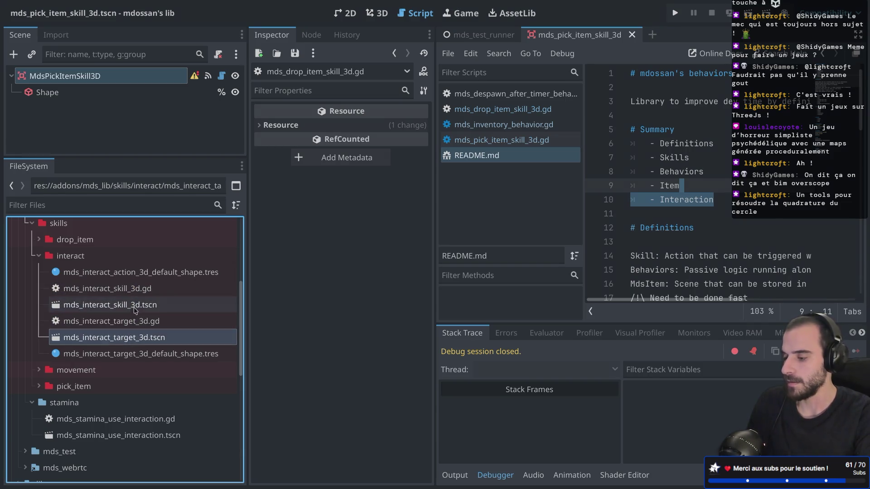
left_click(140, 305)
left_click(134, 337)
Collapse the interact and skills folders and bring up the emptied pick folder's menu.
scroll(150, 297, "up", 3)
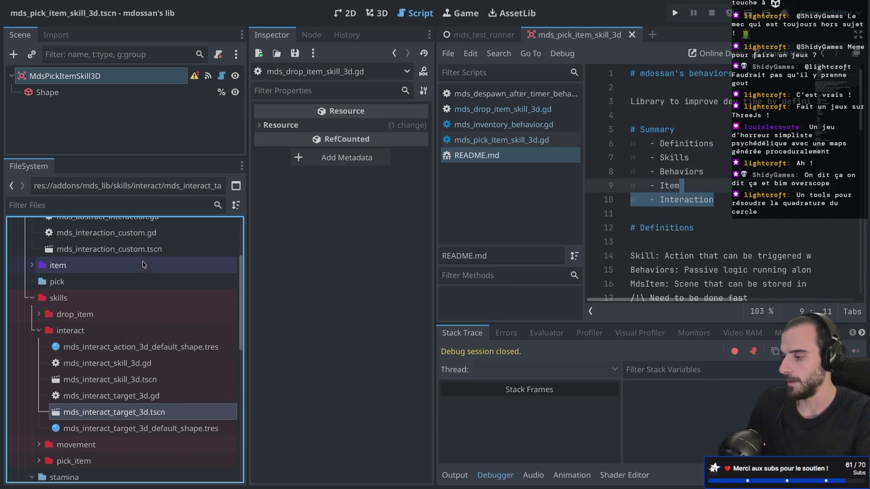
left_click(39, 327)
scroll(35, 327, "up", 2)
scroll(34, 327, "up", 2)
left_click(32, 382)
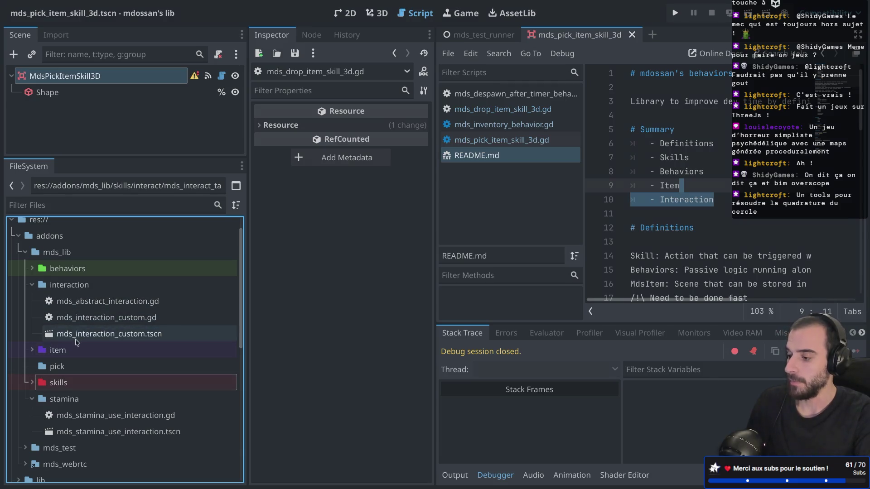
right_click(57, 366)
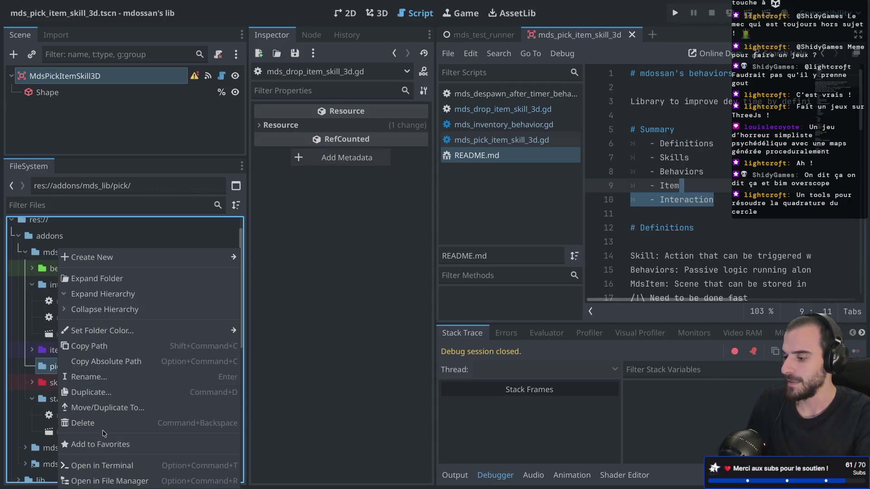
Delete the empty pick folder and move both stamina use-interaction files into interaction.
left_click(107, 425)
left_click(492, 298)
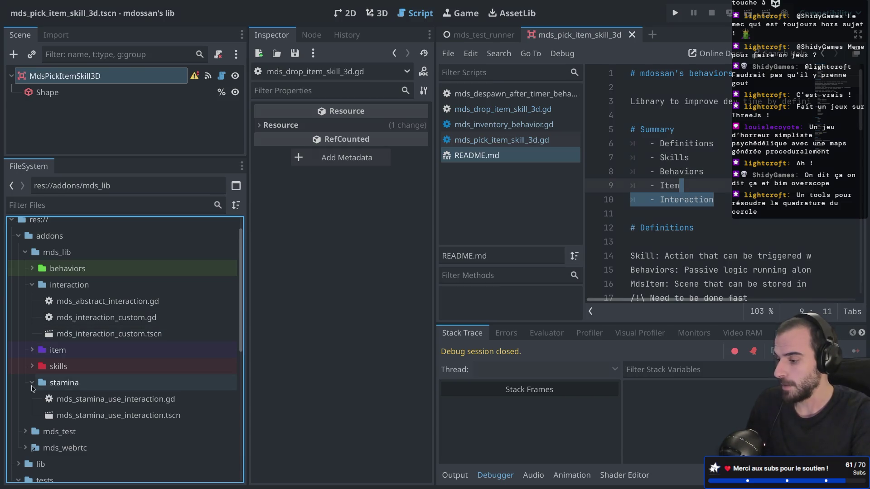
left_click(78, 396)
left_click(101, 416, "shift")
right_click(114, 403)
left_click(142, 409)
scroll(317, 213, "up", 5)
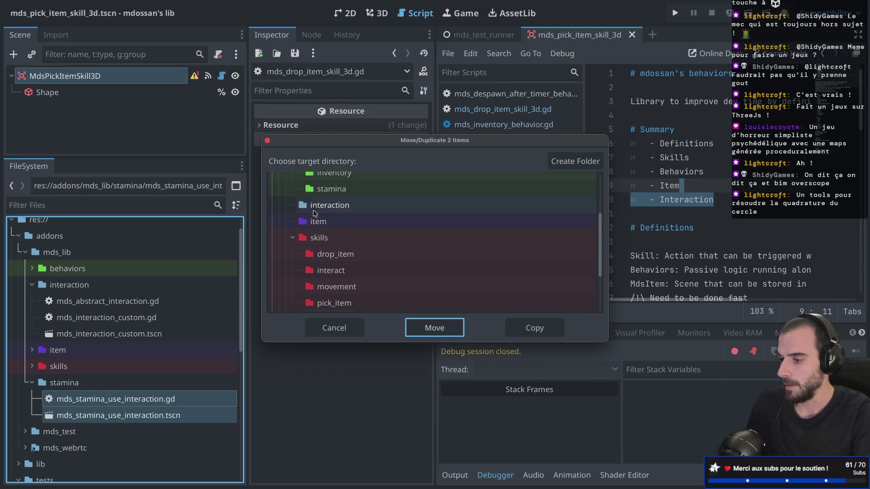
left_click(331, 236)
left_click(435, 328)
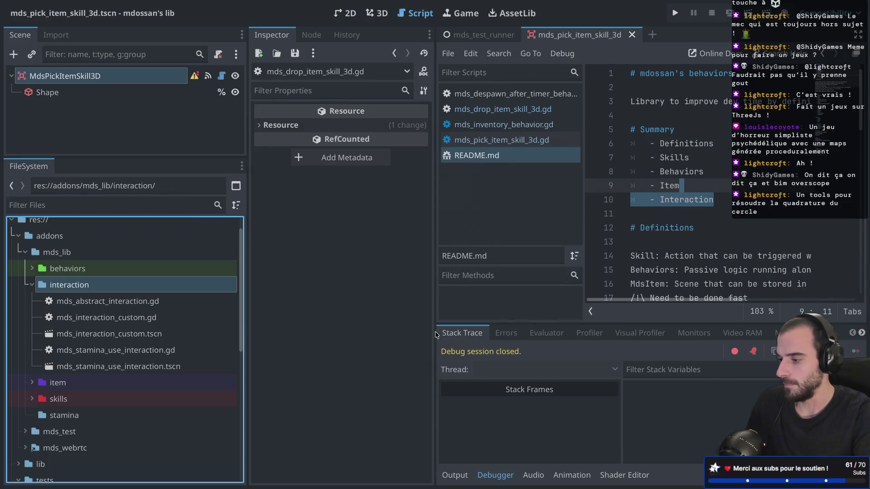
Set the interaction folder's colour to yellow.
right_click(85, 281)
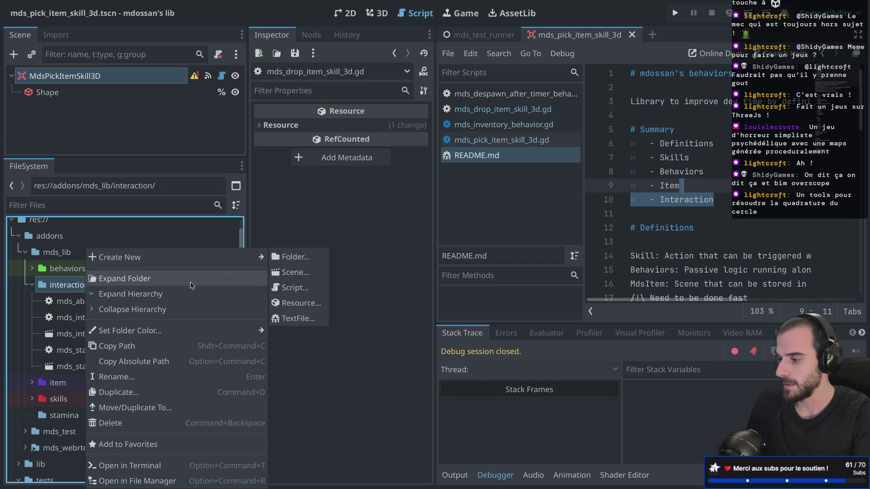
mouse_move(201, 330)
left_click(293, 381)
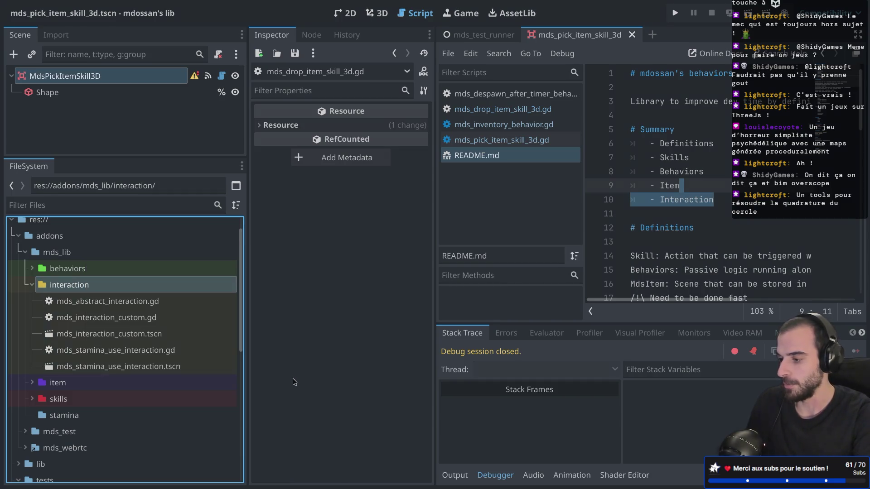
Delete the leftover stamina folder from mds_lib.
left_click(31, 284)
left_click(143, 353)
left_click(66, 340)
right_click(67, 341)
left_click(113, 425)
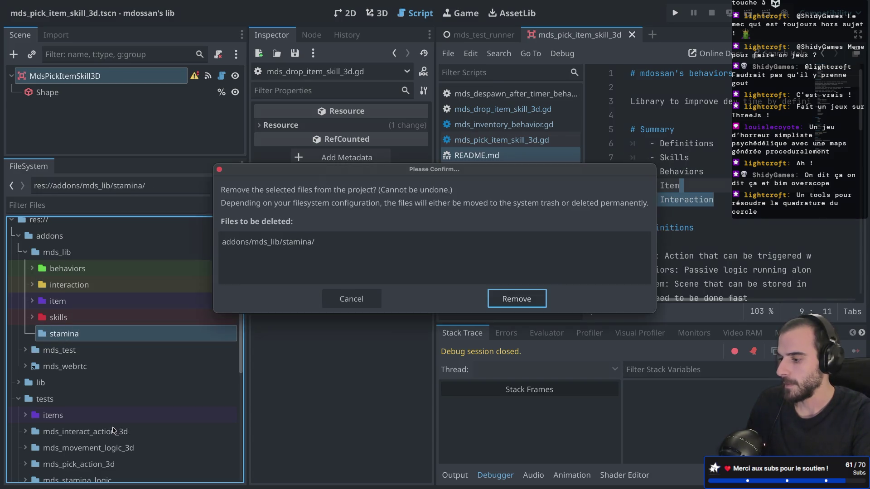
left_click(497, 298)
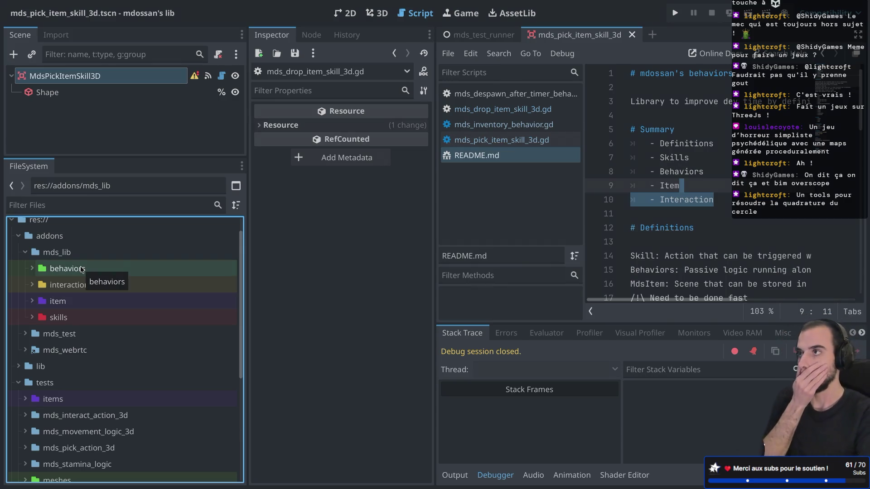
Open the despawn_after_timer scene plus the inventory behavior script and scene.
left_click(36, 270)
left_click(32, 268)
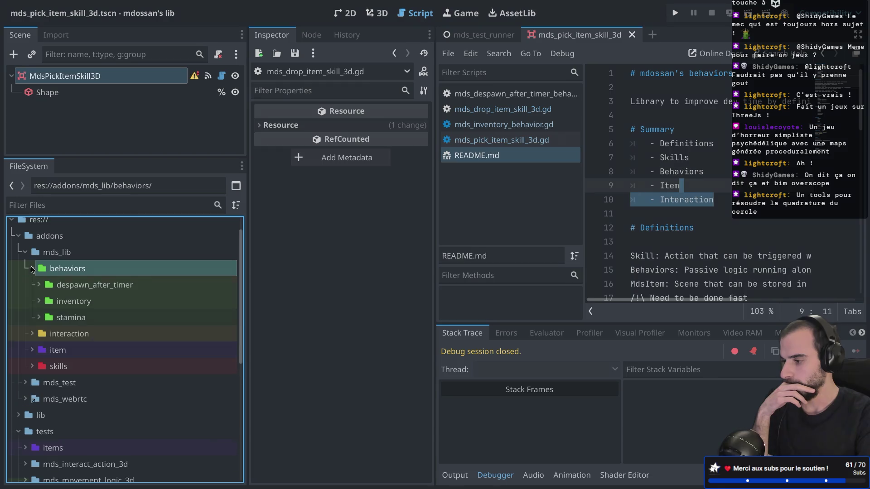
left_click(39, 285)
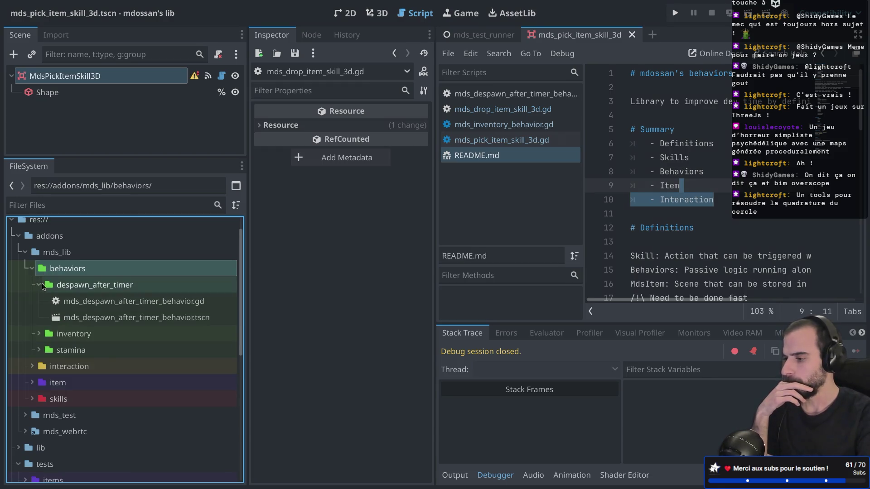
double_click(98, 311)
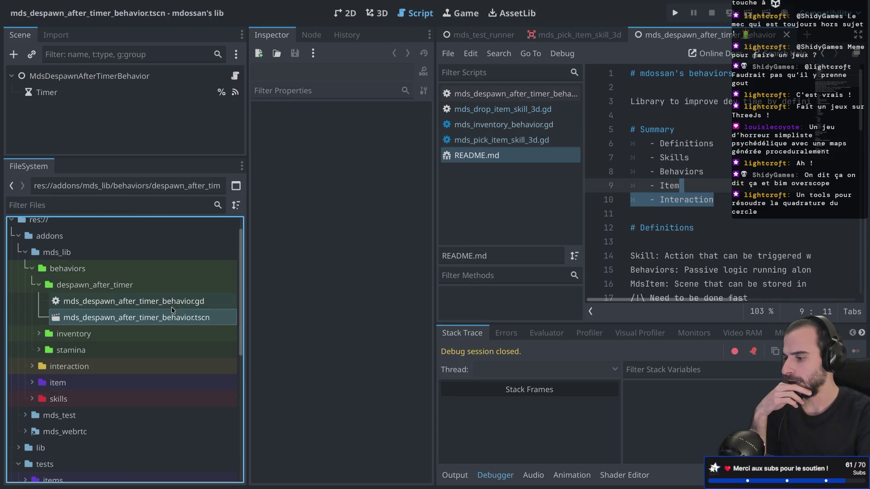
left_click(39, 284)
left_click(39, 301)
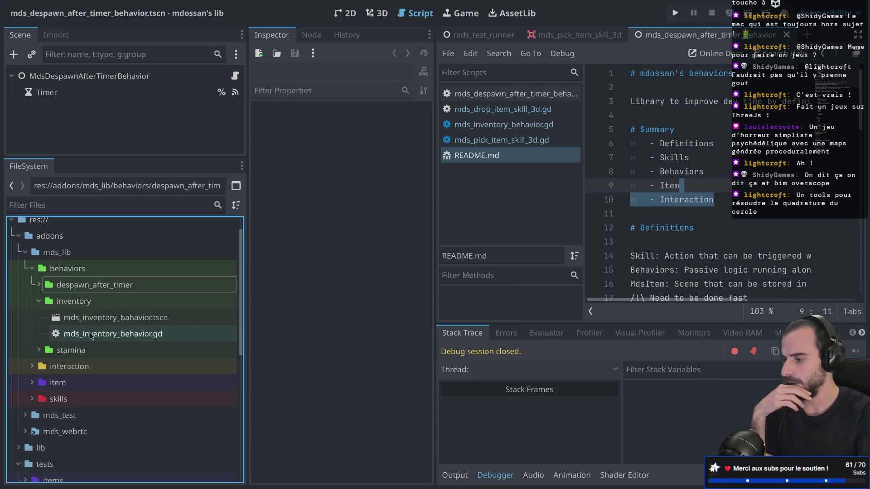
double_click(101, 334)
double_click(129, 317)
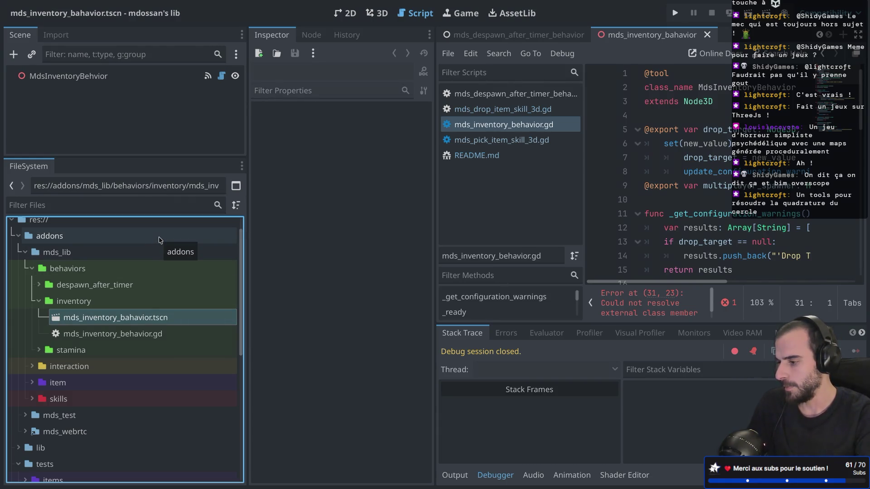
Append _3d to the inventory behavior scene and script file names.
right_click(121, 321)
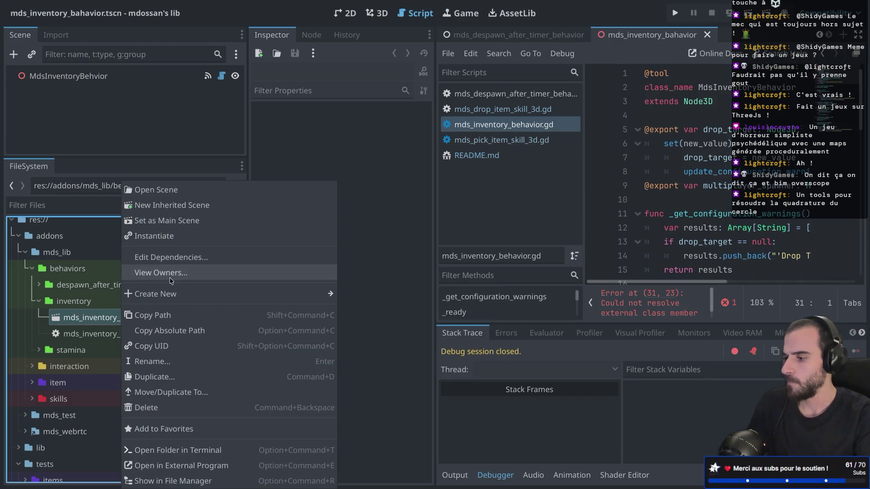
left_click(154, 362)
key("Right")
type("_3d")
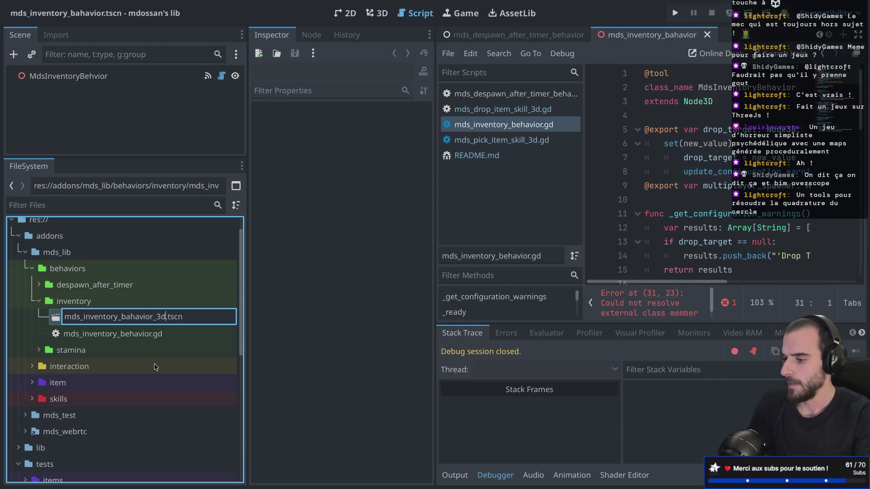
key("Return")
left_click(148, 336)
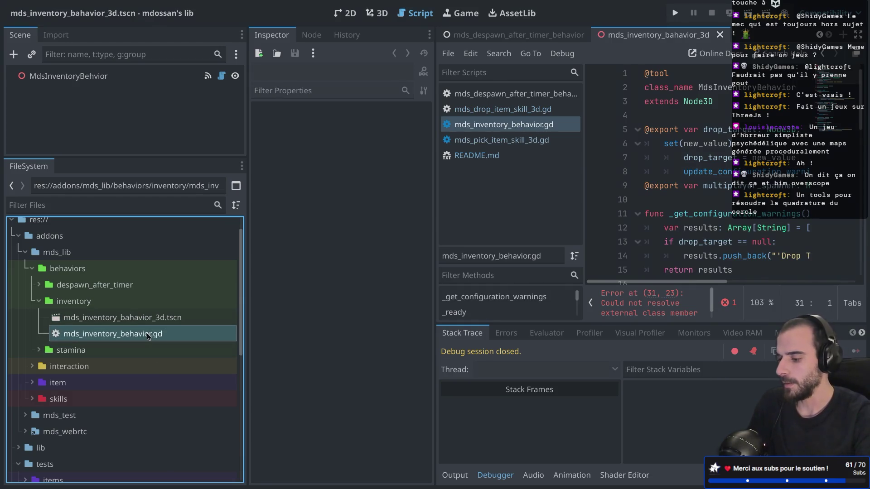
key("F2")
type("_3d")
key("Return")
Rename the inventory scene's root node to MdsInventoryBehvior3D.
double_click(118, 76)
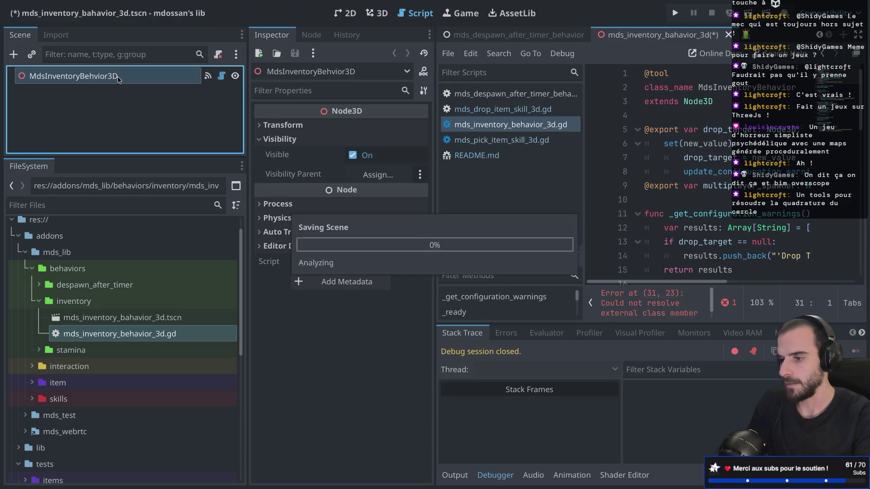
key("Return")
key("ctrl+shift+F11")
left_click(389, 94)
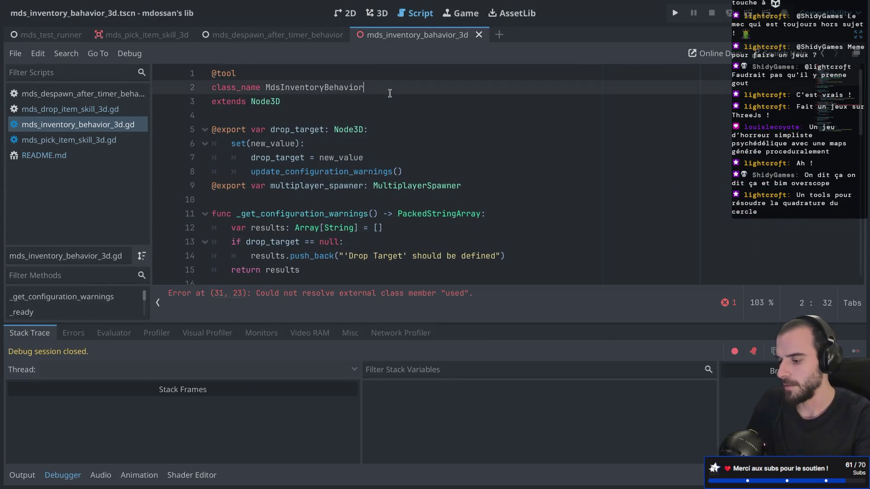
Inspect selected_item and its declared type on error line 31.
scroll(401, 128, "down", 2)
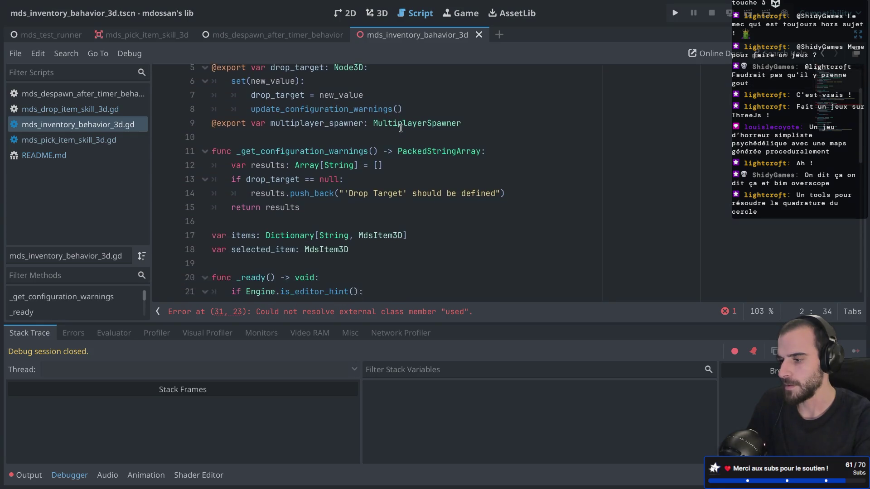
scroll(400, 128, "down", 4)
scroll(401, 128, "down", 1)
scroll(401, 129, "up", 1)
double_click(297, 167)
scroll(297, 170, "up", 5)
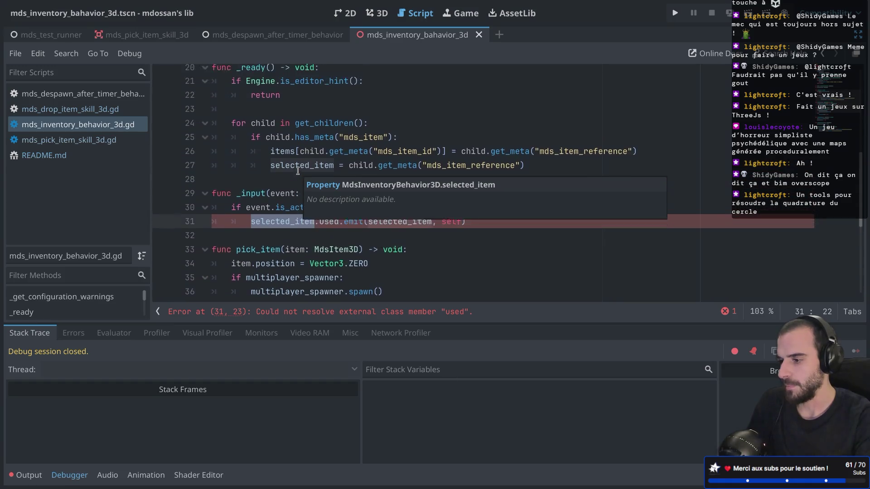
double_click(330, 187)
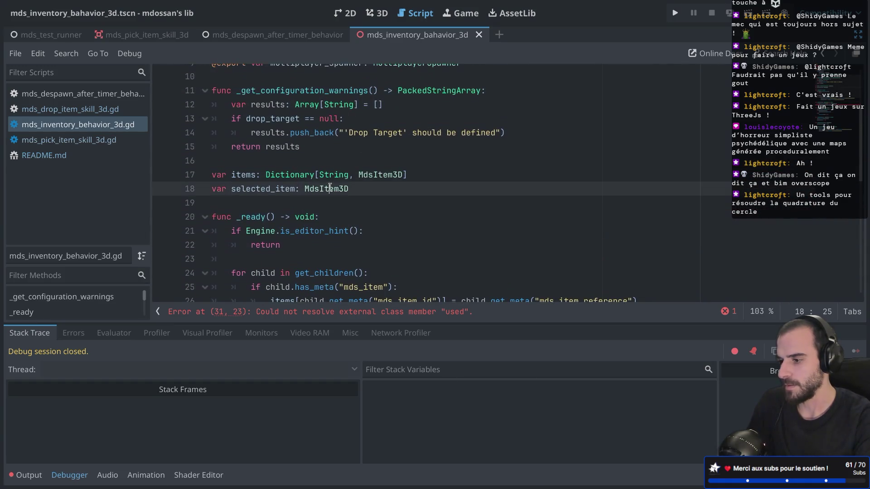
Check the used signal definition and open mds_item_3d.gd from the item folder.
key("ctrl+shift+F11")
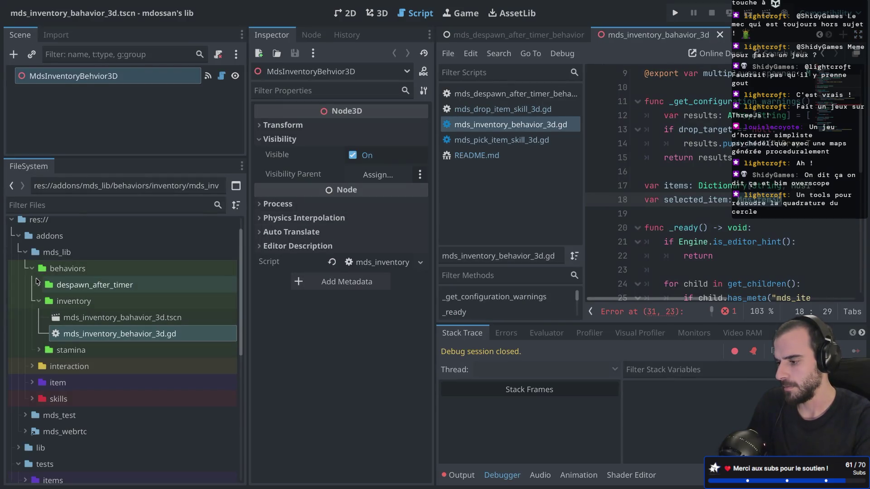
left_click(31, 385)
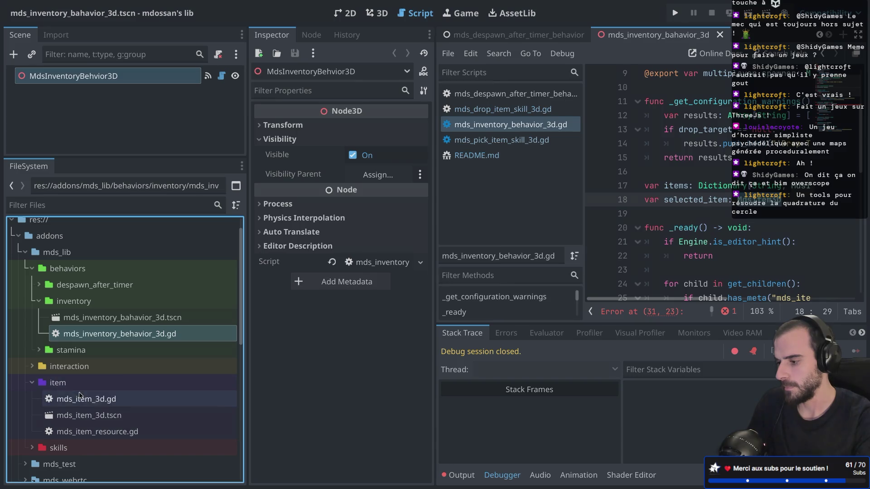
key("ctrl+shift+F11")
scroll(324, 244, "down", 4)
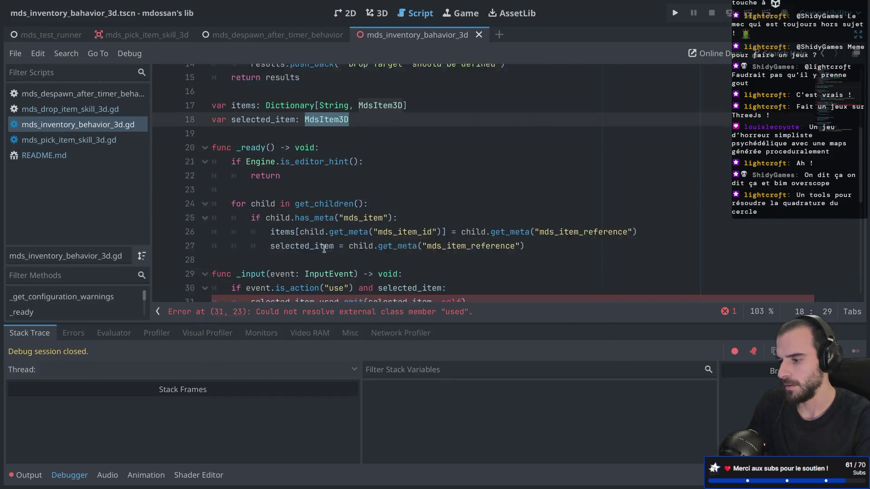
double_click(324, 239)
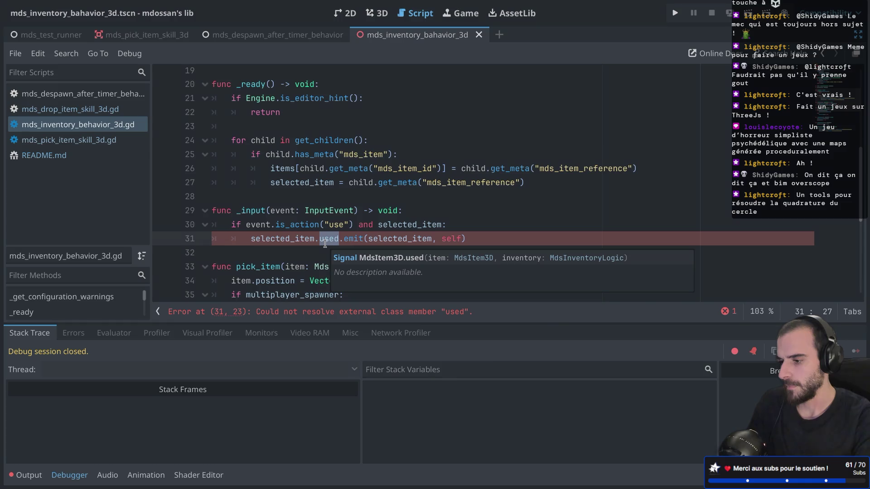
key("ctrl+shift+F11")
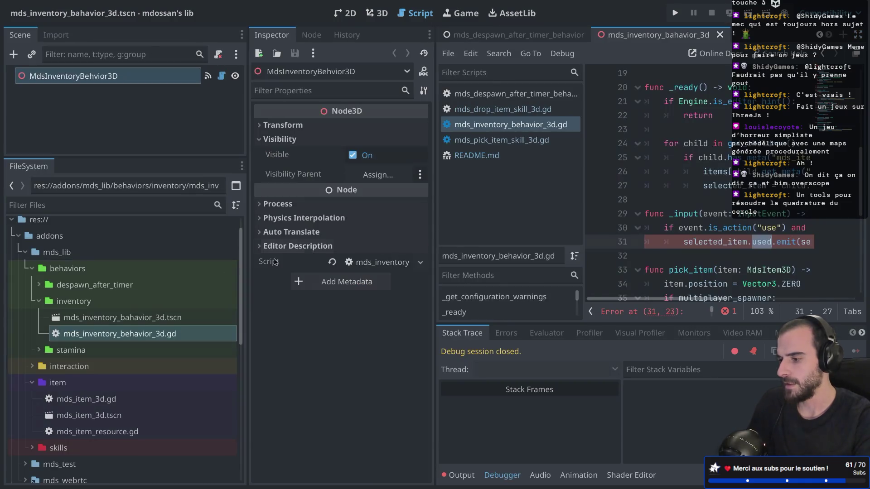
double_click(120, 399)
key("ctrl+shift+F11")
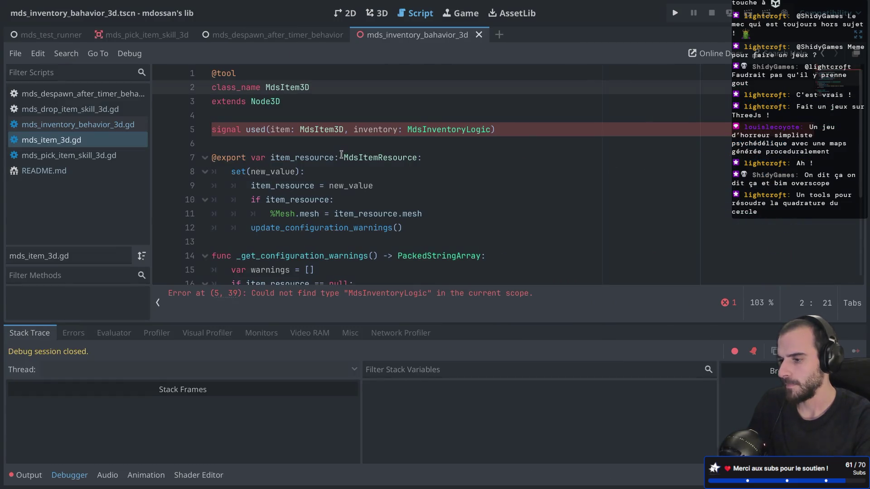
Replace MdsInventoryLogic with MdsInventoryBehavior3D in the used signal and save.
double_click(467, 131)
type("MdsInve")
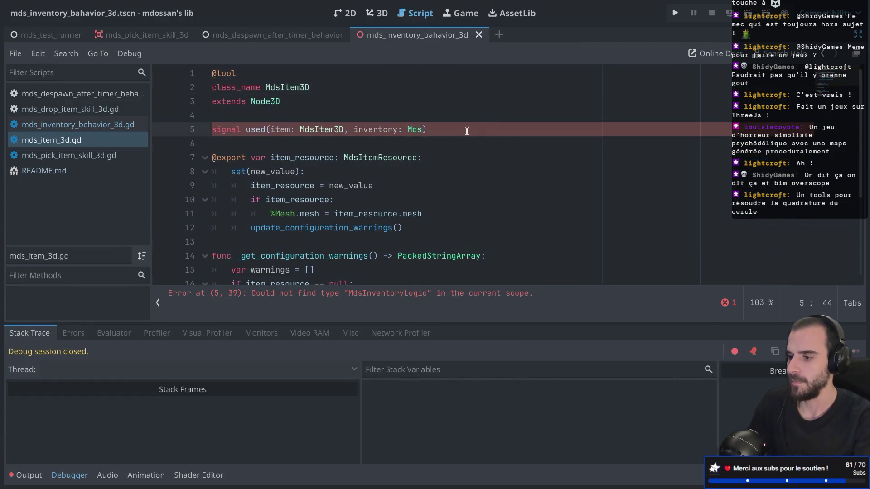
key("Return")
key("ctrl+s")
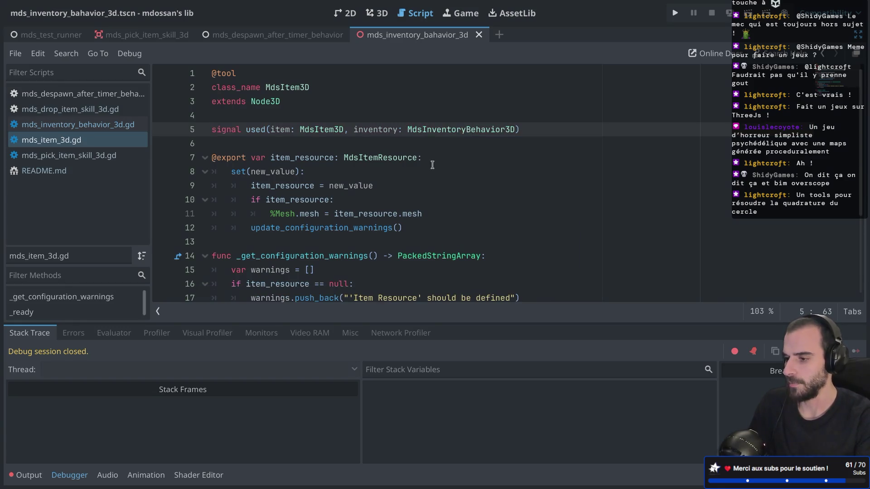
scroll(433, 161, "down", 3)
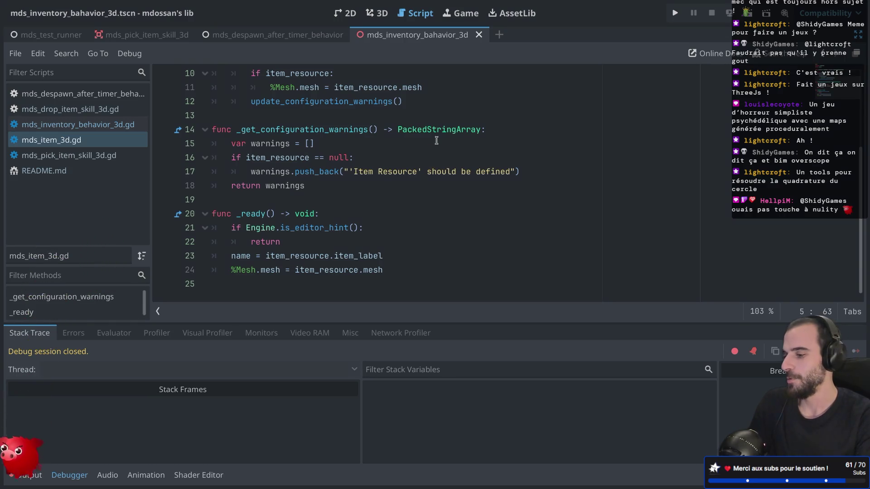
scroll(435, 138, "up", 3)
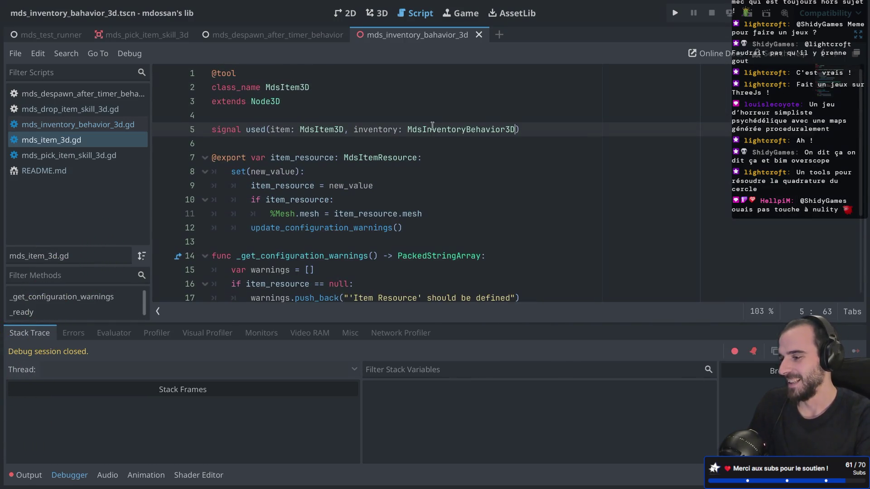
left_click(312, 108)
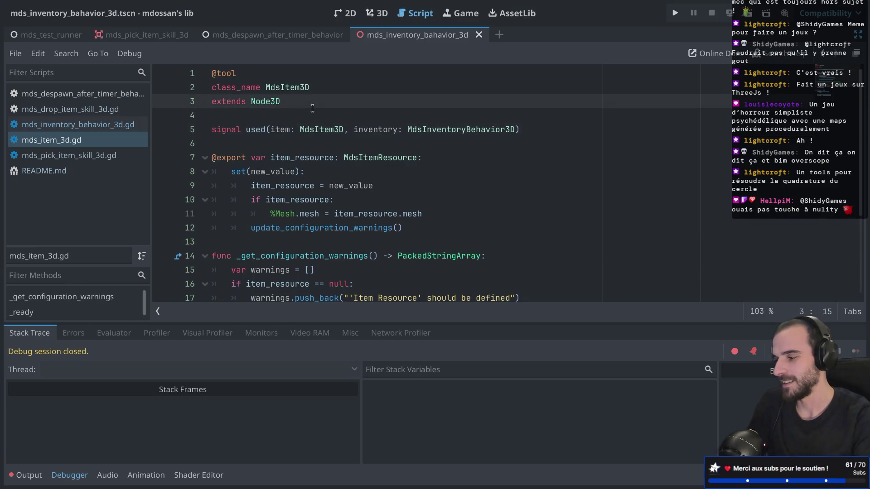
scroll(327, 124, "down", 1)
scroll(327, 123, "up", 1)
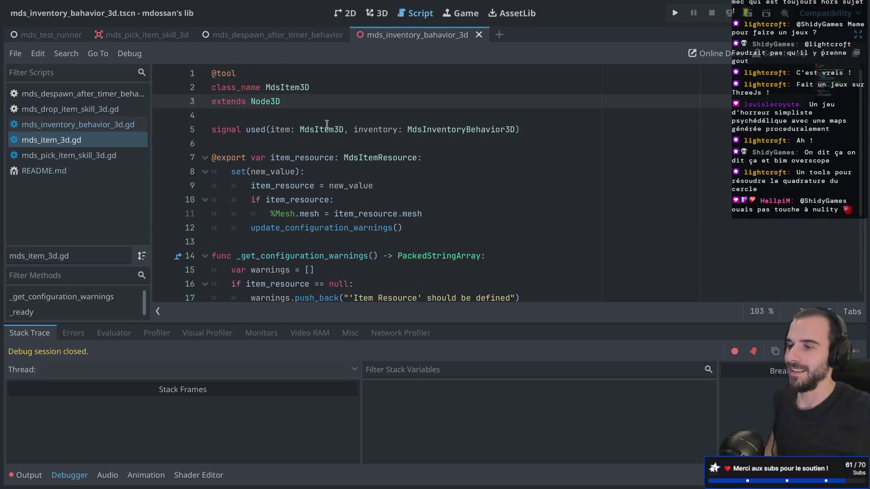
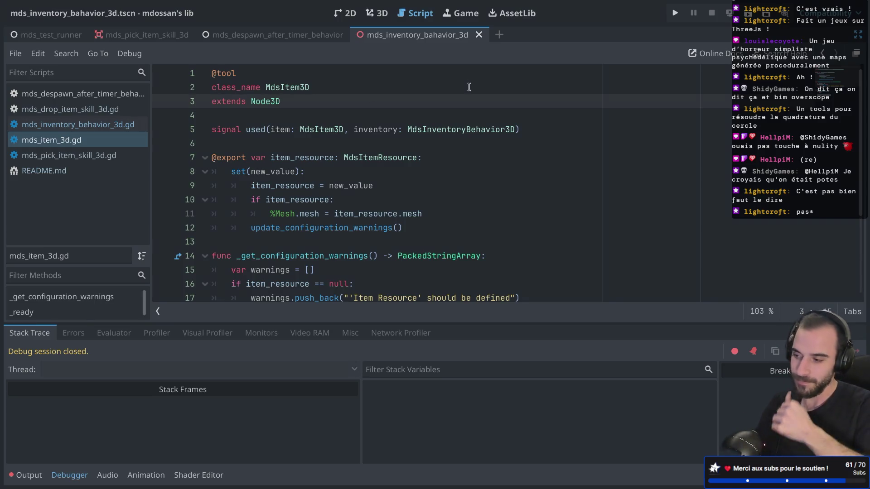
Close the inventory behaviour, despawn-after-timer and pick-item skill scene tabs.
middle_click(422, 35)
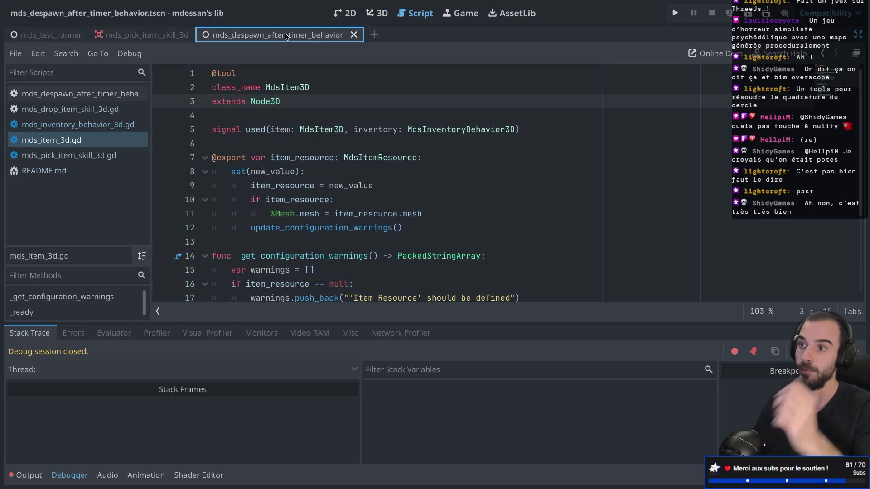
middle_click(272, 36)
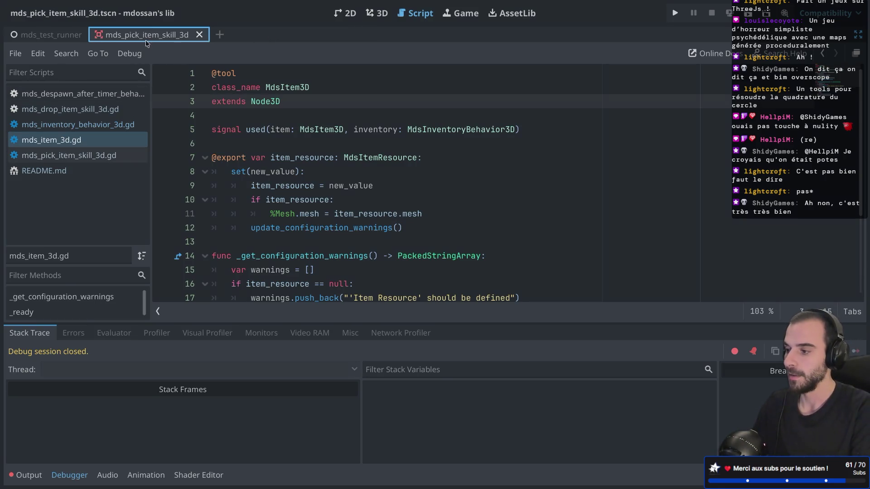
middle_click(145, 36)
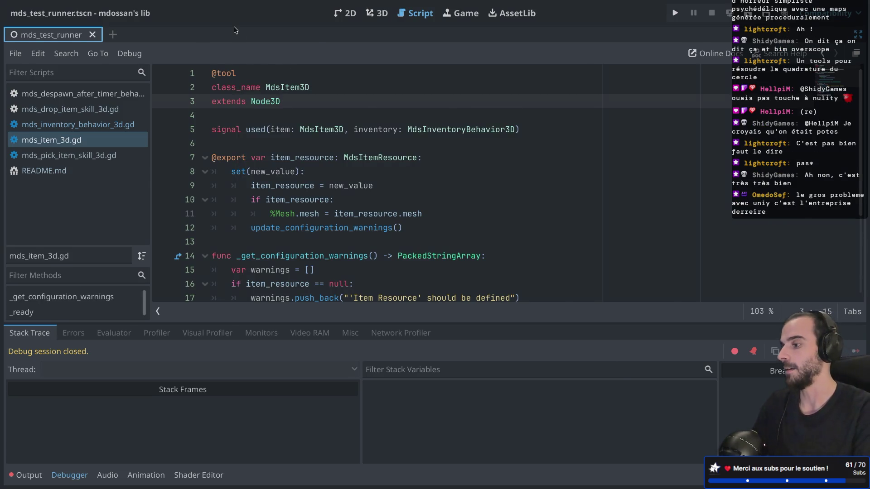
key("ctrl+shift+F11")
Open the stamina behaviour scene and the inventory behaviour script and scene from FileSystem.
left_click(39, 301)
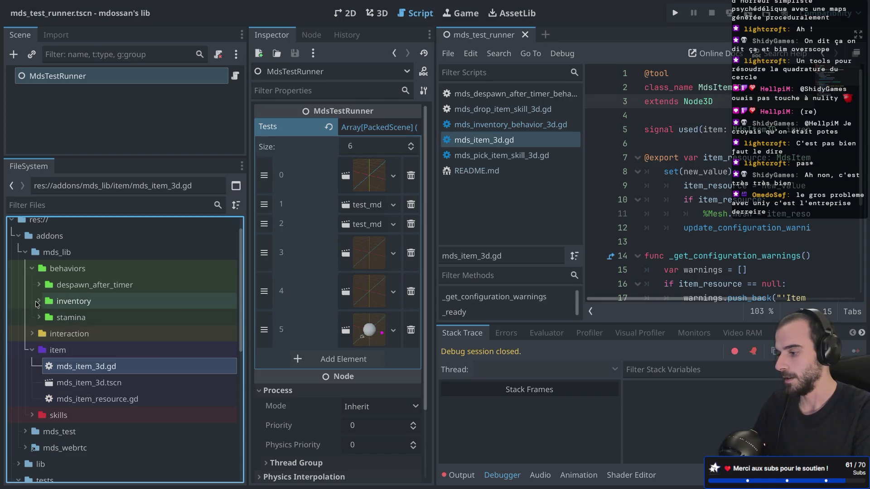
left_click(38, 317)
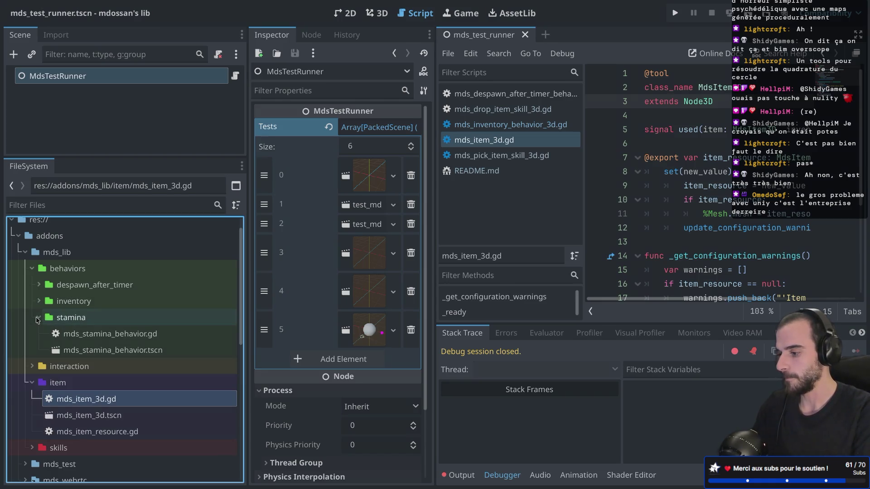
double_click(110, 351)
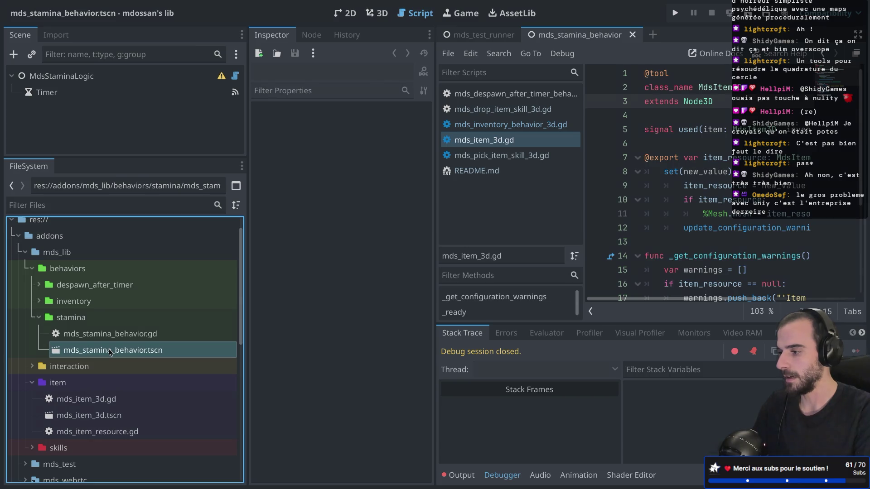
left_click(38, 319)
left_click(39, 302)
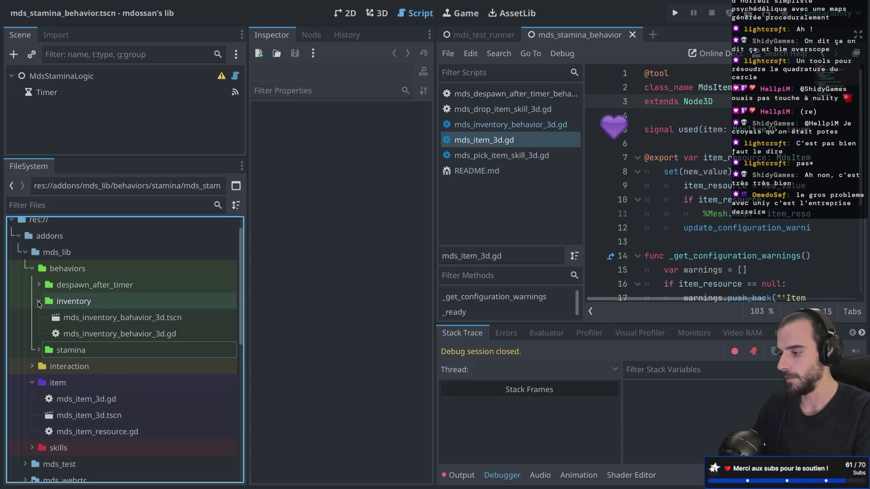
double_click(114, 334)
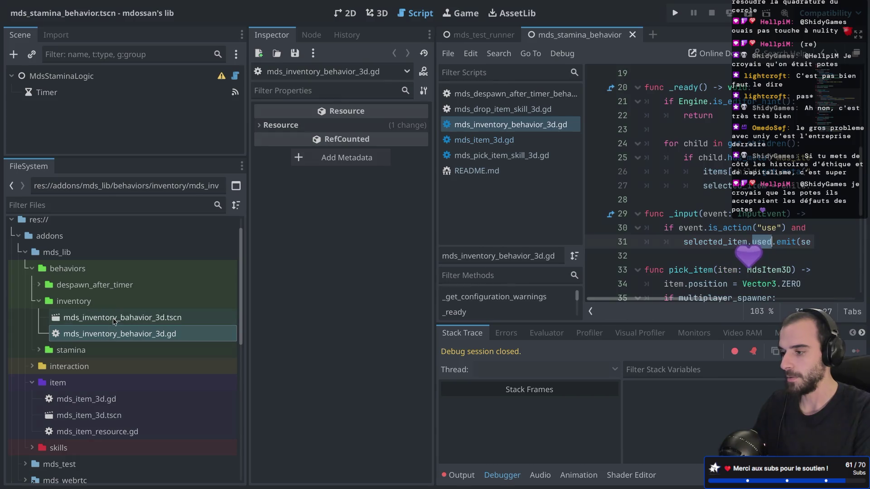
double_click(132, 320)
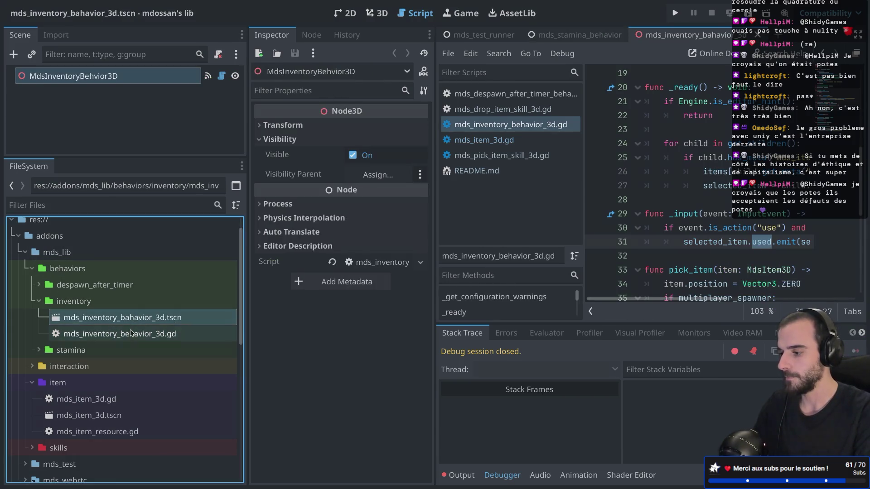
left_click(129, 334)
Close the inventory and stamina behaviour scene tabs, leaving mds_test_runner with docks showing.
key("ctrl+shift+F11")
scroll(434, 168, "up", 6)
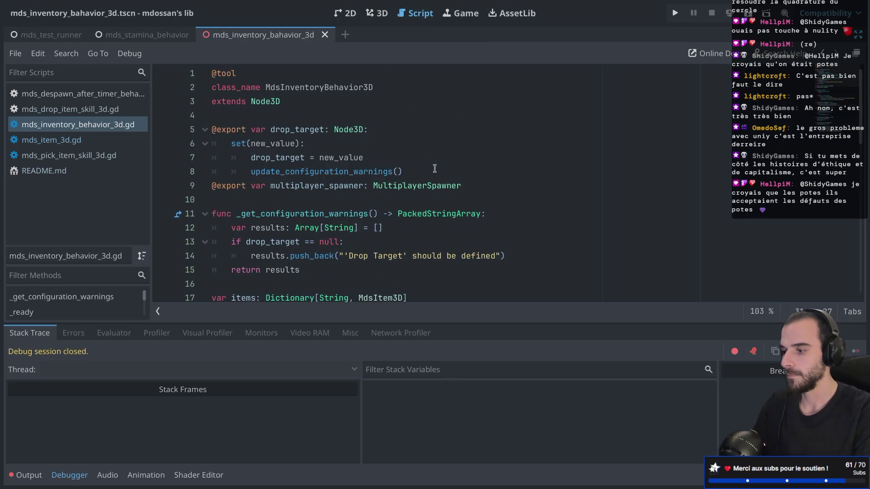
key("ctrl+shift+F11")
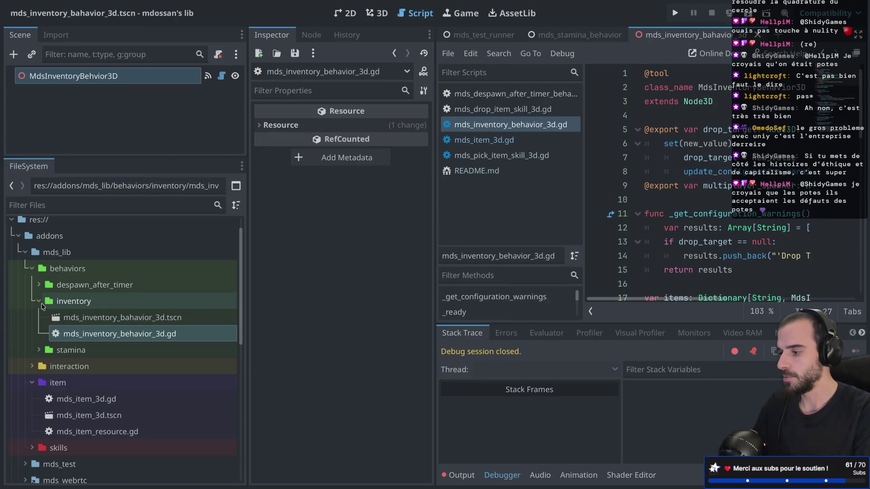
left_click(39, 301)
key("ctrl+shift+F11")
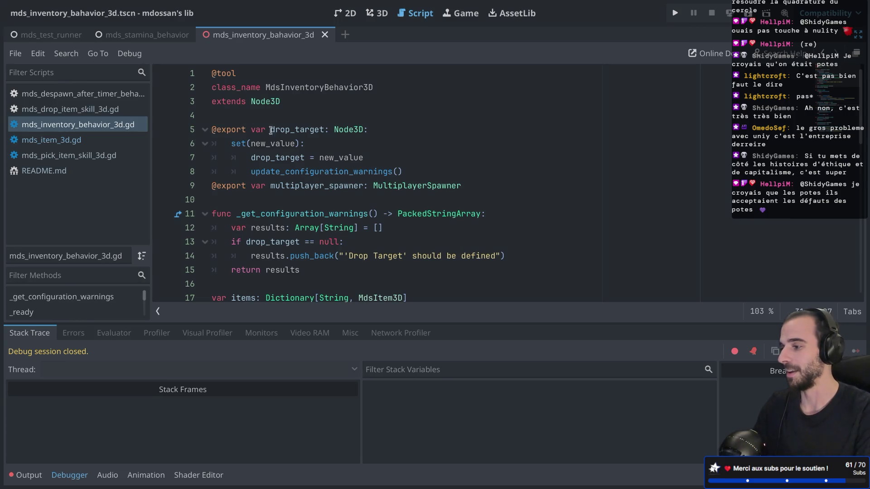
left_click(325, 35)
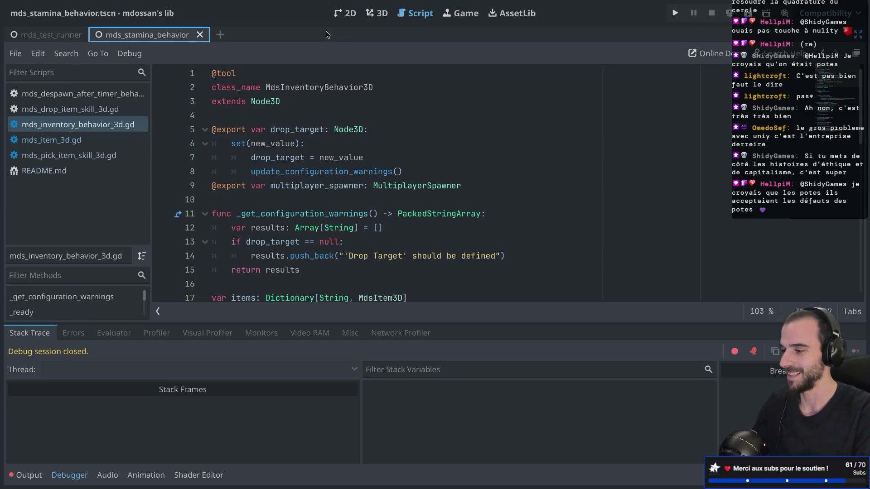
left_click(199, 35)
key("ctrl+shift+F11")
scroll(60, 335, "down", 5)
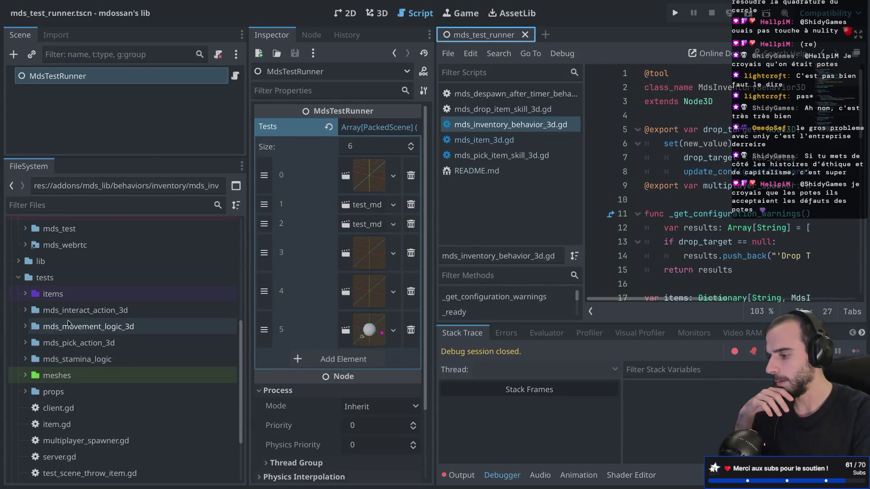
Set the meshes folder colour to Pink.
right_click(53, 375)
mouse_move(176, 259)
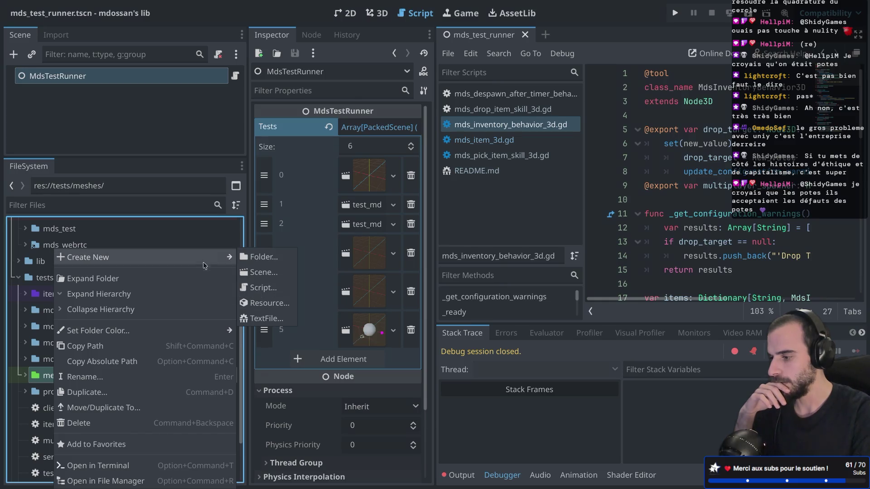
mouse_move(190, 327)
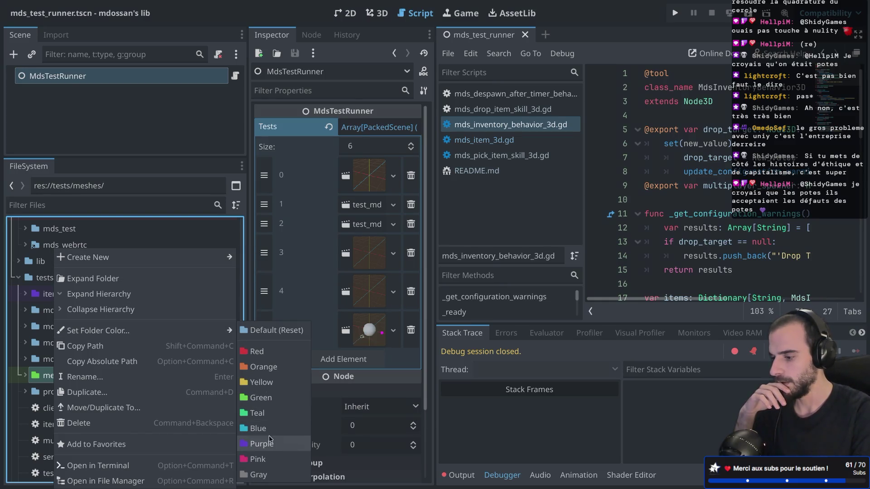
left_click(265, 459)
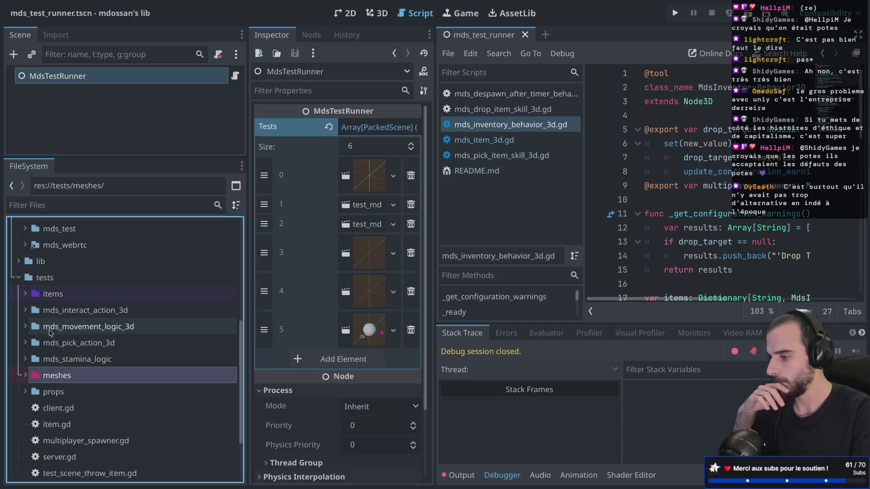
Open the p2p can-pick-item test scene under mds_pick_action_3d and run it with F6.
left_click(25, 310)
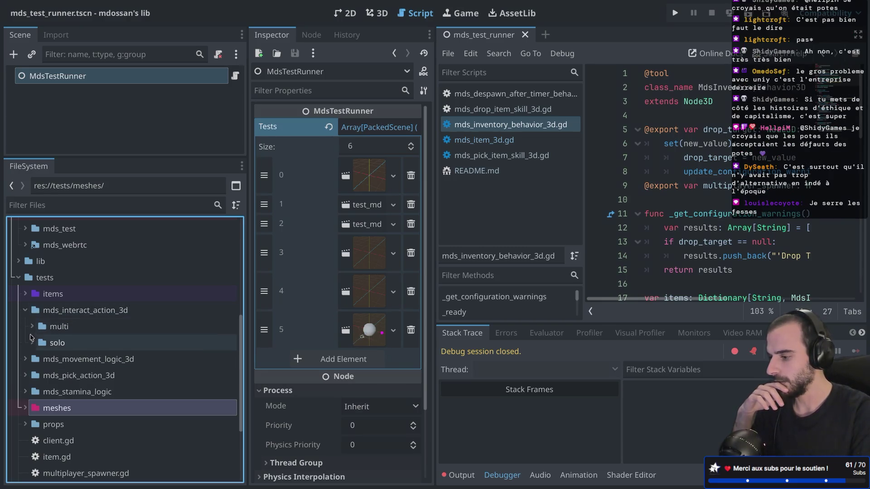
left_click(24, 375)
left_click(32, 408)
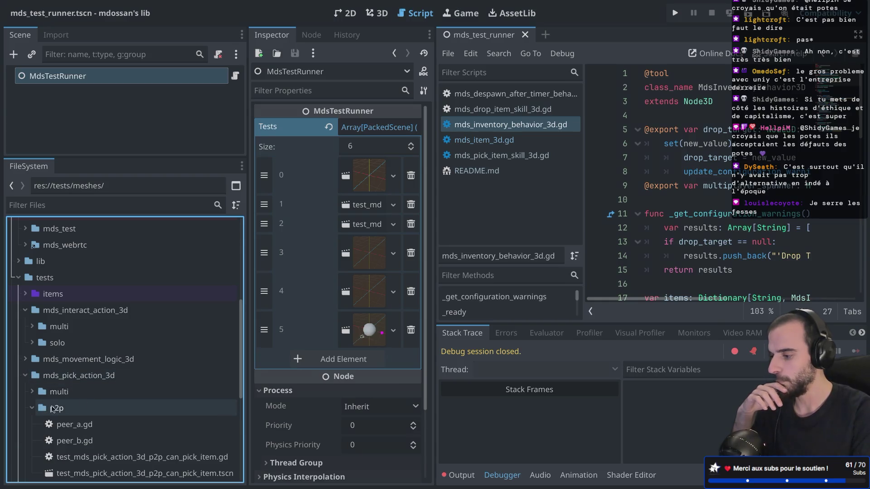
scroll(89, 405, "down", 3)
double_click(145, 367)
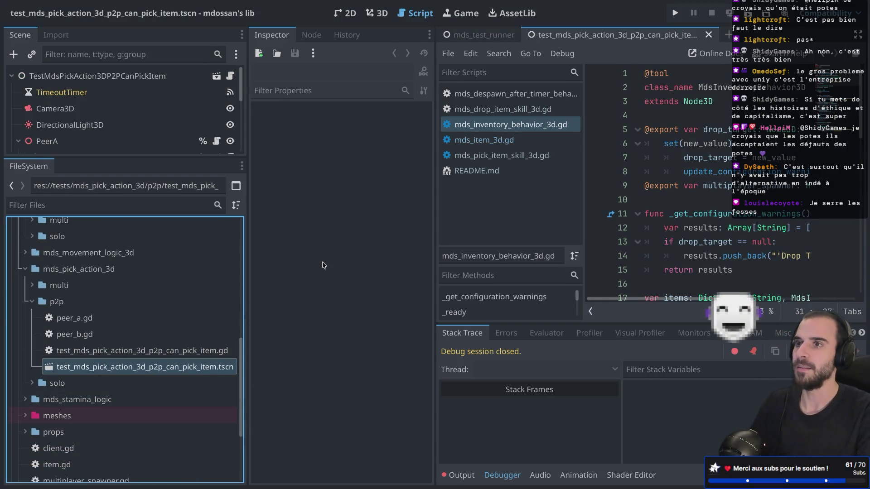
key("ctrl+shift+F11")
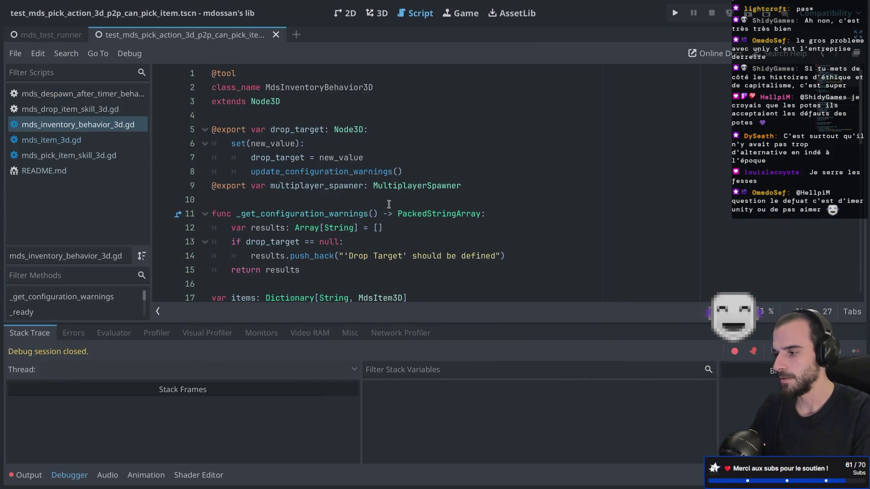
key("F6")
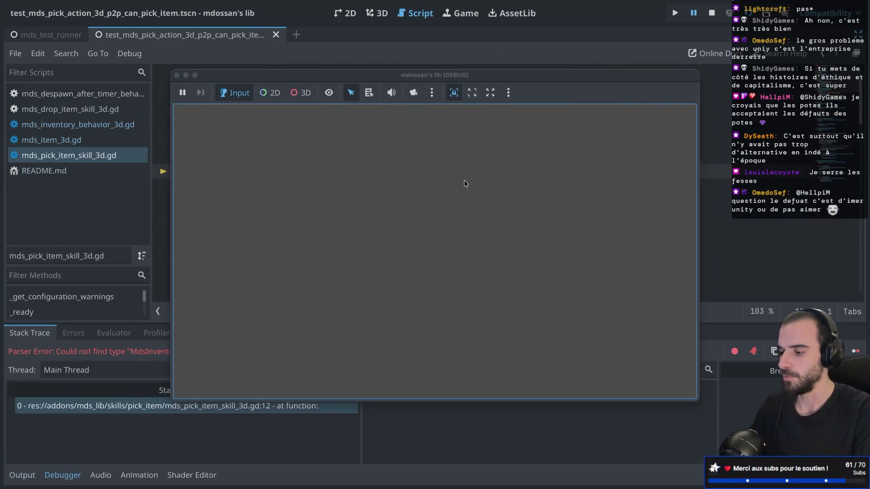
Change pick_destination's type to MdsInventoryBehavior3D on line 12, rerun the test, then stop it.
left_click(176, 75)
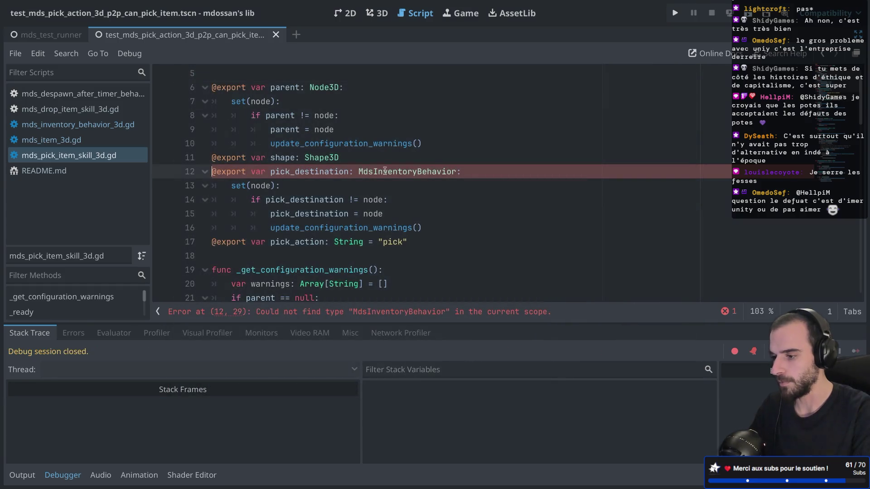
key("ctrl+space")
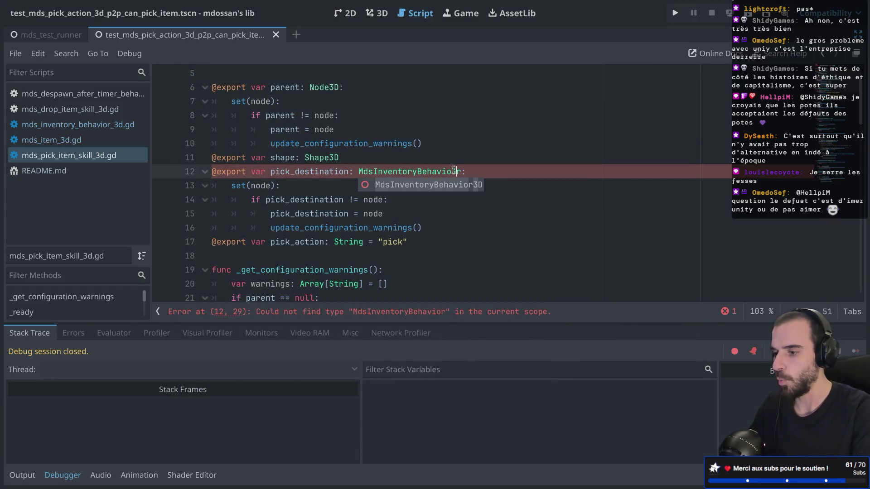
key("Return")
key("F6")
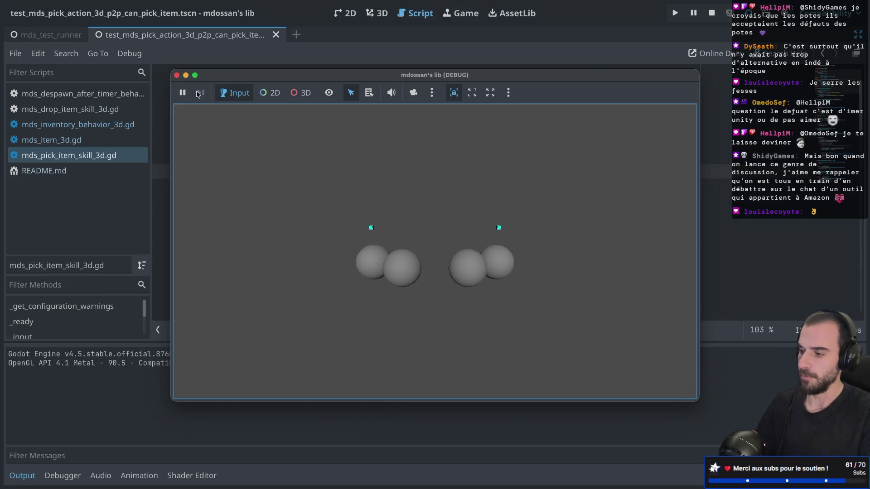
left_click(176, 75)
left_click(61, 35)
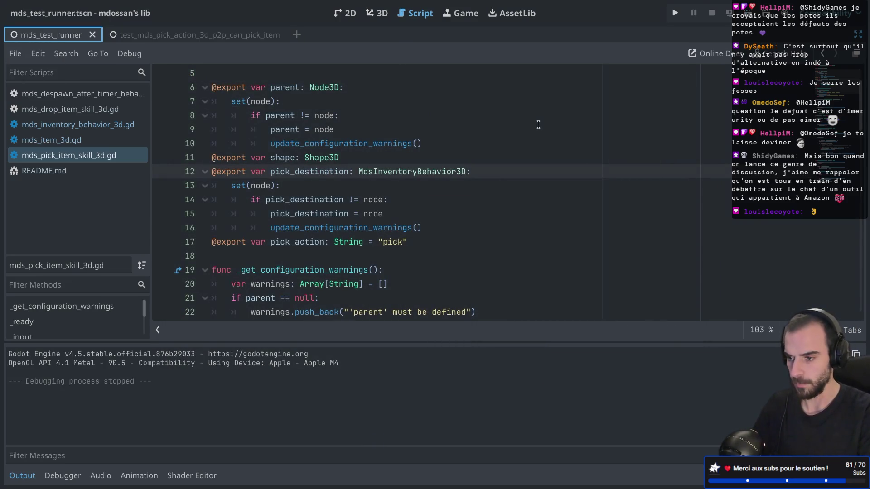
Run the full test runner and inspect the WebRTC and pick-action result lines in the output.
left_click(750, 14)
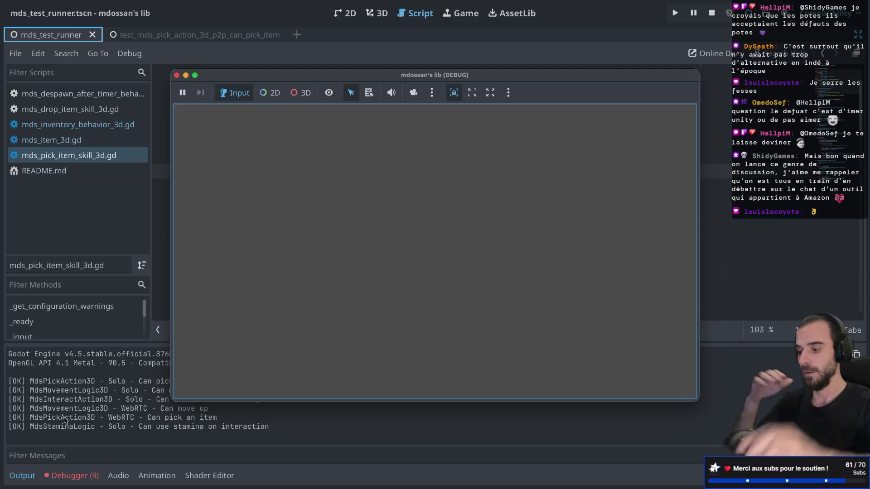
left_click_drag(34, 417, 191, 417)
left_click(117, 411)
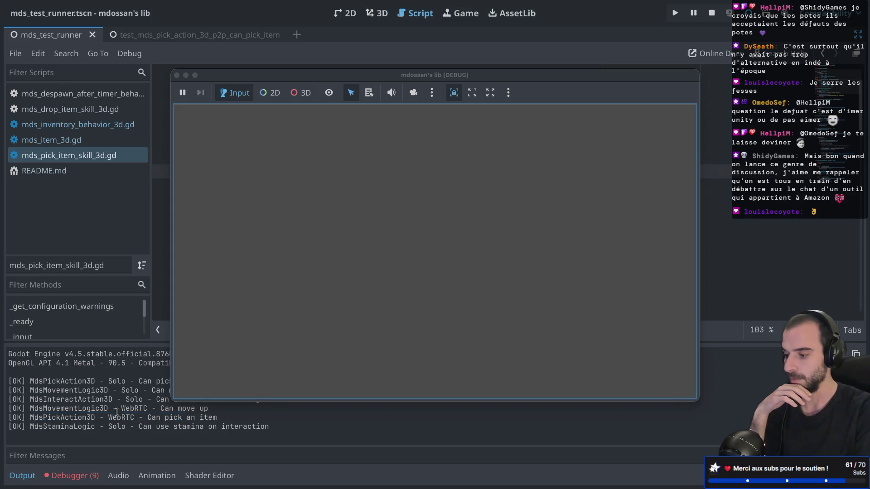
left_click_drag(52, 418, 136, 414)
left_click(100, 427)
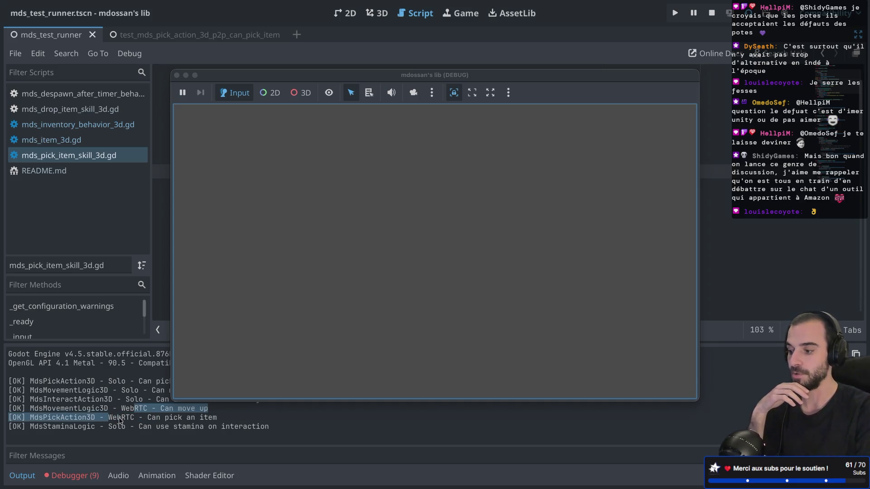
left_click(120, 419)
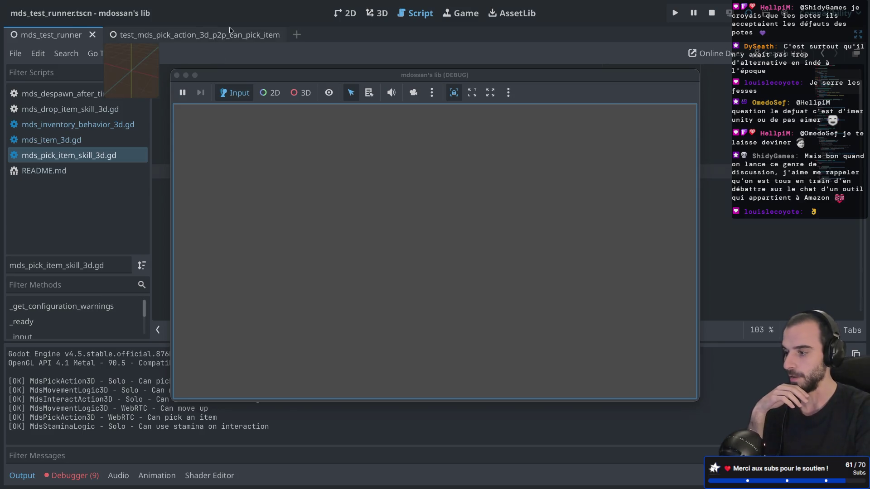
Rerun the p2p can-pick-item test scene, close its game window, and restore the side docks.
left_click(212, 32)
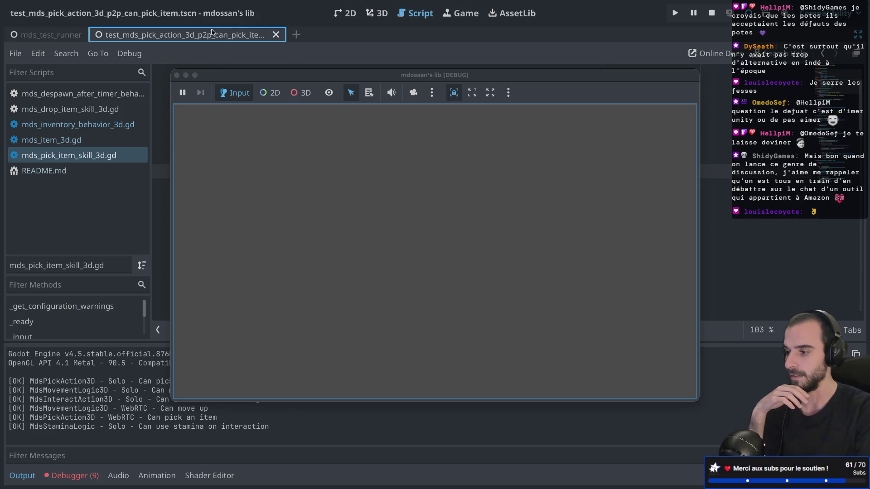
left_click(181, 79)
left_click(176, 76)
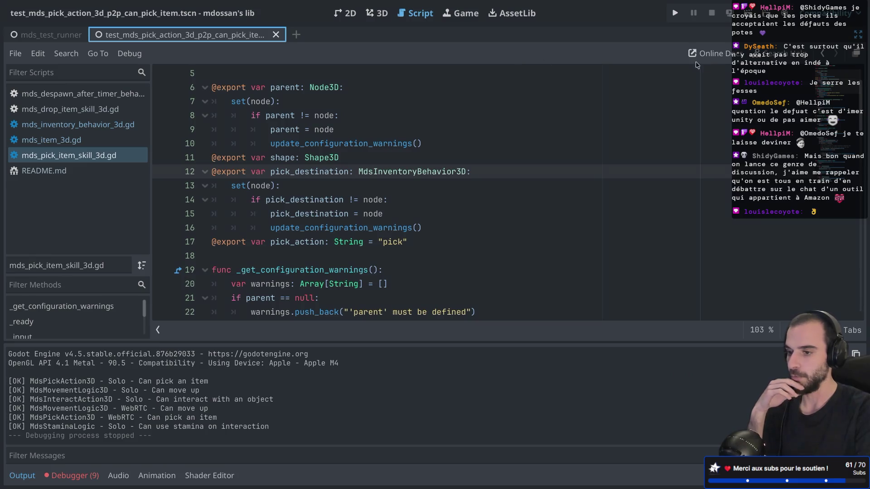
left_click(743, 12)
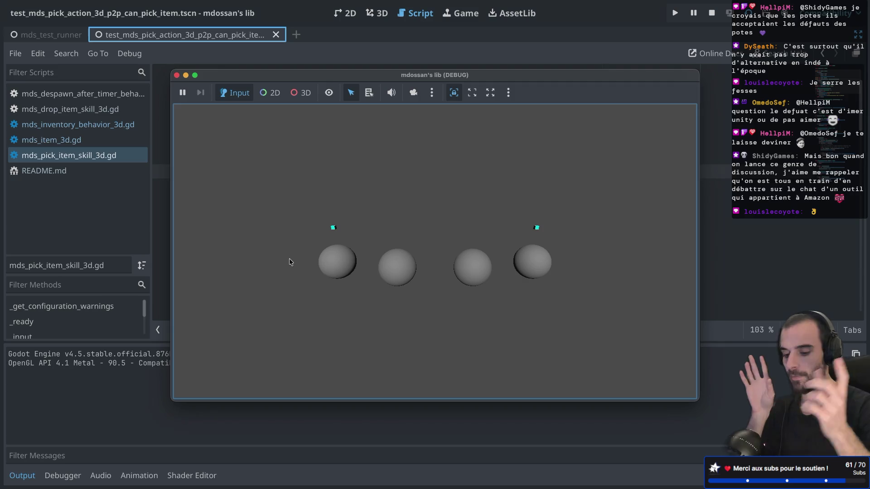
left_click(177, 75)
scroll(165, 144, "down", 2)
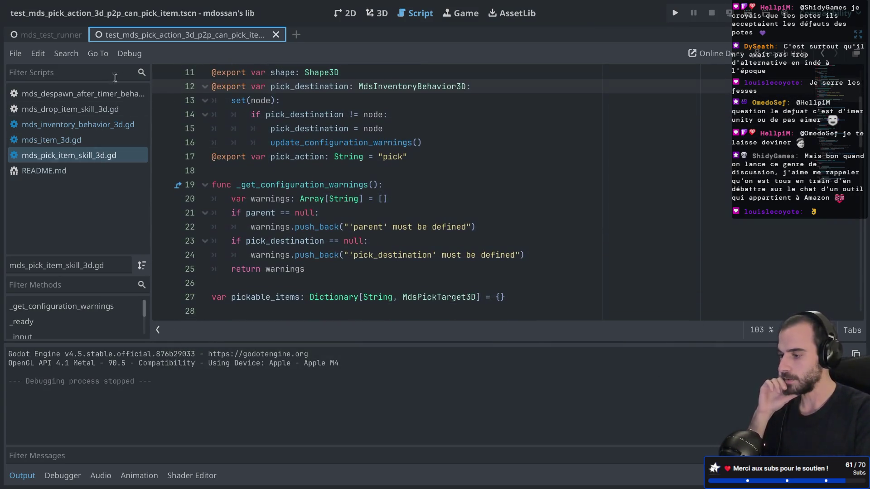
key("super+ctrl+d")
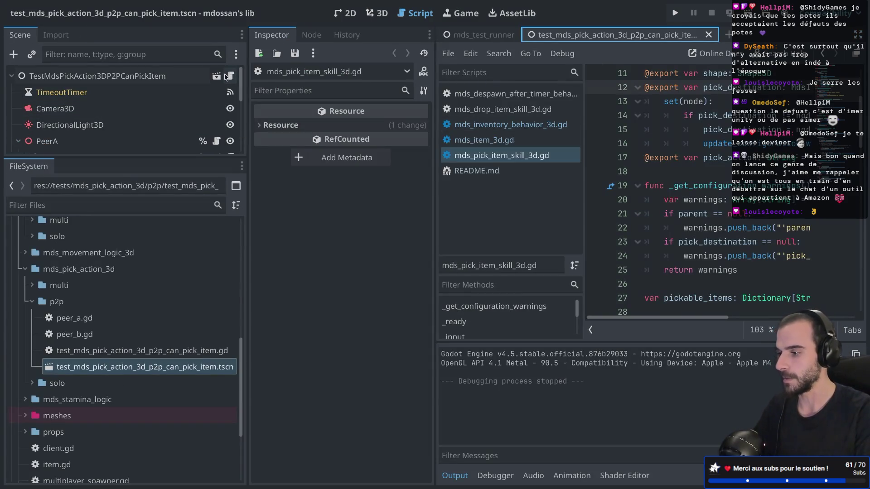
Open the p2p can-pick-item test script full-width with the output panel collapsed.
left_click(225, 76)
key("super+ctrl+d")
scroll(392, 175, "down", 2)
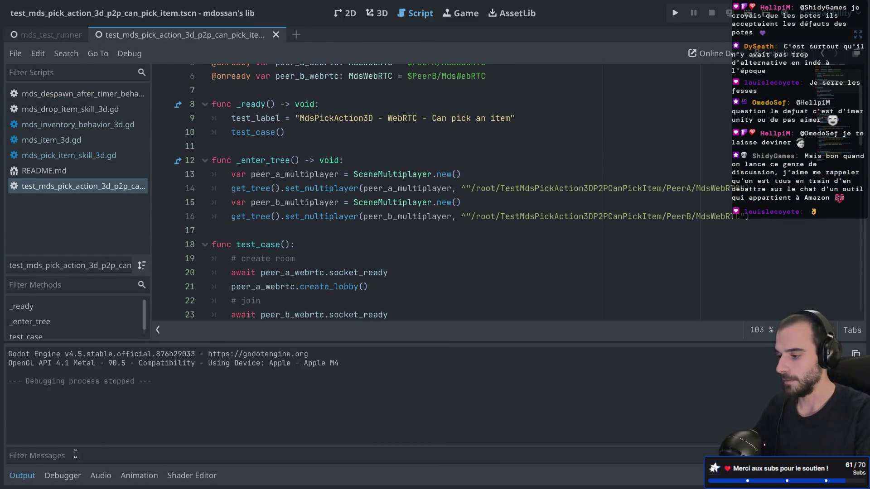
left_click(22, 475)
scroll(271, 200, "down", 2)
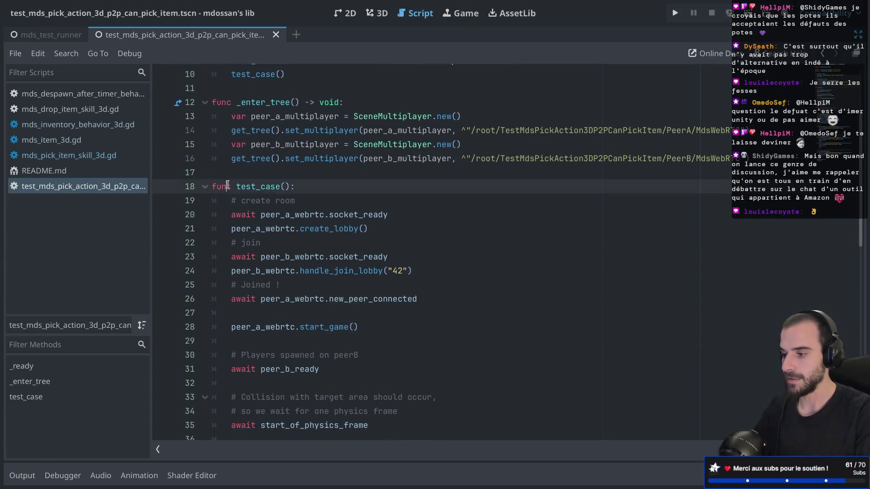
scroll(281, 256, "down", 2)
Review test_case's room creation and join steps, lines 19–24, including the create_lobby call.
left_click(228, 137)
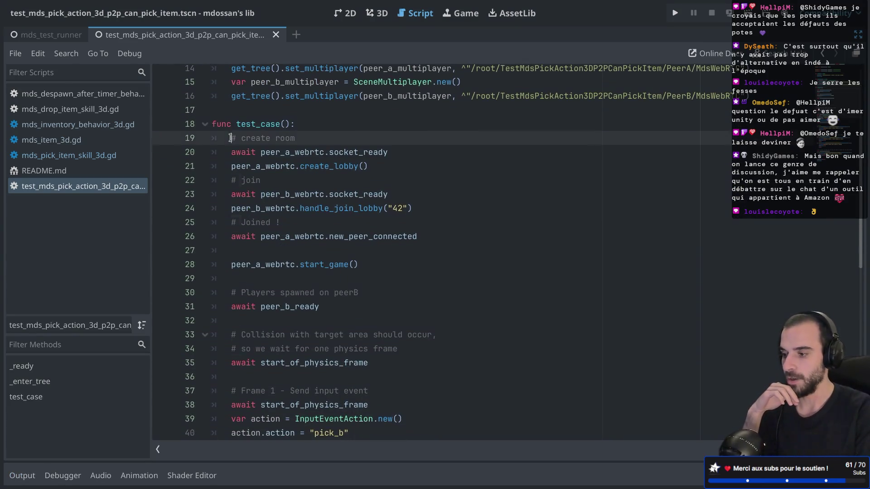
left_click_drag(229, 136, 366, 182)
left_click(314, 195)
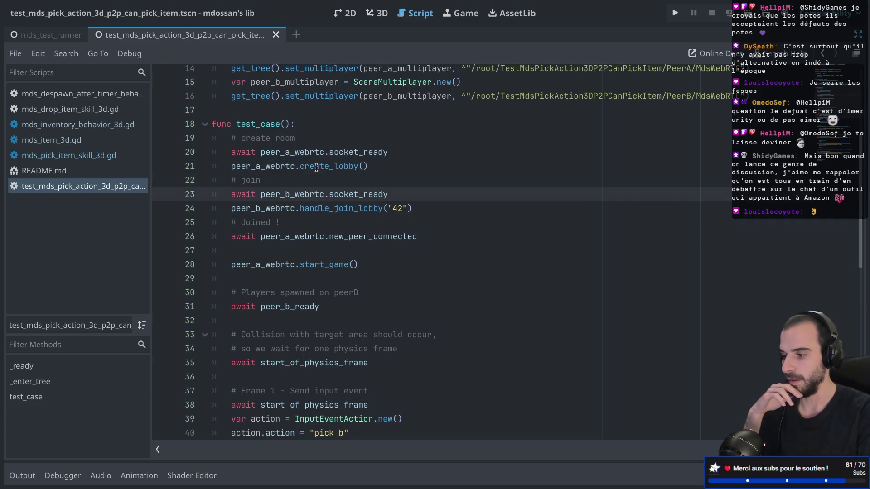
left_click_drag(306, 166, 370, 166)
left_click_drag(216, 196, 410, 209)
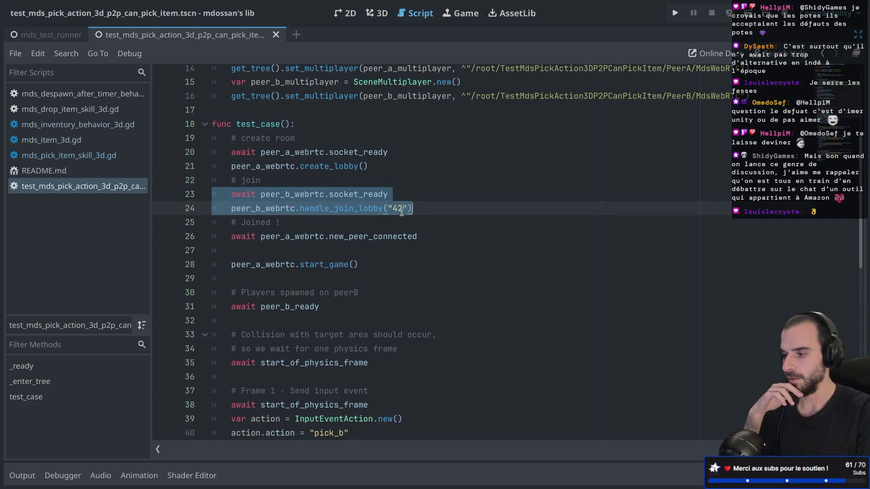
left_click(348, 228)
scroll(308, 214, "down", 1)
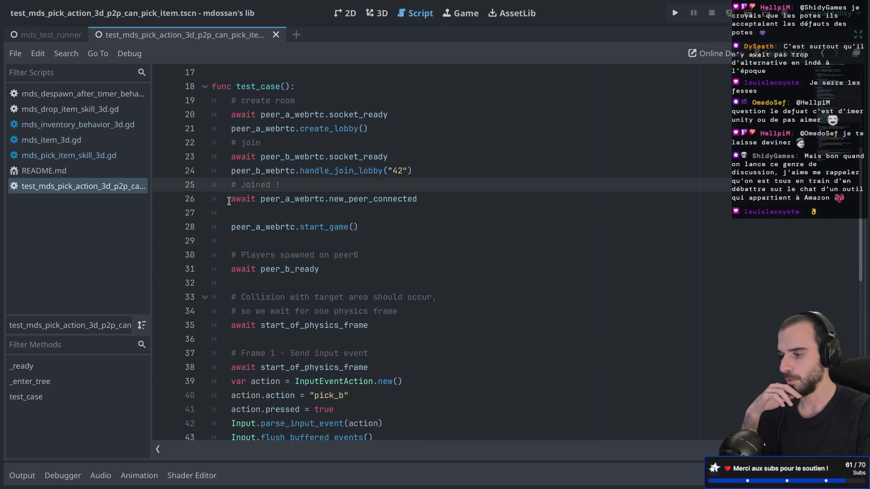
left_click_drag(230, 199, 493, 200)
scroll(326, 237, "down", 1)
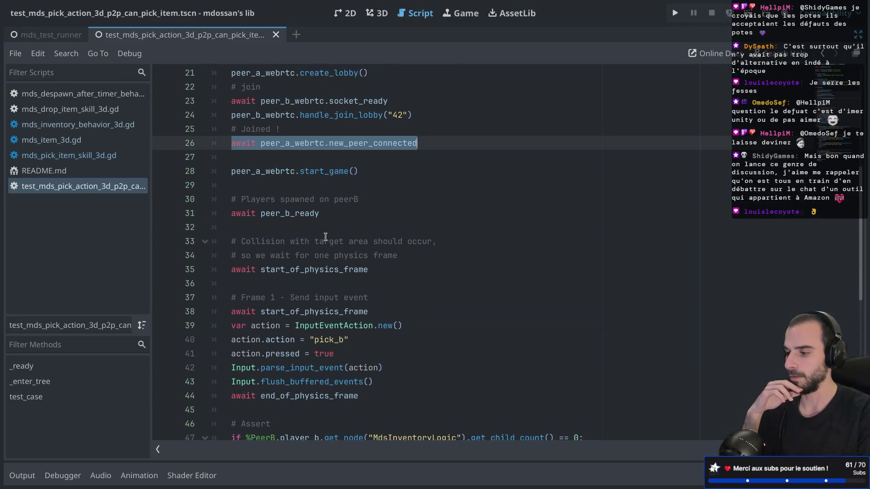
left_click_drag(231, 171, 437, 173)
scroll(342, 213, "down", 2)
Review the peer_b_ready wait and the pick_b input event block on lines 39–43.
left_click(216, 128)
left_click_drag(217, 128, 413, 126)
scroll(353, 188, "down", 1)
left_click_drag(231, 161, 393, 159)
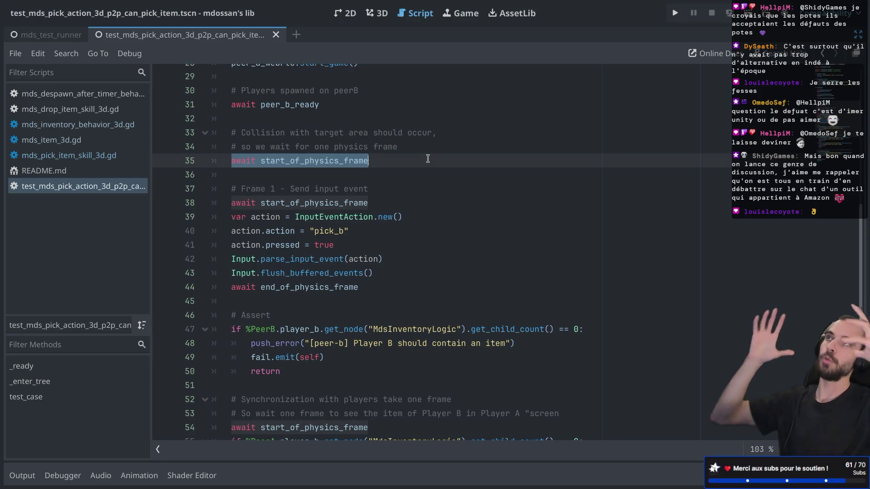
scroll(428, 159, "down", 1)
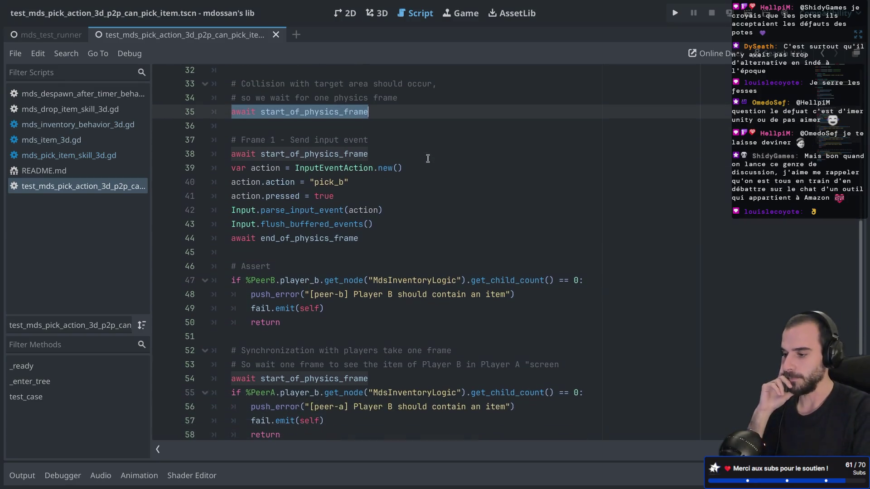
left_click_drag(227, 168, 462, 227)
left_click(360, 200)
left_click(324, 181)
double_click(322, 181)
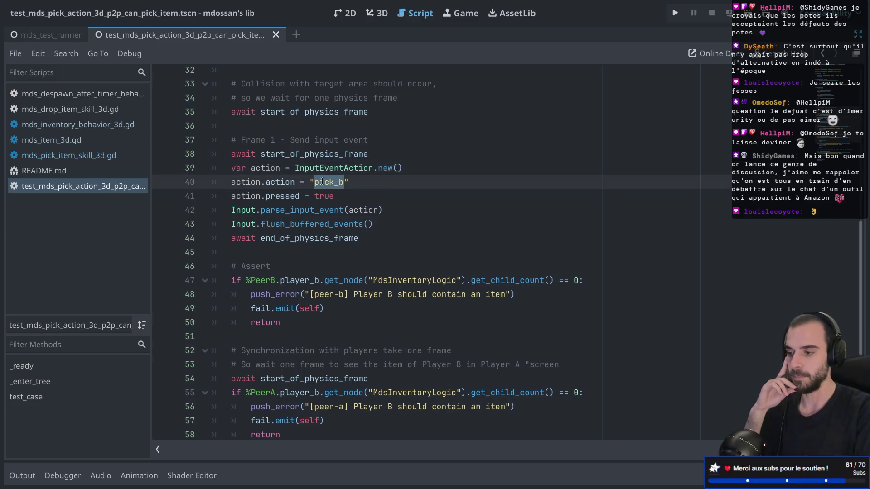
scroll(322, 181, "down", 1)
left_click_drag(255, 227, 295, 273)
scroll(297, 276, "down", 1)
Inspect the MdsInventoryLogic references on line 47 and in the peer A check.
double_click(430, 177)
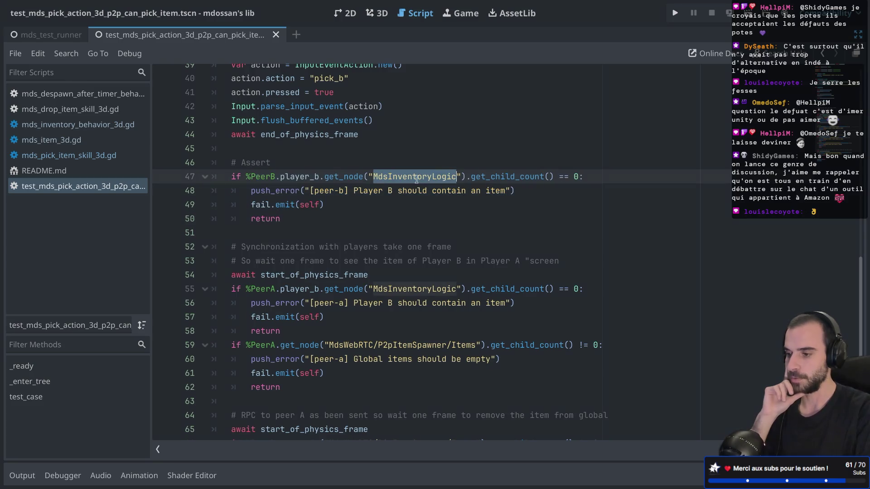
scroll(533, 188, "down", 1)
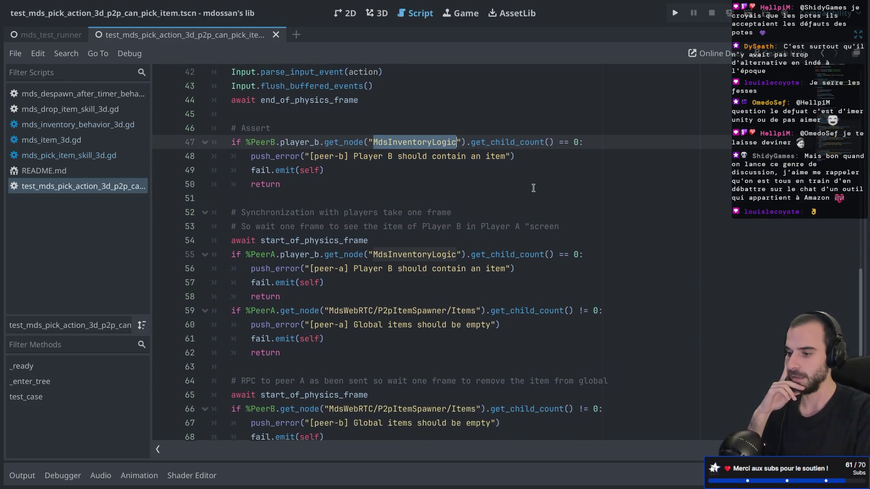
double_click(422, 254)
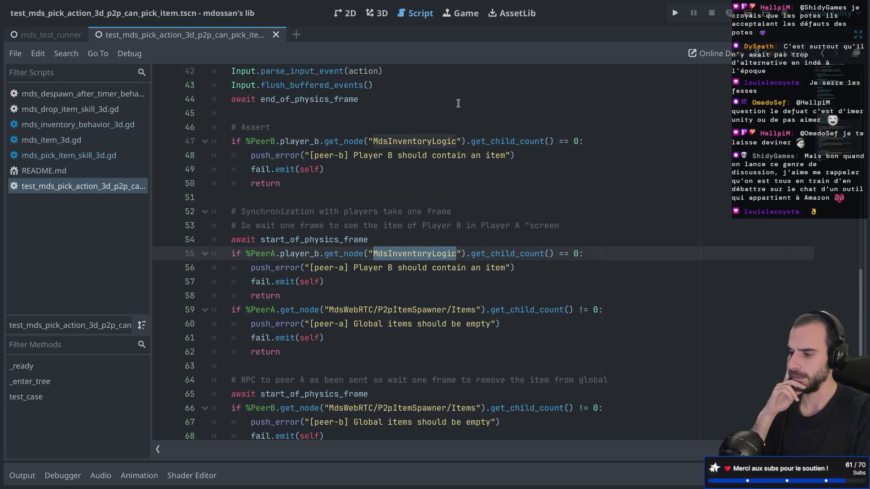
key("ctrl+shift+F11")
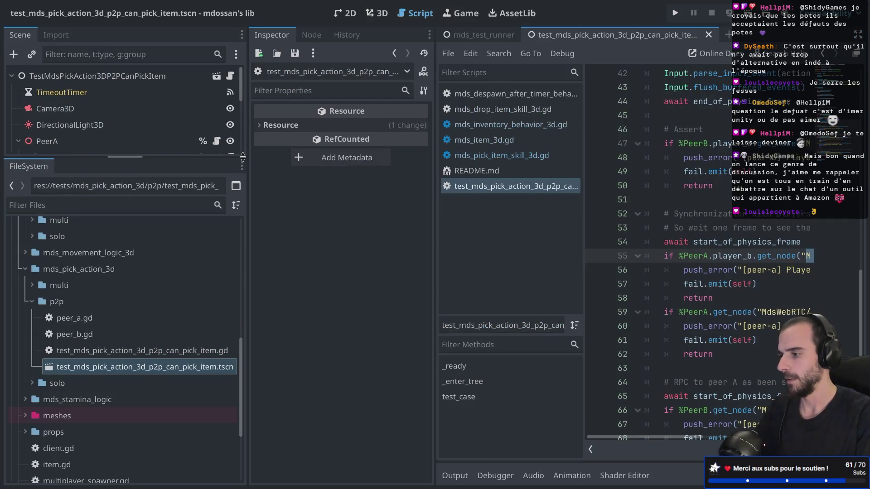
mouse_move(138, 157)
left_mouse_down()
mouse_move(138, 235)
mouse_move(138, 156)
left_mouse_up()
key("ctrl+shift+F11")
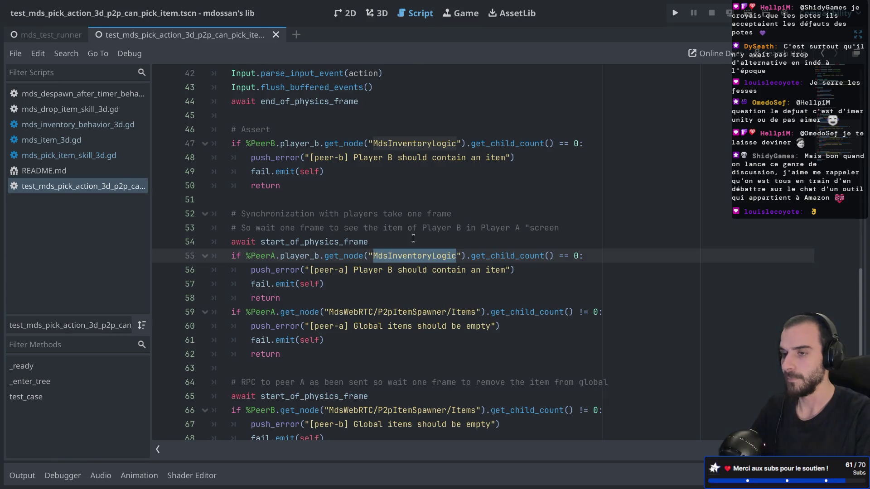
left_click(419, 237)
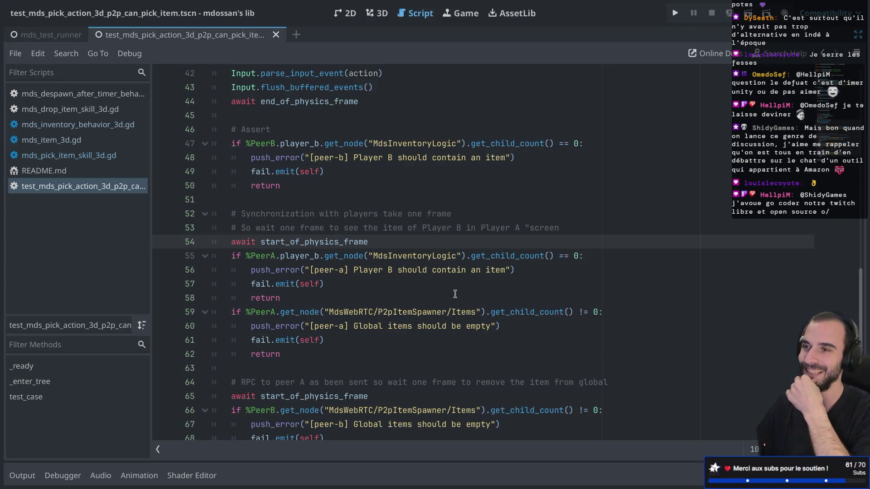
Review the peer A and global items inventory assertions on lines 55–69.
scroll(453, 267, "down", 2)
scroll(453, 265, "up", 2)
scroll(453, 265, "up", 2)
scroll(453, 264, "down", 4)
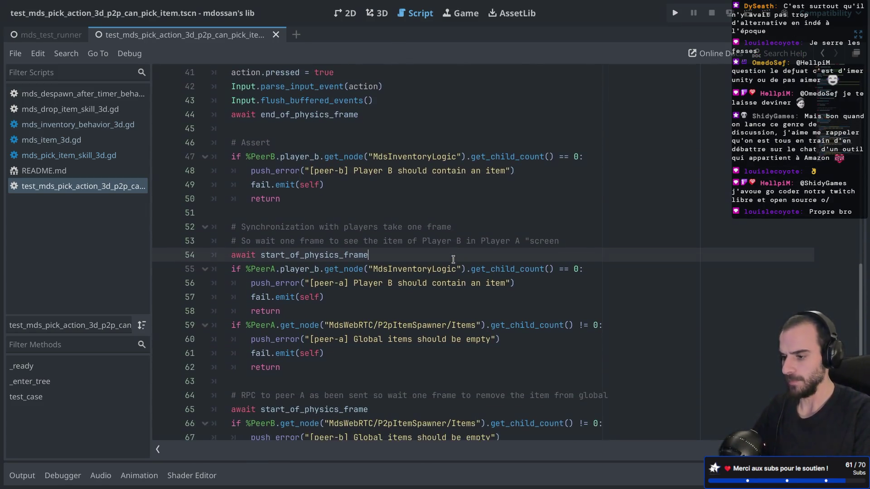
mouse_move(295, 237)
left_mouse_down()
mouse_move(206, 183)
mouse_move(206, 200)
left_mouse_up()
mouse_move(282, 295)
left_mouse_down()
mouse_move(212, 272)
mouse_move(217, 255)
left_mouse_up()
left_click_drag(323, 388, 194, 349)
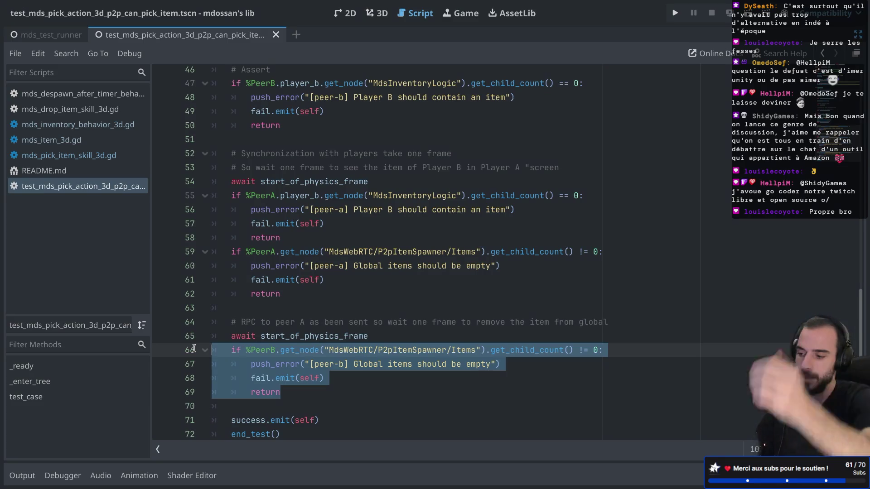
left_click(280, 336)
scroll(326, 336, "up", 4)
scroll(327, 336, "up", 10)
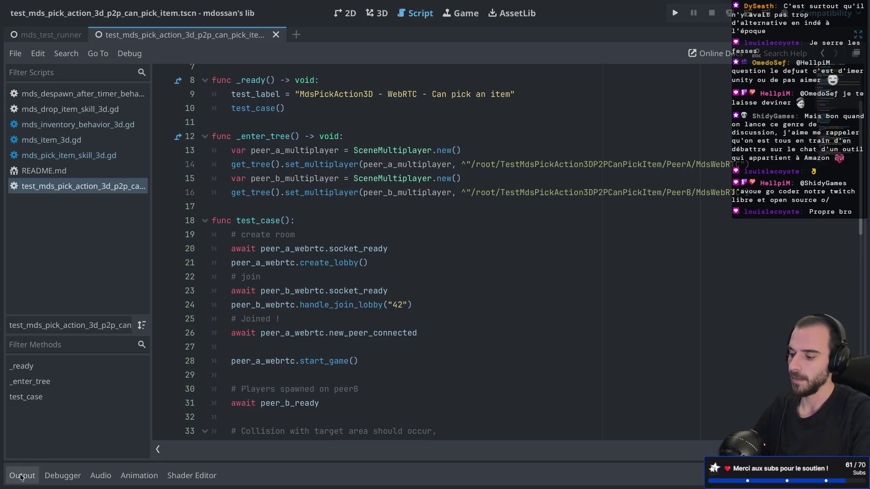
key("ctrl+shift+F11")
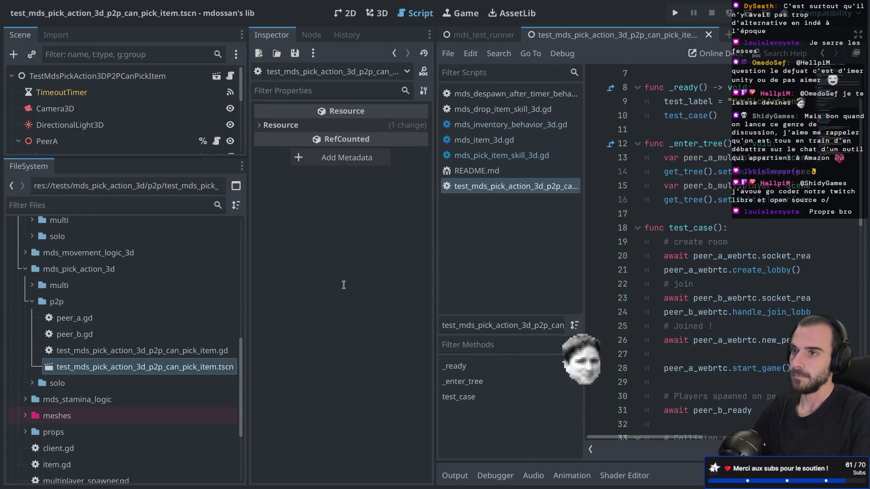
key("ctrl+shift+F11")
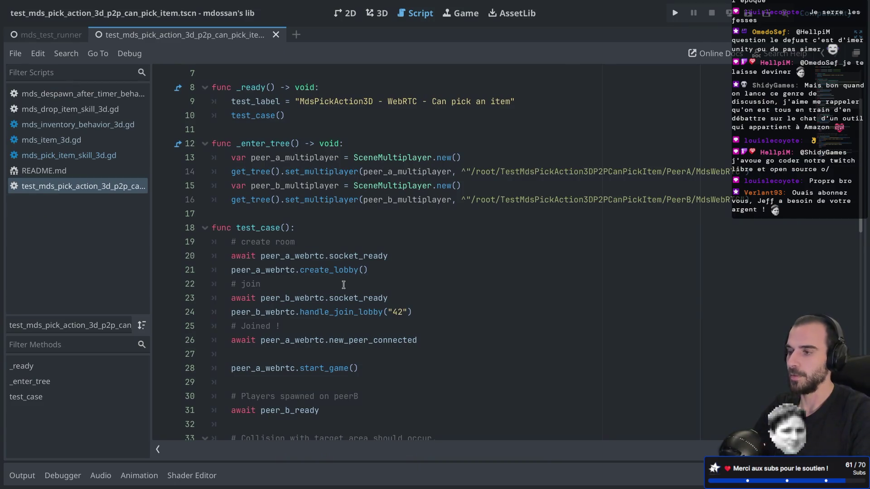
left_click(62, 475)
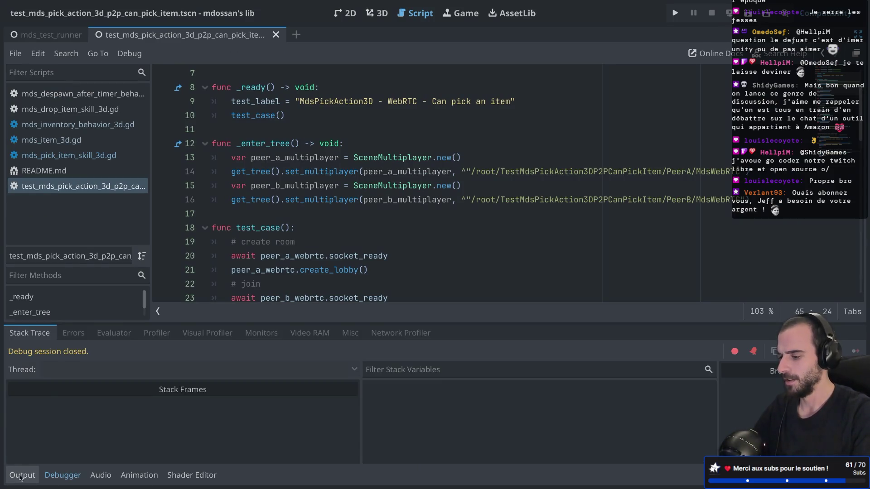
Run the mds_test_runner scene and close its debug game window.
left_click(22, 475)
scroll(338, 180, "down", 5)
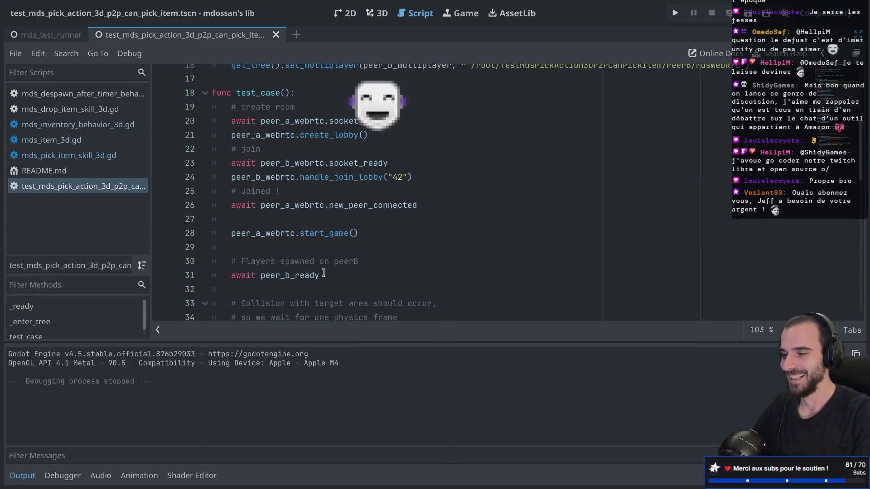
left_click(60, 38)
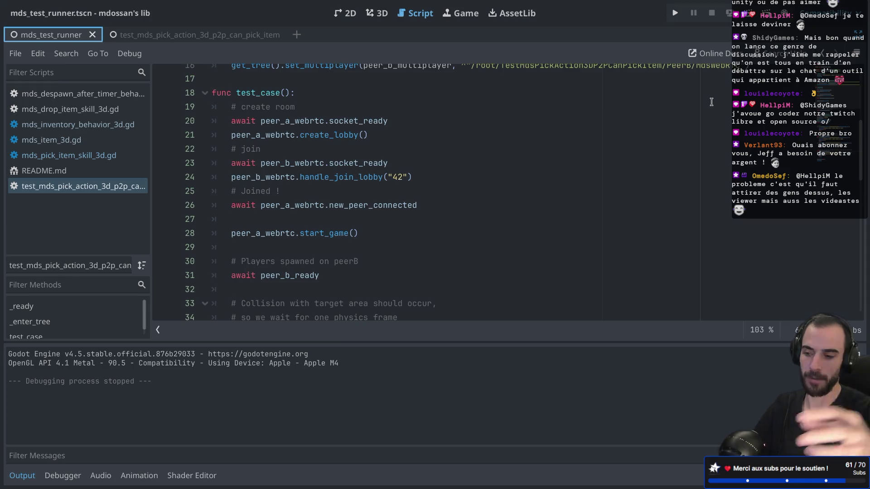
left_click(747, 18)
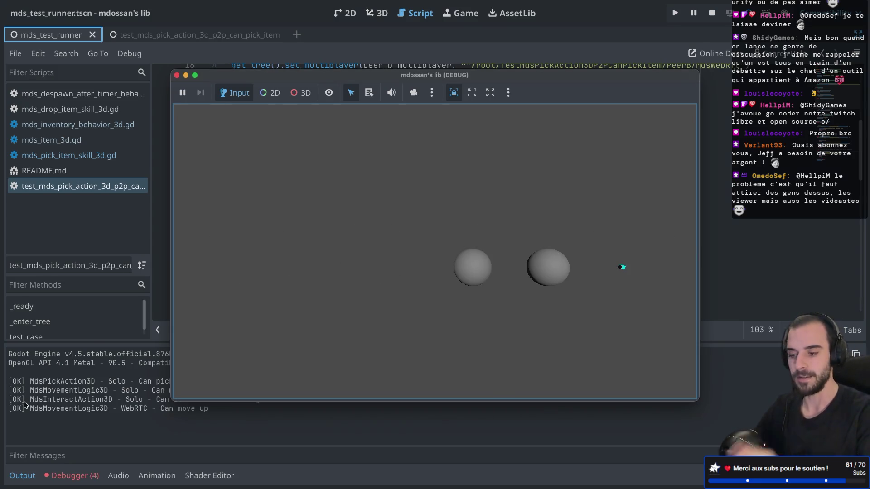
left_click(177, 75)
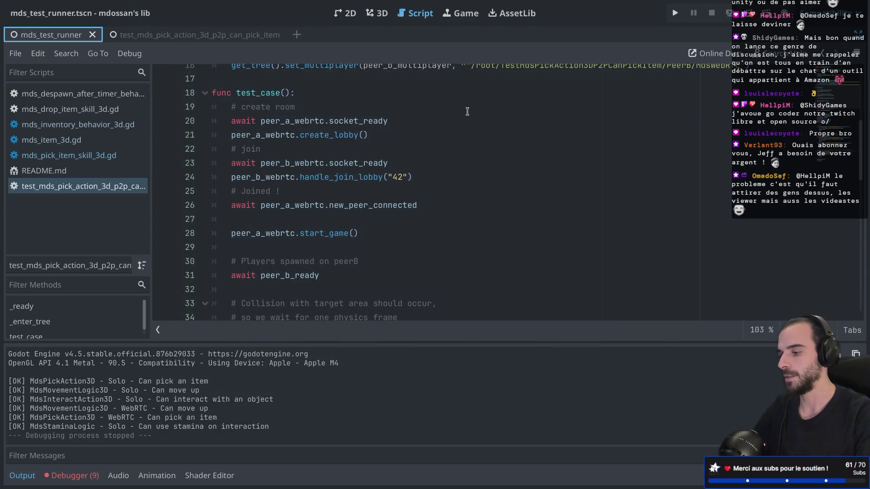
Scroll through the test script with the output collapsed, then restore the side docks.
left_click(22, 475)
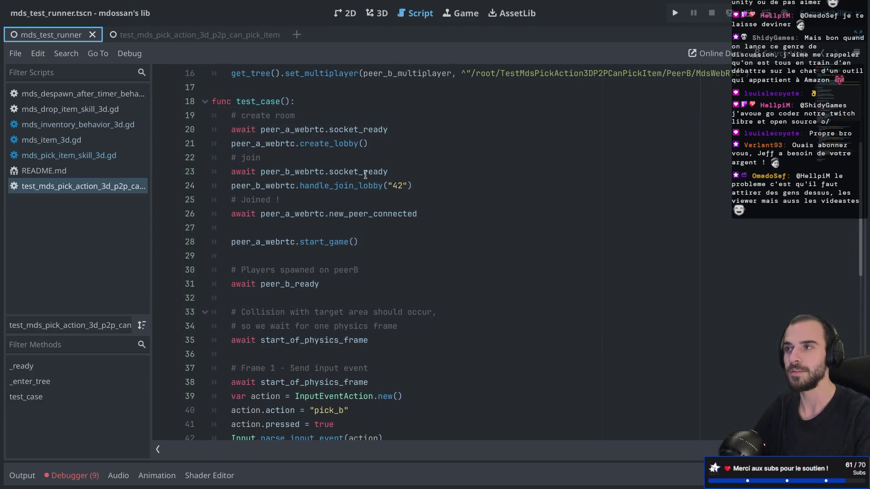
mouse_move(365, 174)
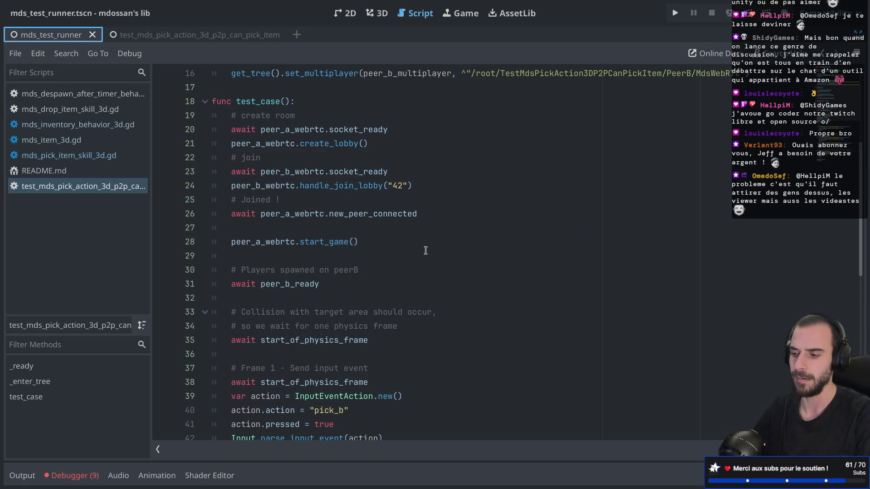
scroll(425, 250, "down", 10)
scroll(426, 250, "up", 15)
scroll(424, 248, "down", 4)
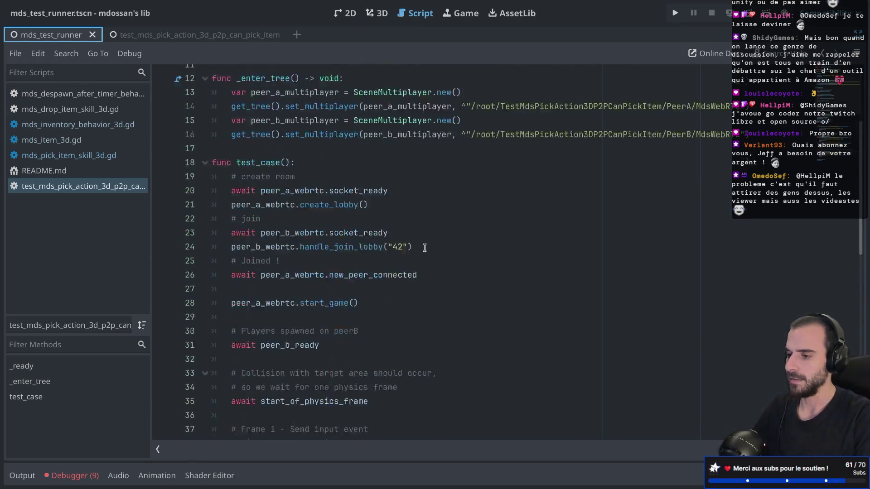
scroll(424, 248, "up", 4)
key("ctrl+shift+F11")
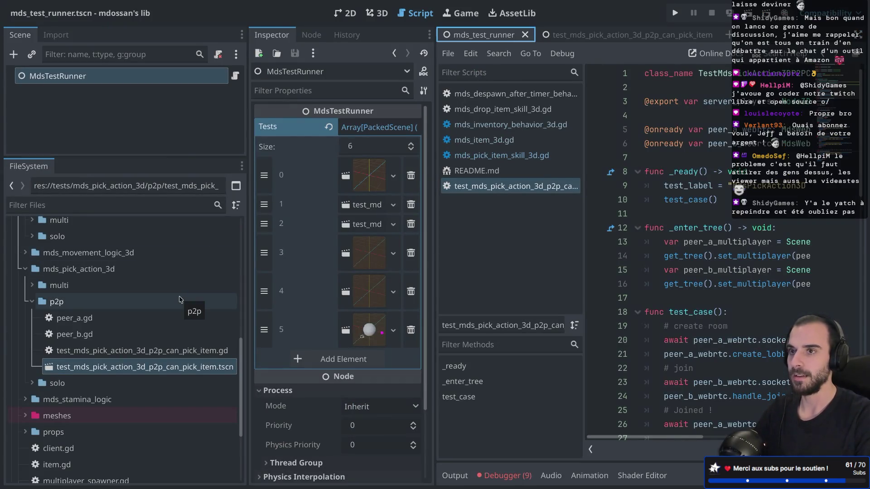
Collapse the p2p and pick-action test folders and look through the interaction folder's files.
left_click(32, 301)
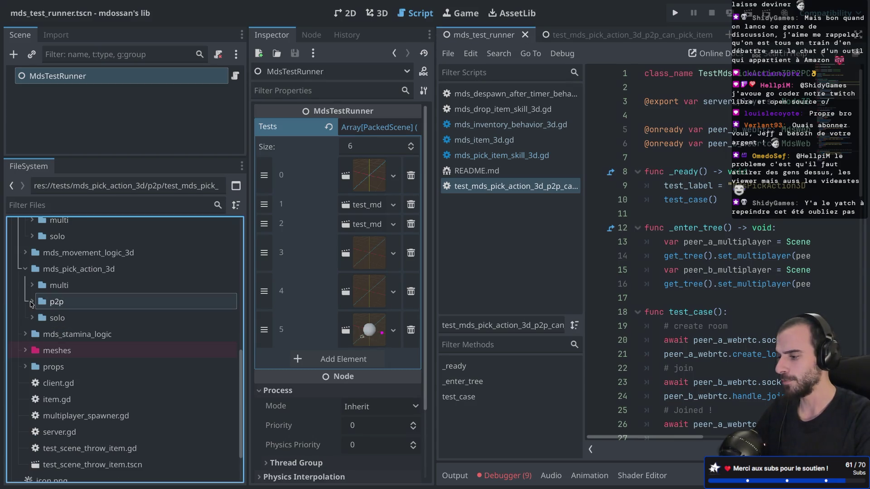
left_click(25, 269)
scroll(27, 317, "up", 3)
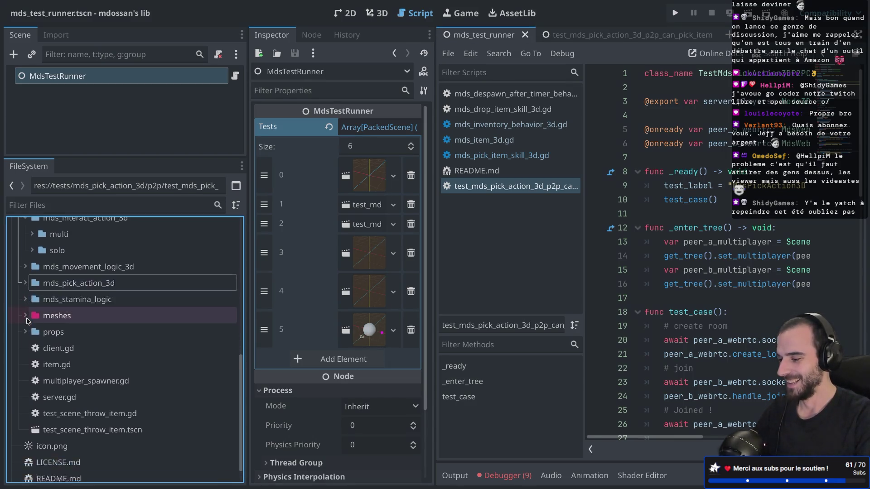
scroll(28, 321, "up", 5)
scroll(28, 344, "down", 5)
scroll(30, 362, "up", 6)
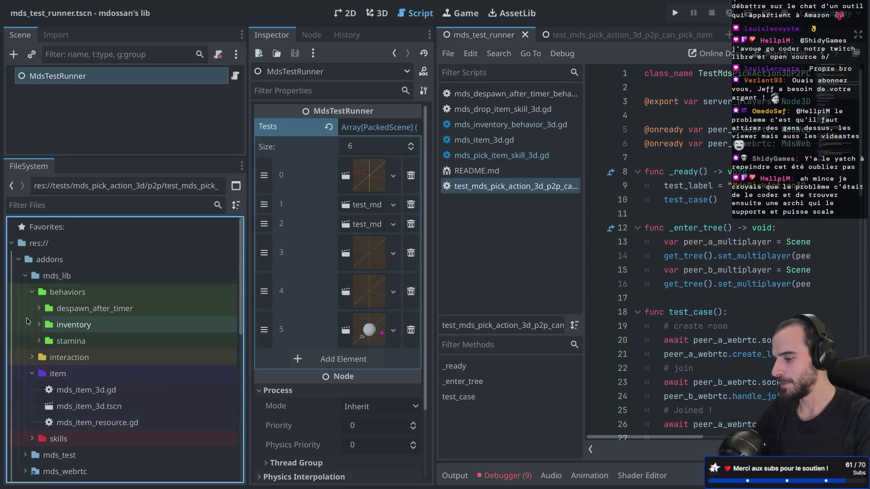
left_click(33, 378)
left_click(32, 374)
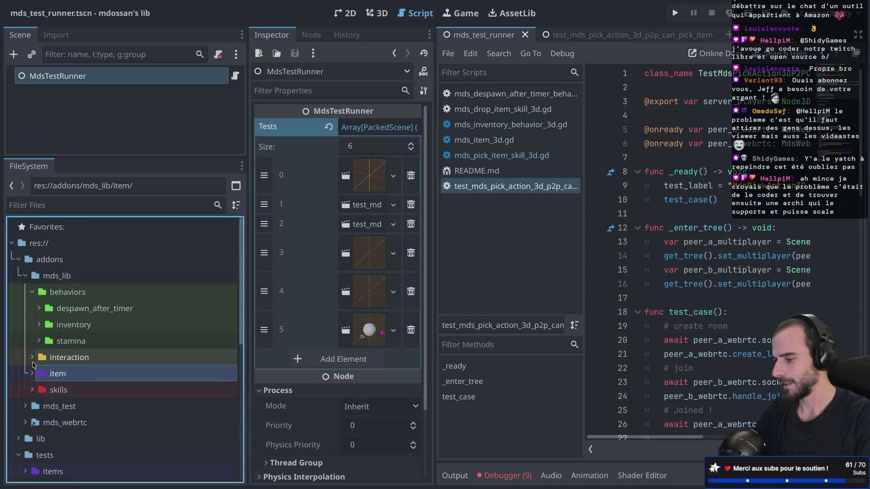
left_click(33, 292)
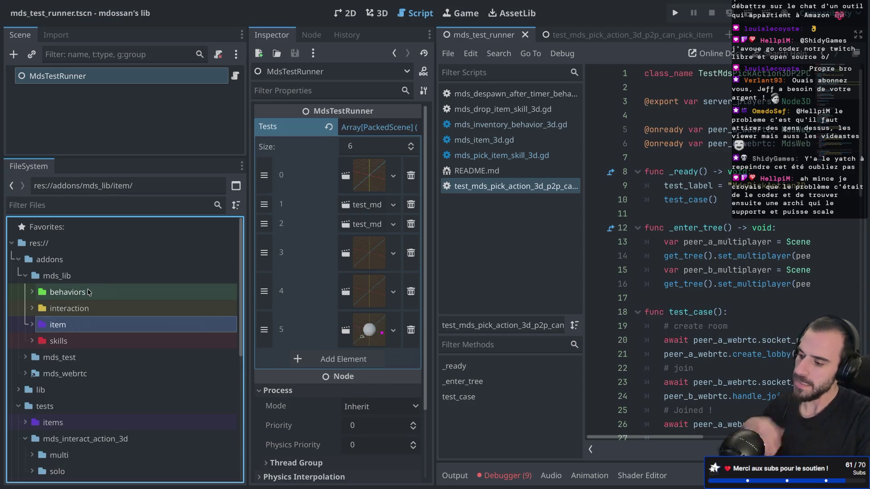
left_click(47, 310)
left_click(33, 309)
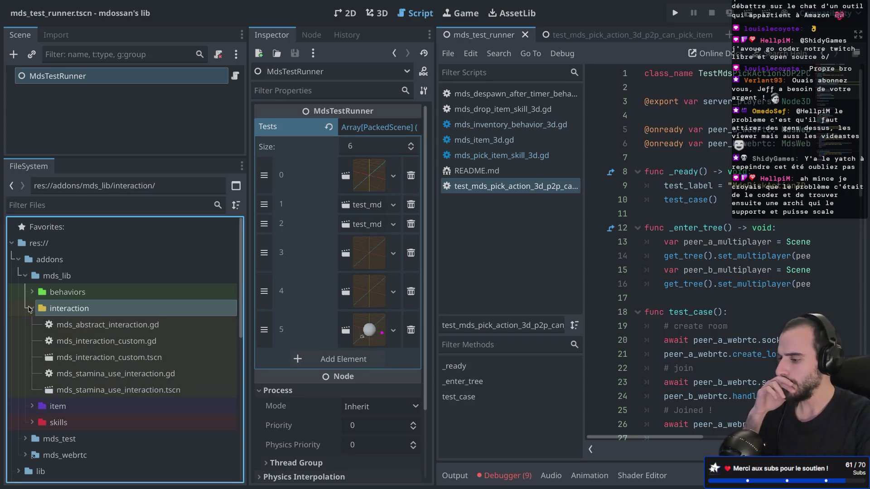
left_click(83, 331)
left_click(89, 356)
left_click(100, 373)
left_click(99, 392)
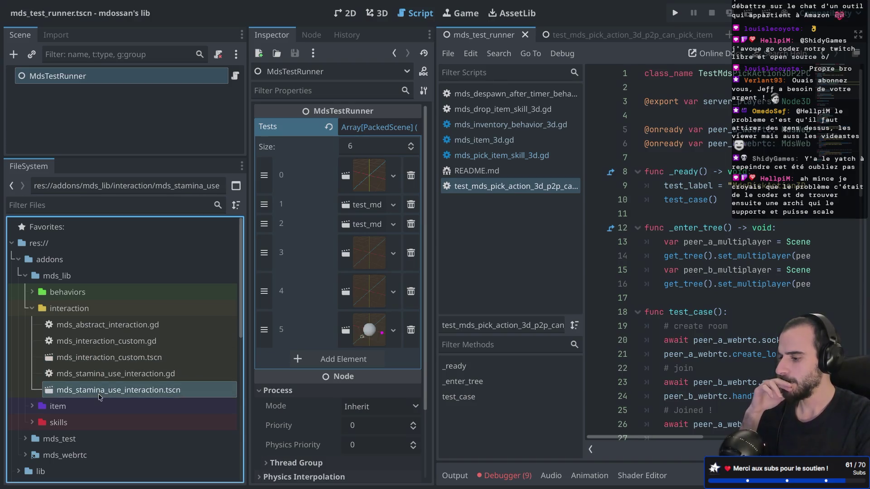
left_click(32, 312)
Collapse the interact-action test folder, then open mds_item_3d.tscn and mds_item_resource.gd.
scroll(44, 334, "down", 3)
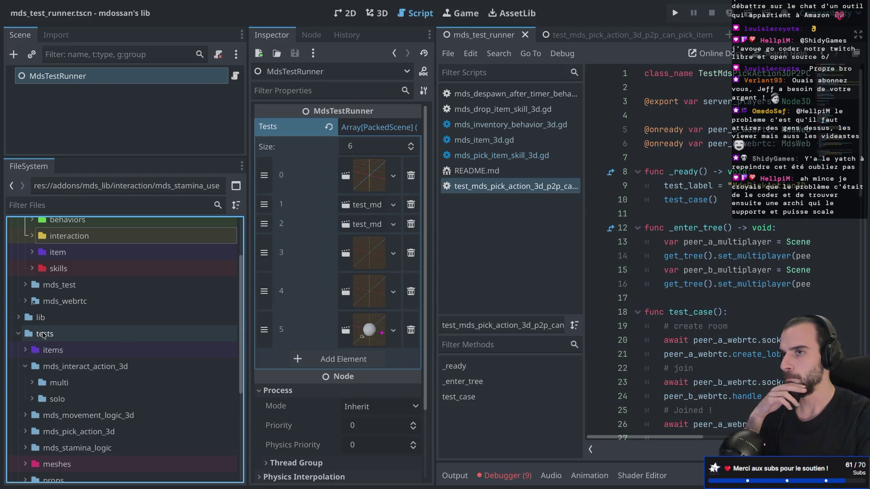
scroll(44, 334, "down", 4)
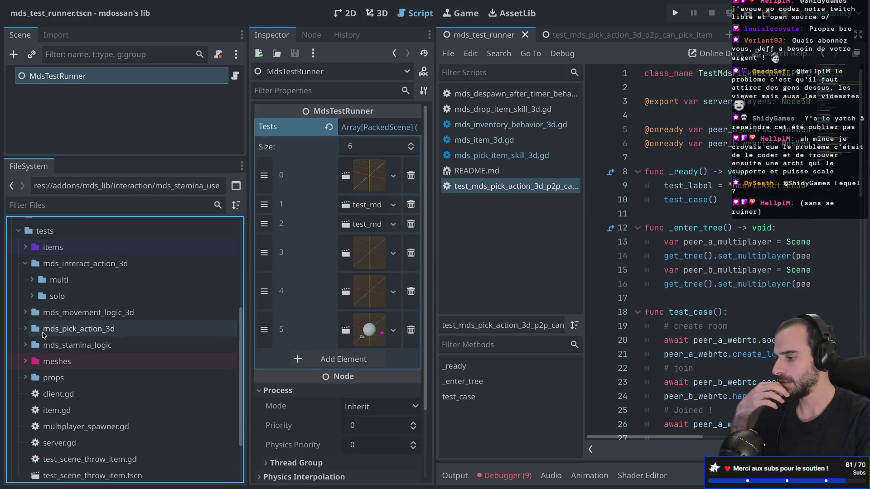
left_click(25, 263)
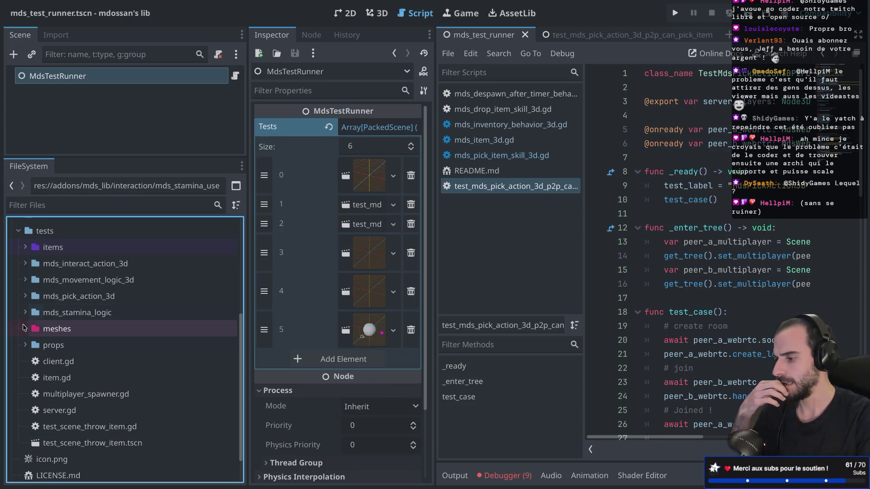
scroll(39, 317, "up", 1)
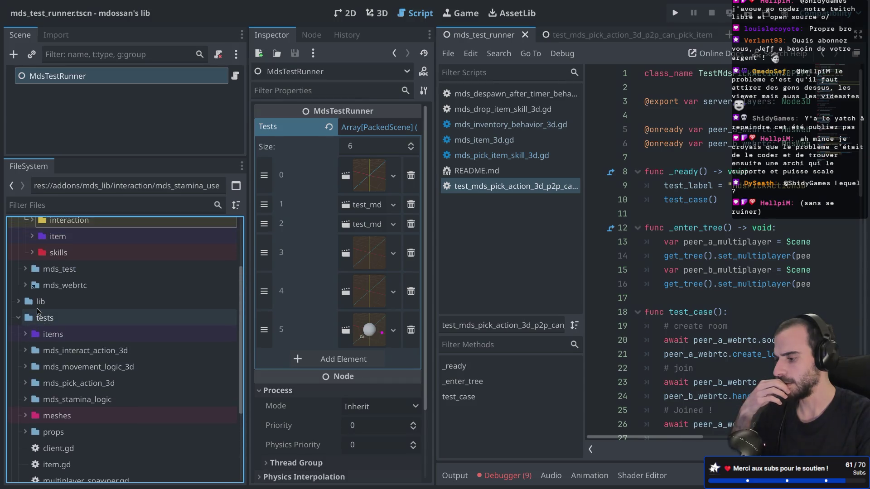
left_click(25, 361)
left_click(25, 361)
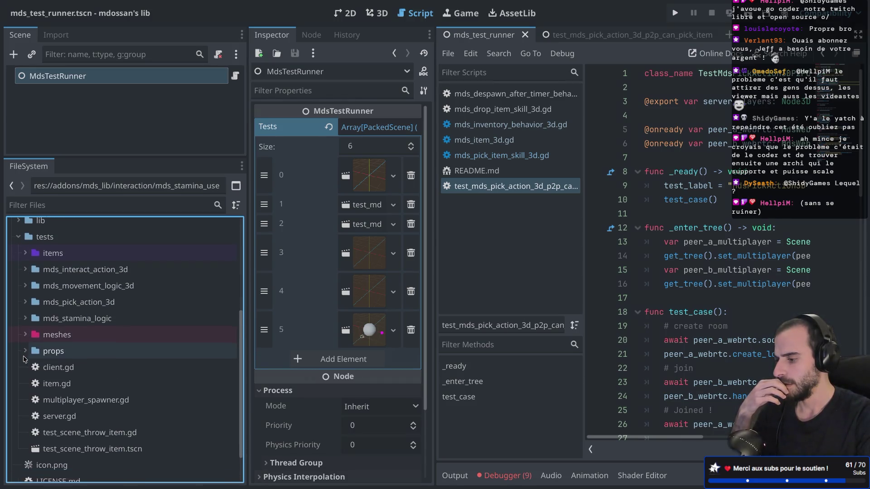
scroll(25, 359, "down", 3)
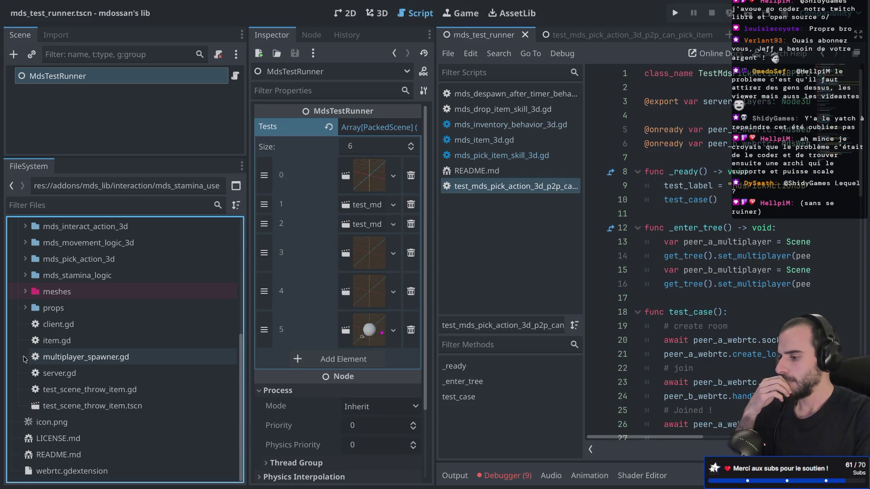
scroll(69, 384, "up", 4)
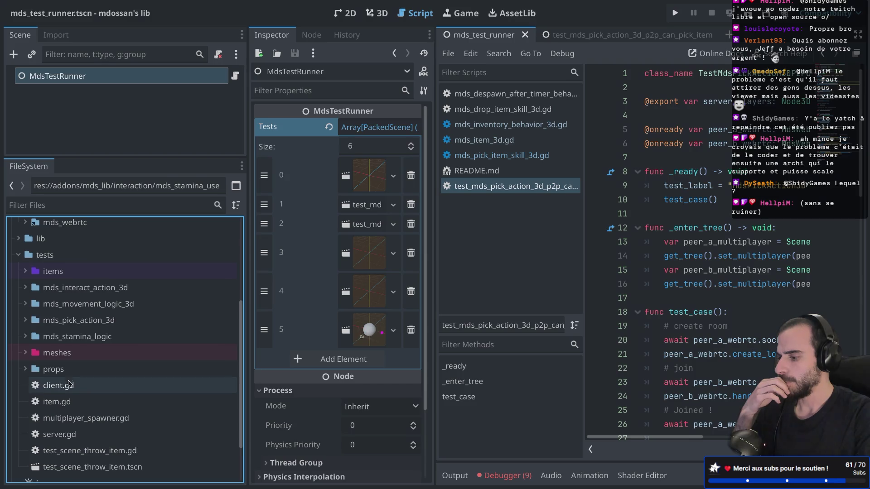
scroll(69, 384, "down", 4)
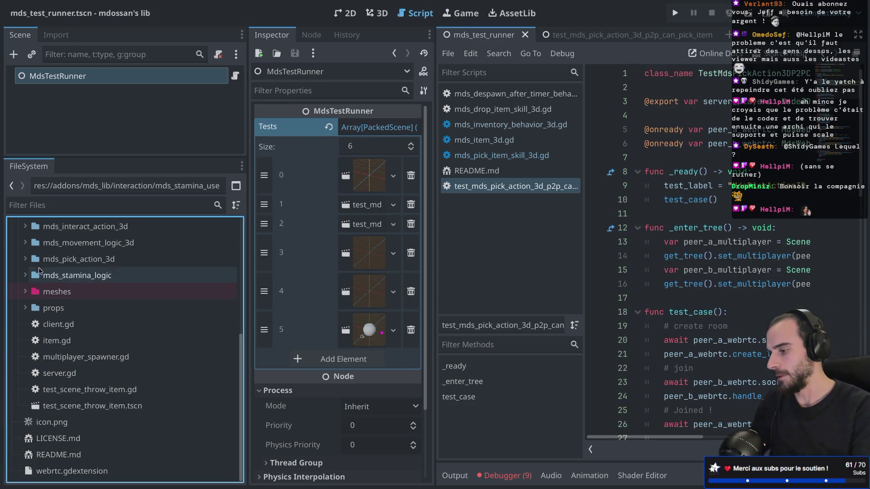
scroll(40, 281, "up", 10)
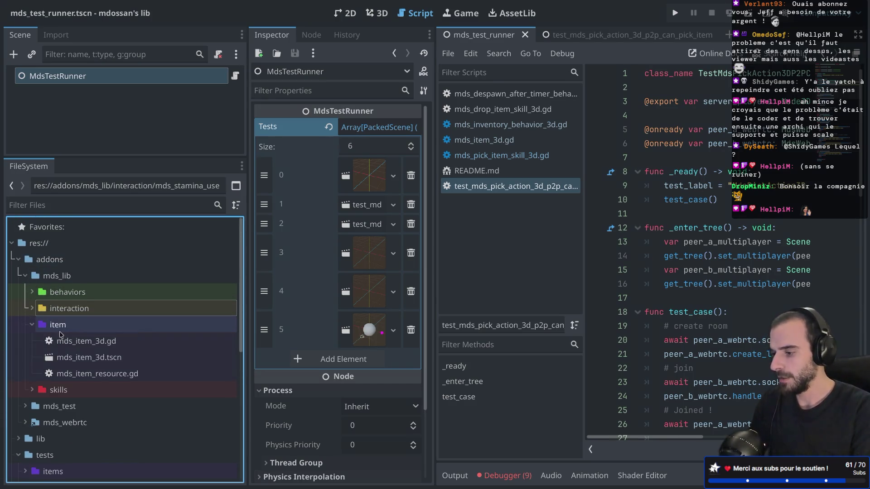
scroll(60, 335, "down", 1)
double_click(86, 340)
double_click(98, 355)
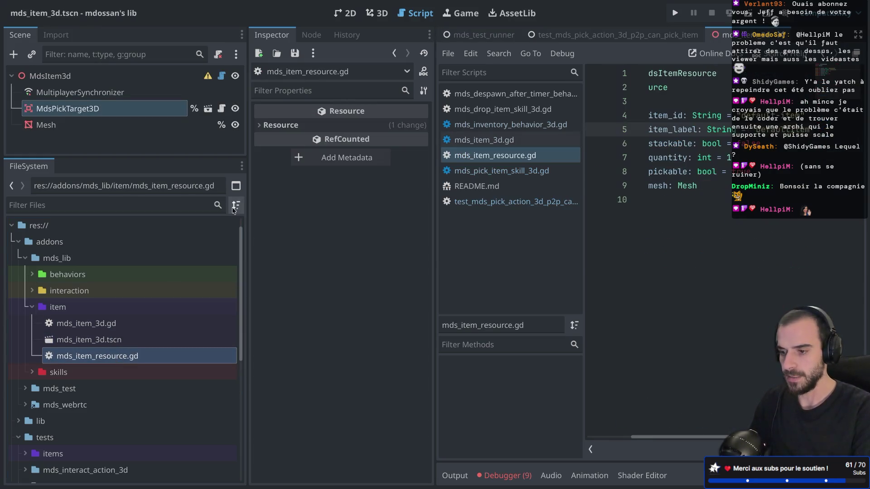
Close the drop-item, inventory and pick-item skill scripts, leaving mds_item_3d.gd displayed.
key("ctrl+shift+F11")
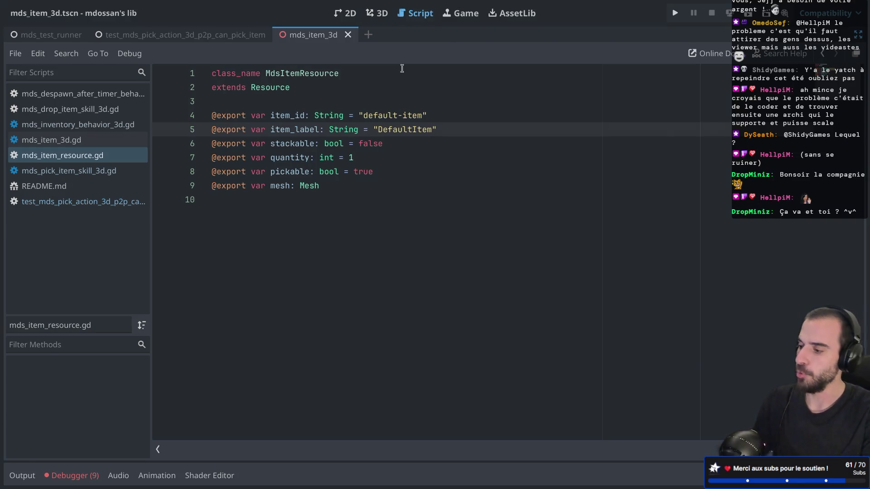
key("ctrl+shift+F11")
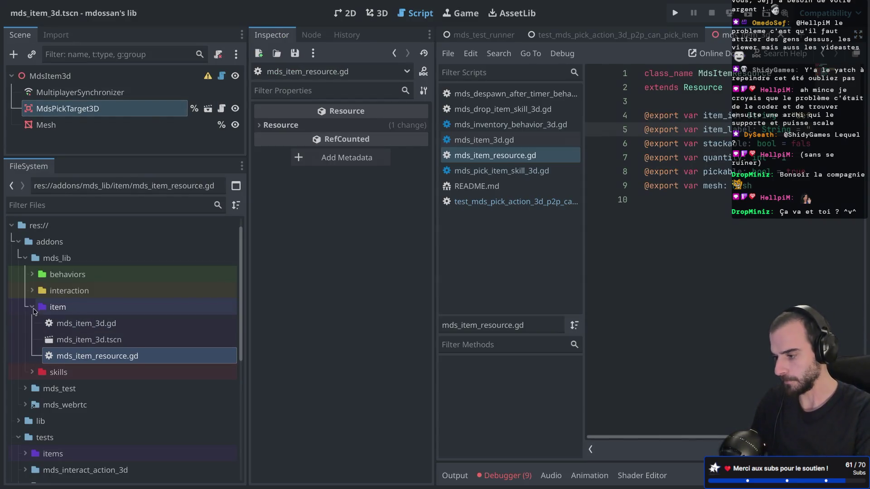
left_click(32, 307)
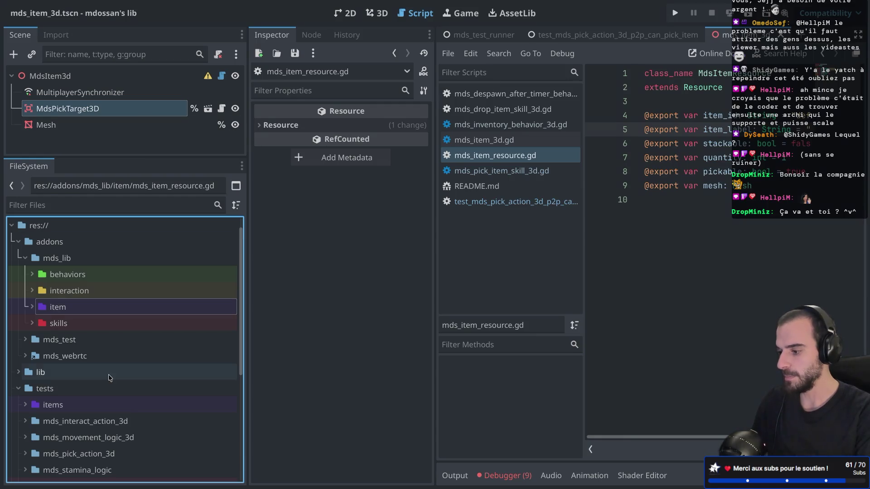
scroll(108, 377, "down", 5)
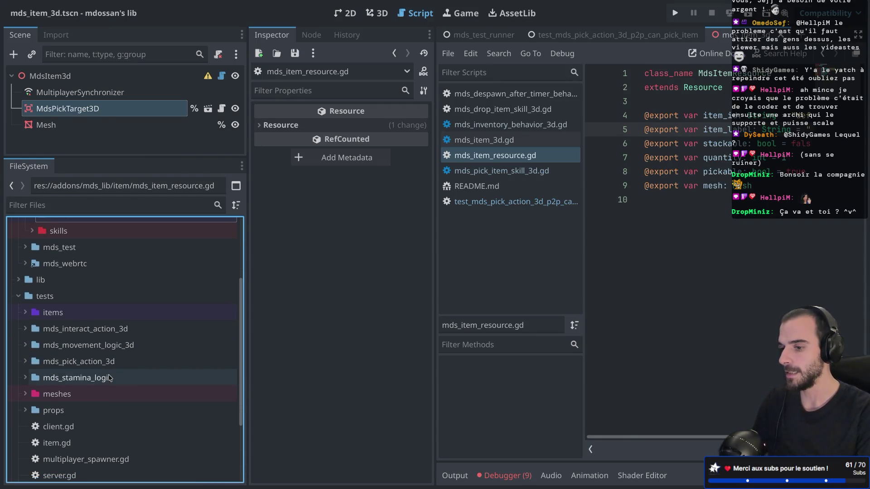
key("ctrl+shift+F11")
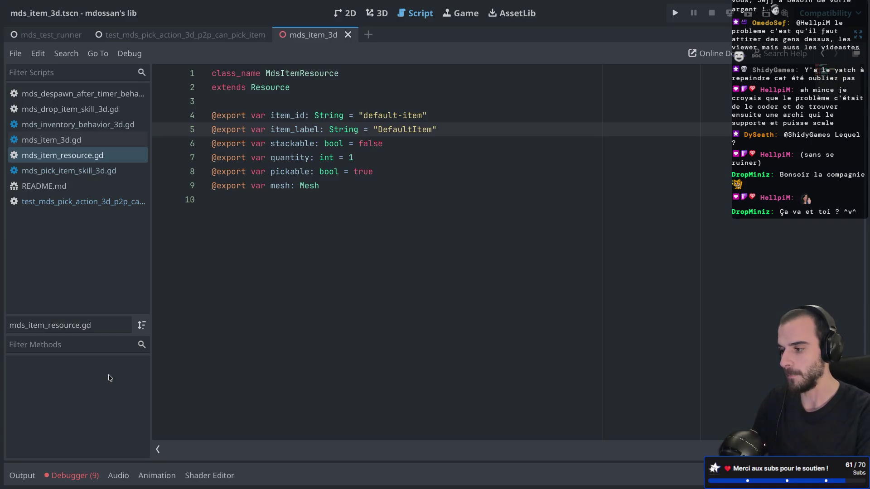
left_click(78, 101)
left_click(79, 96)
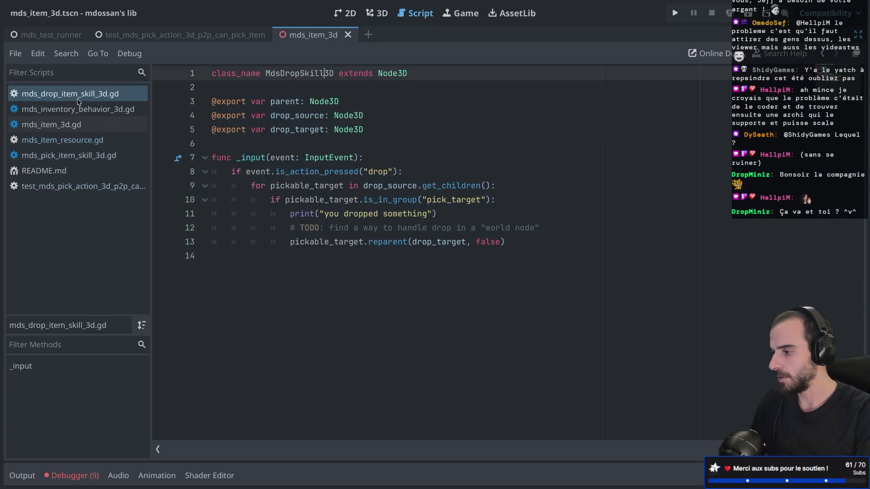
middle_click(78, 96)
middle_click(80, 95)
left_click(76, 124)
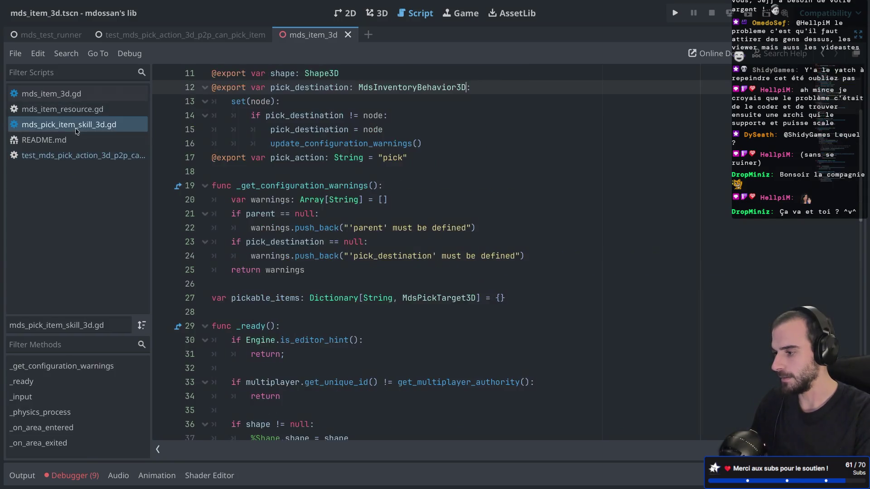
middle_click(75, 127)
middle_click(74, 140)
left_click(70, 94)
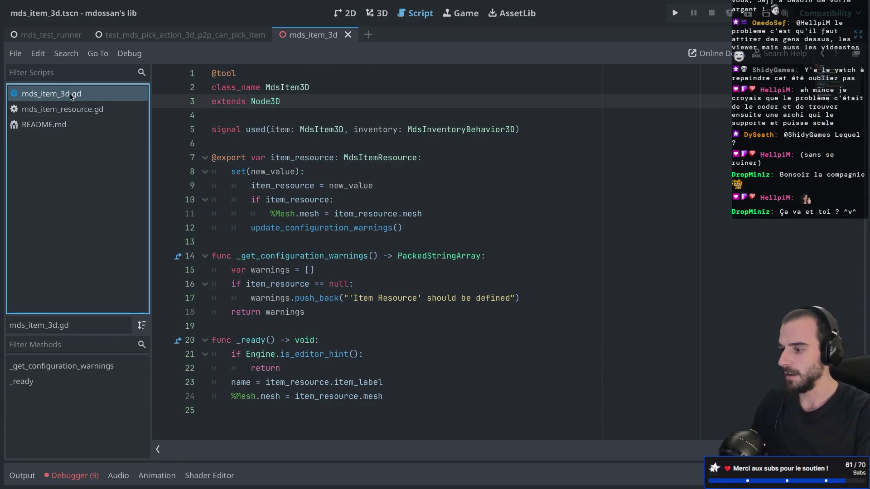
key("ctrl+shift+F11")
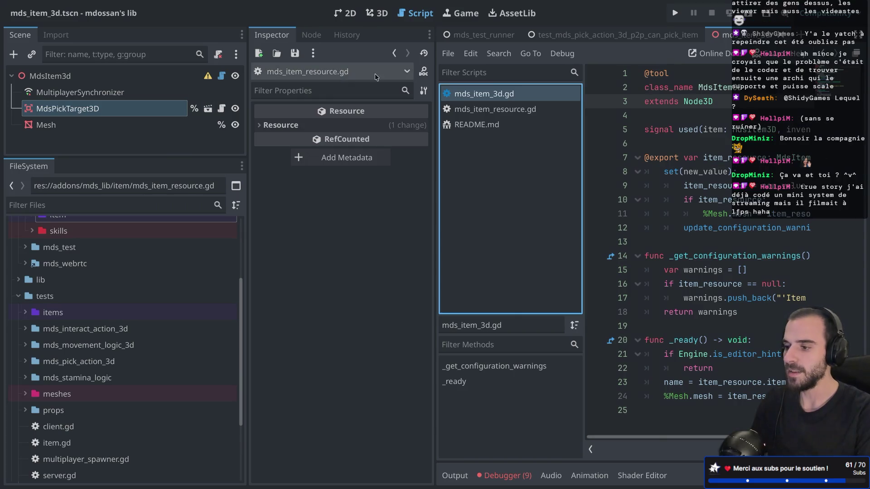
View mds_item_3d in 3D and inspect the MdsItem3d root's empty Item Resource.
key("ctrl+F1")
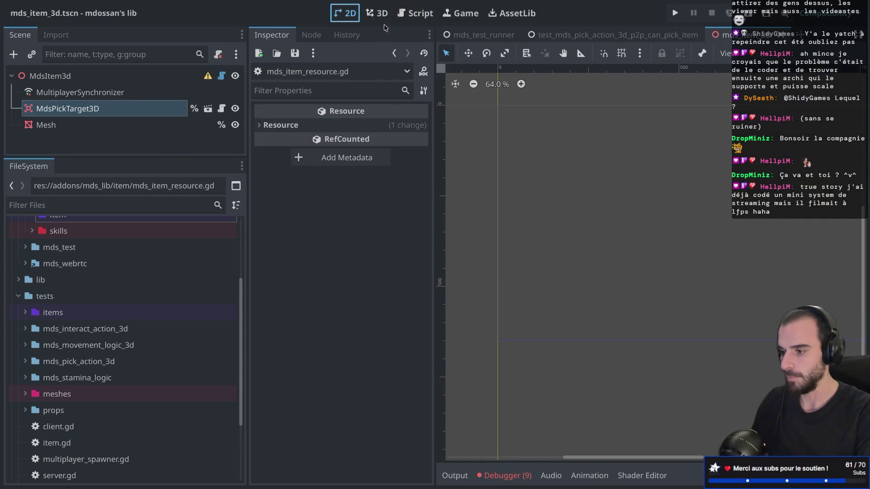
key("ctrl+F2")
scroll(641, 268, "up", 6)
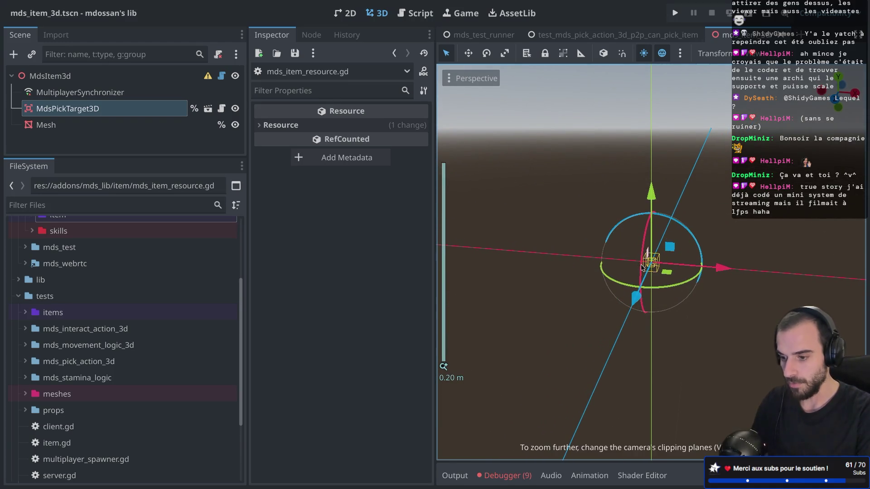
scroll(675, 261, "down", 8)
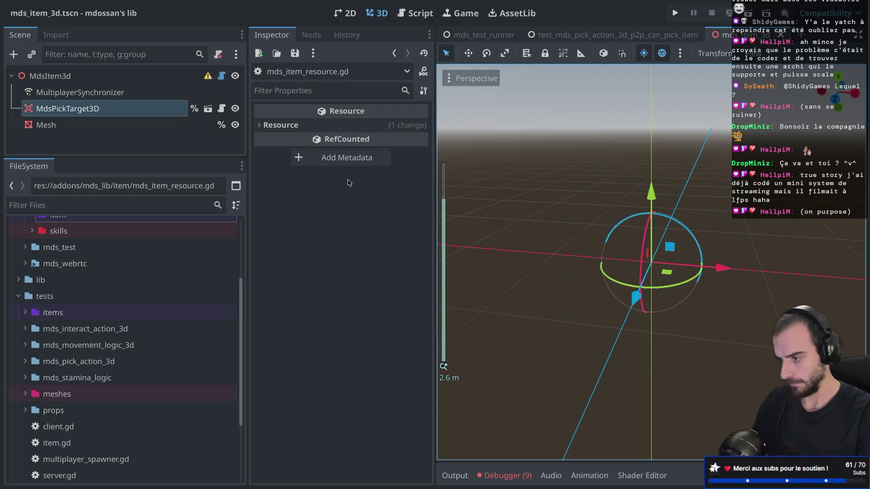
left_click(53, 76)
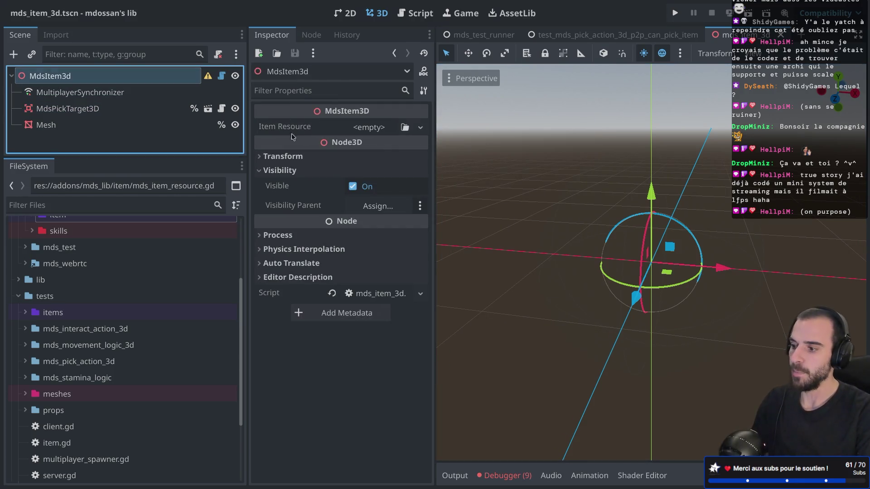
mouse_move(316, 138)
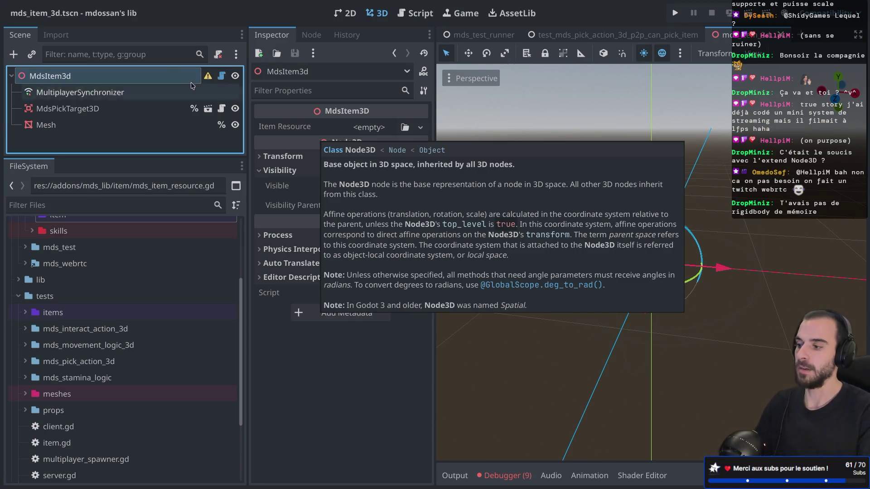
scroll(81, 338, "down", 3)
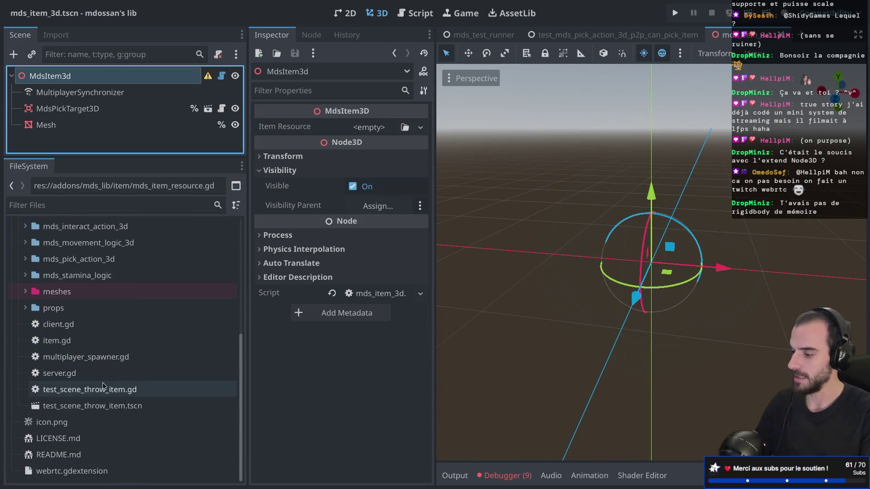
scroll(81, 410, "up", 3)
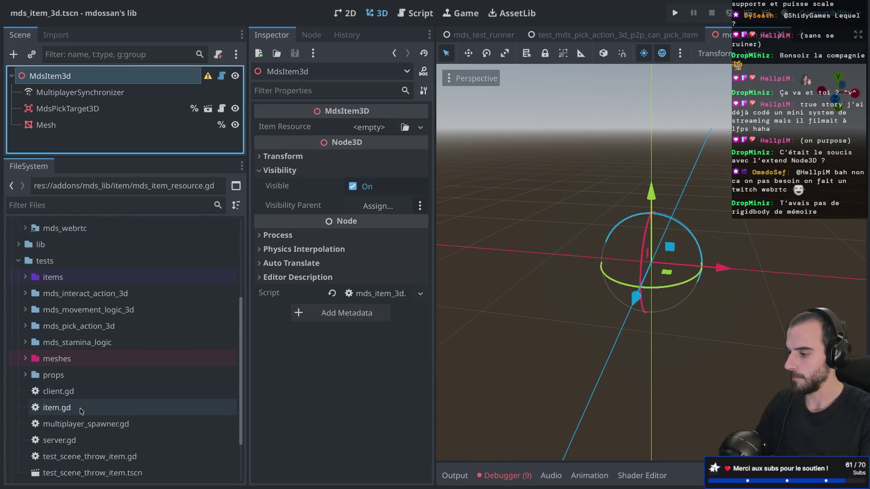
Expand the props and p2p test folders until throwable_rock.tscn is visible.
left_click(25, 396)
left_click(32, 412)
scroll(46, 389, "down", 5)
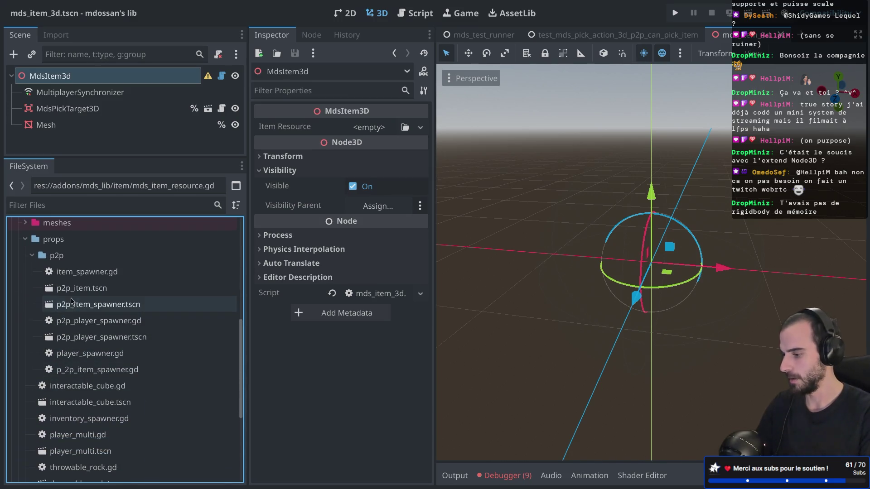
scroll(90, 336, "down", 2)
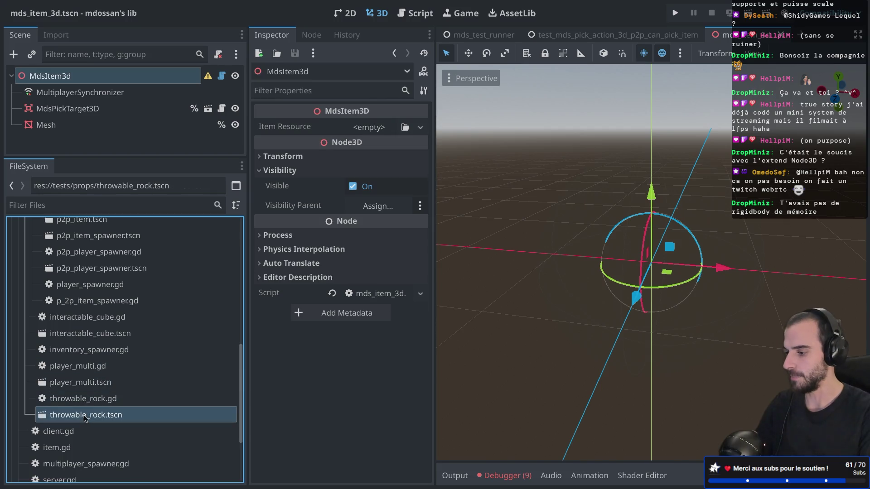
Open throwable_rock.tscn and frame the rock sphere in the 3D view.
double_click(83, 415)
key("ctrl+shift+F11")
key("f")
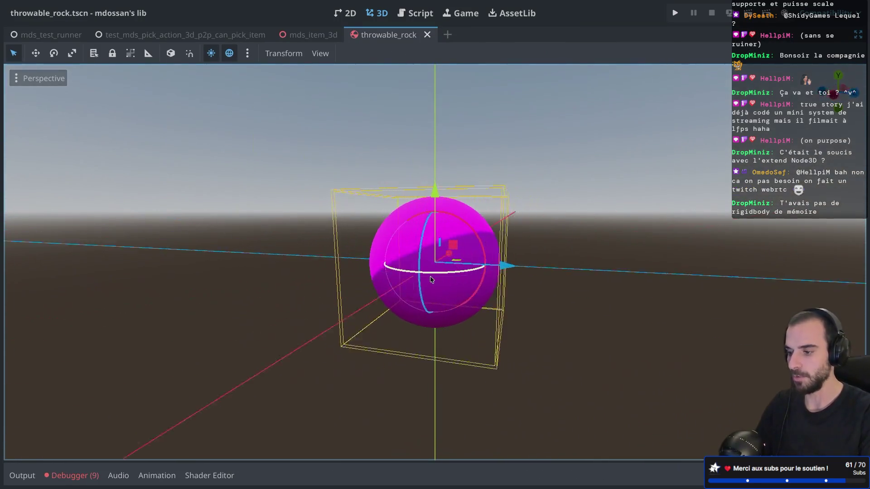
left_click_drag(431, 276, 430, 276)
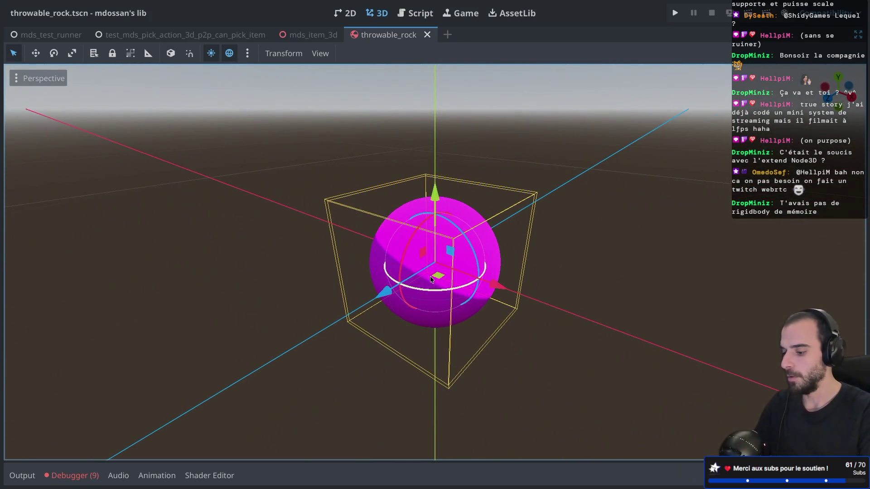
key("ctrl+shift+F11")
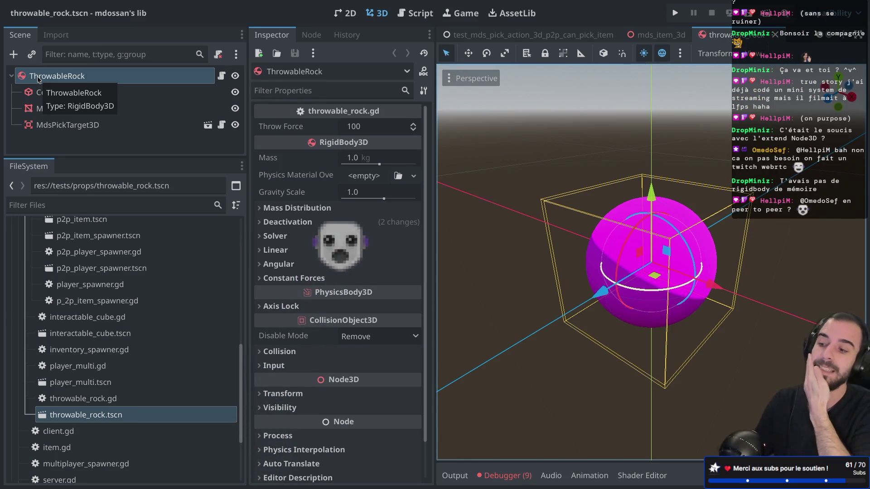
Compare the mds_item_3d scene with the throwable_rock scene in distraction-free mode.
key("ctrl+shift+F11")
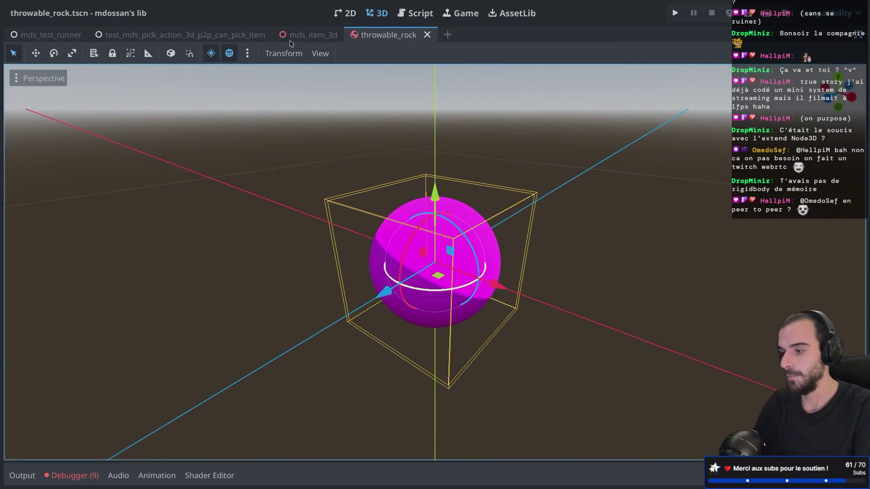
left_click(308, 35)
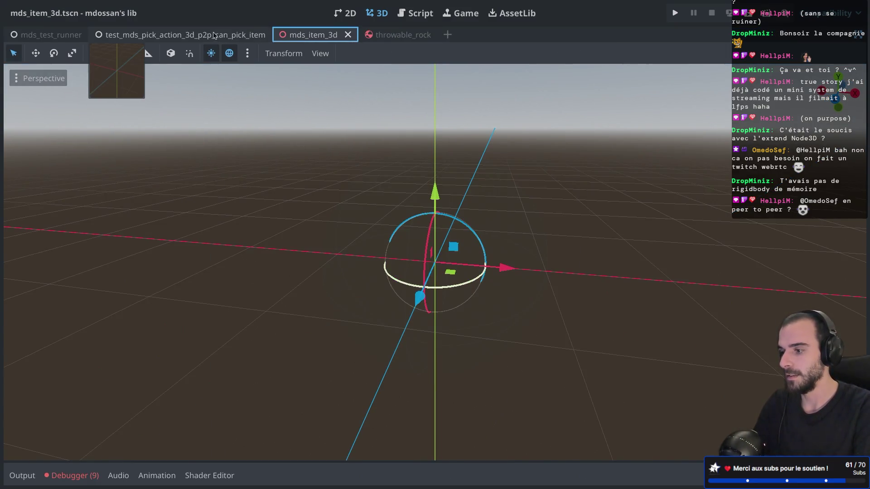
key("ctrl+shift+F11")
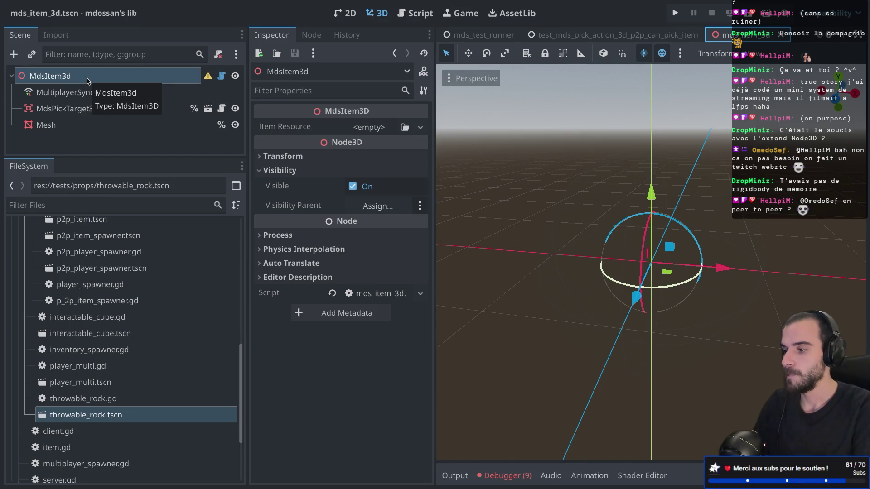
key("ctrl+shift+F11")
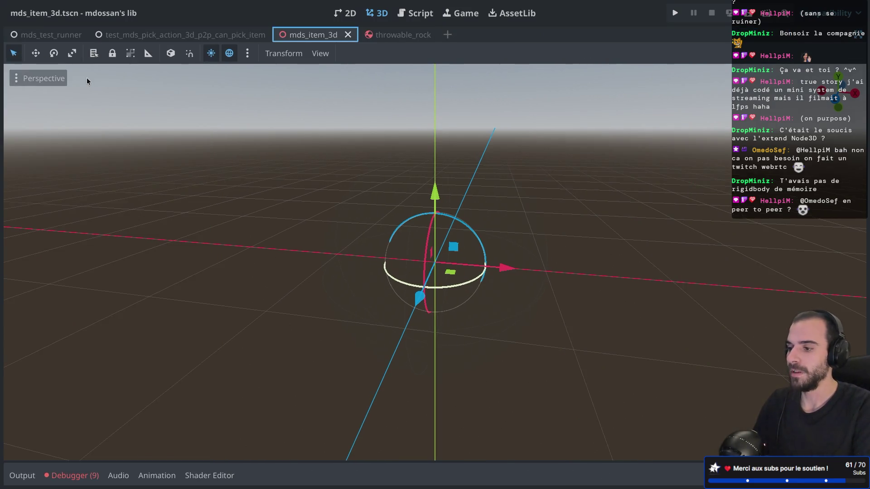
left_click(390, 38)
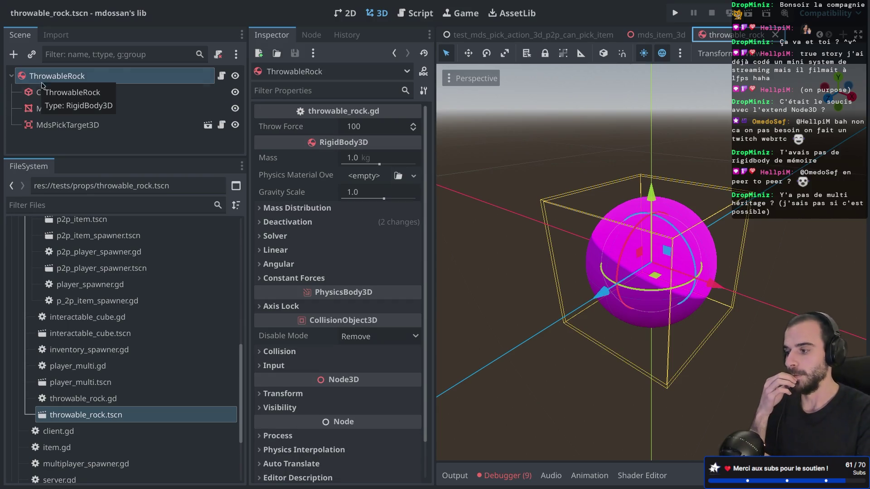
Delete the MdsPickTarget3D node from ThrowableRock.
left_click(68, 125)
right_click(81, 125)
left_click(111, 481)
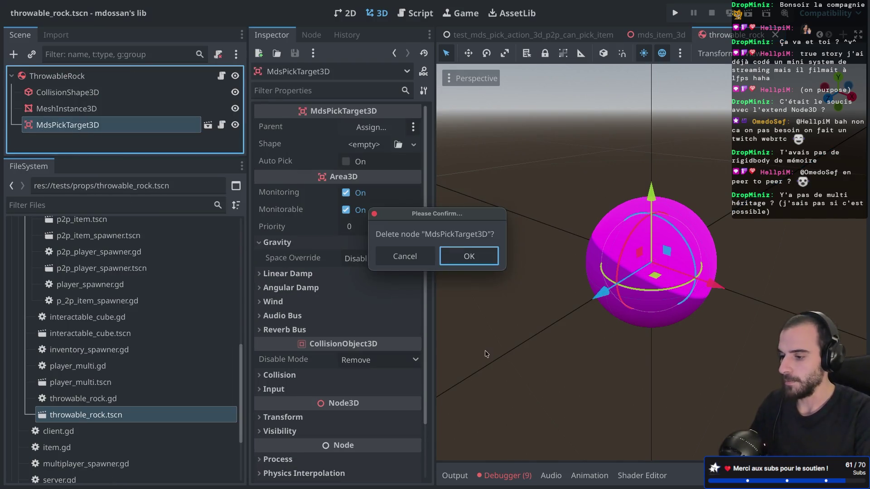
key("Return")
Save the MeshInstance3D's sphere mesh as throwable_rock.tres in res://tests/meshes.
left_click(79, 93)
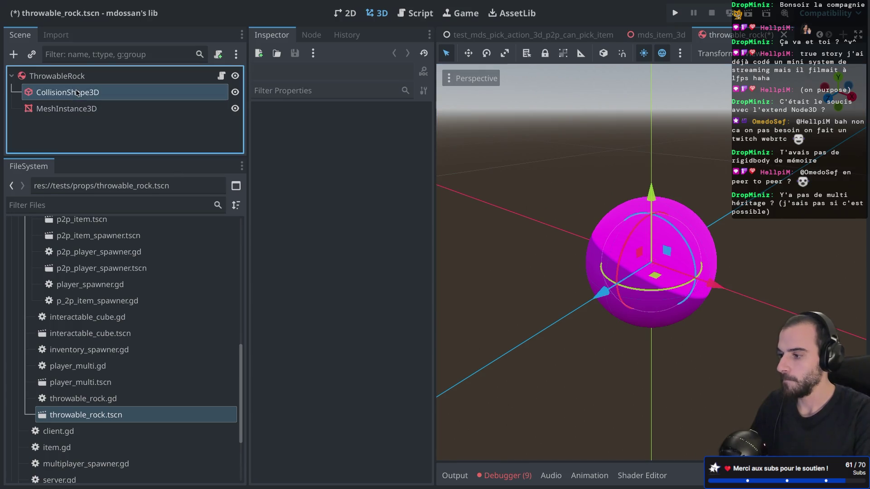
left_click(78, 106)
left_click(78, 93)
left_click(82, 108)
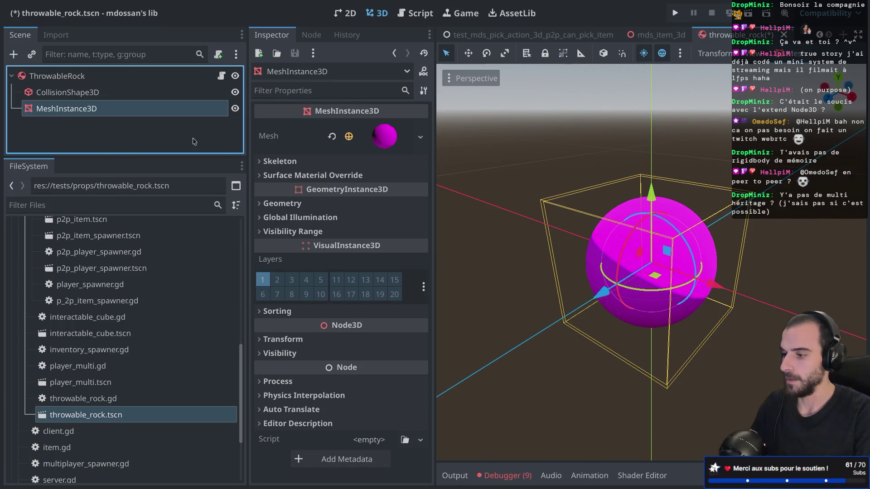
left_click(385, 138)
right_click(389, 148)
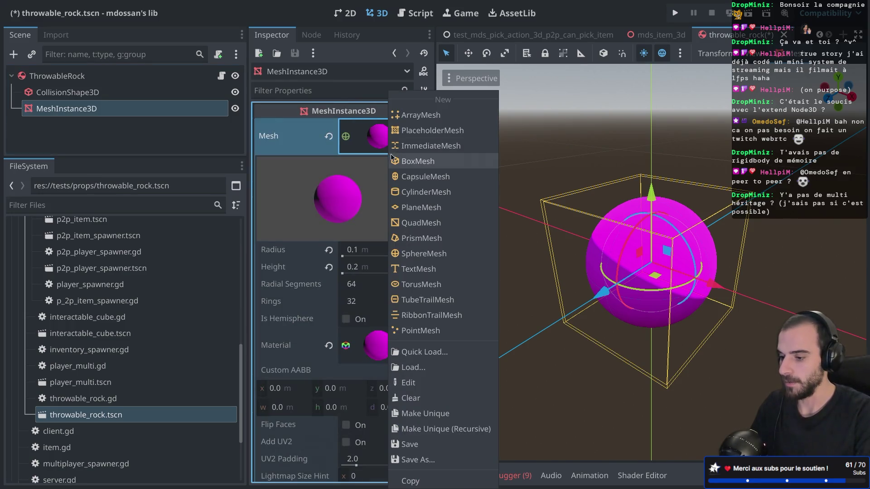
left_click(419, 459)
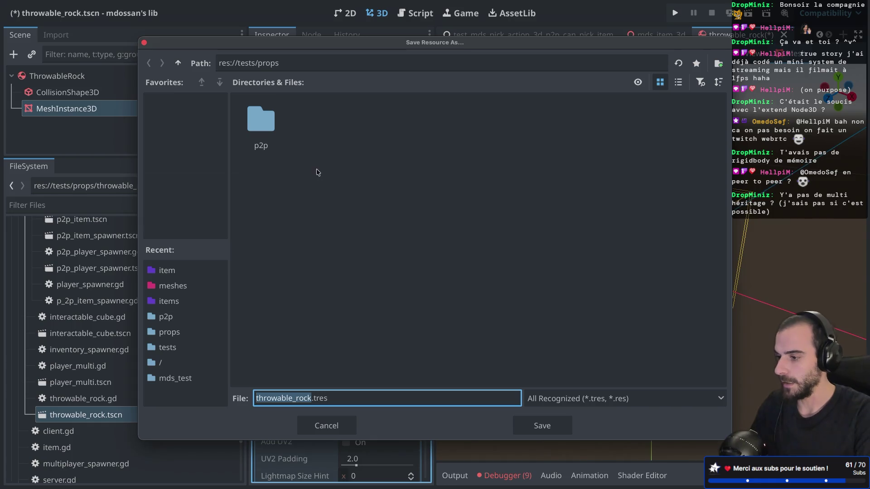
double_click(275, 66)
key("BackSpace")
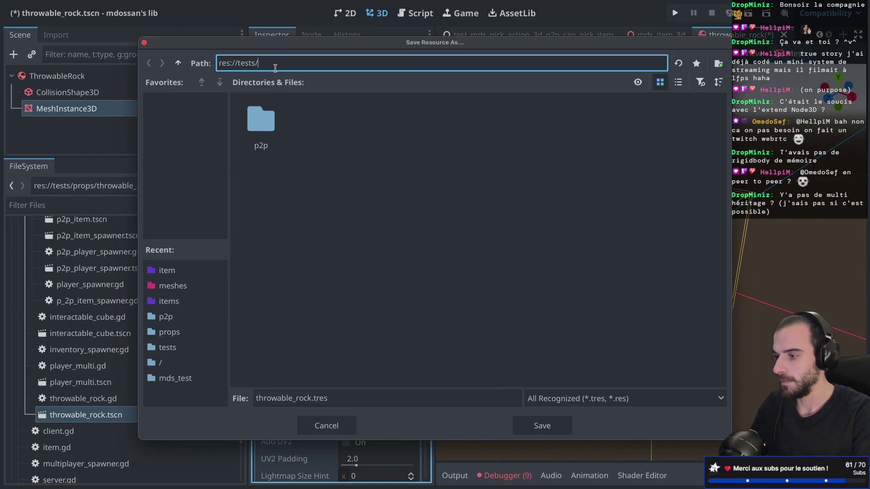
key("Return")
double_click(565, 130)
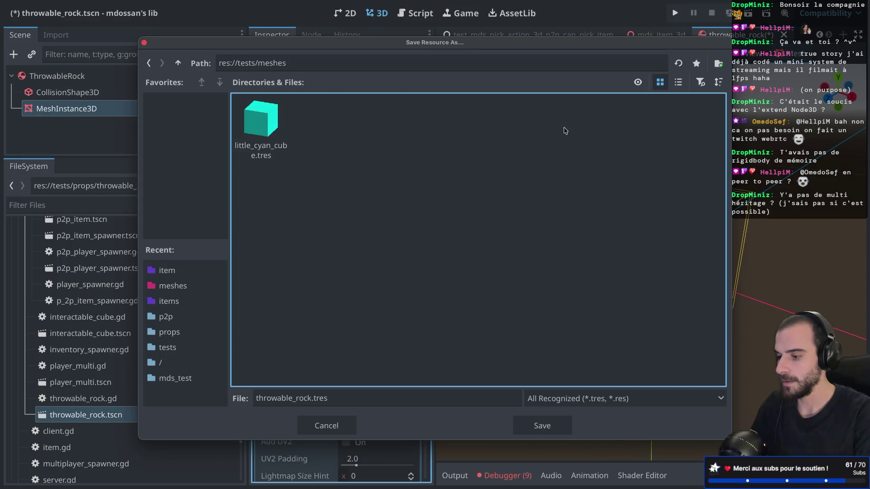
left_click(313, 397)
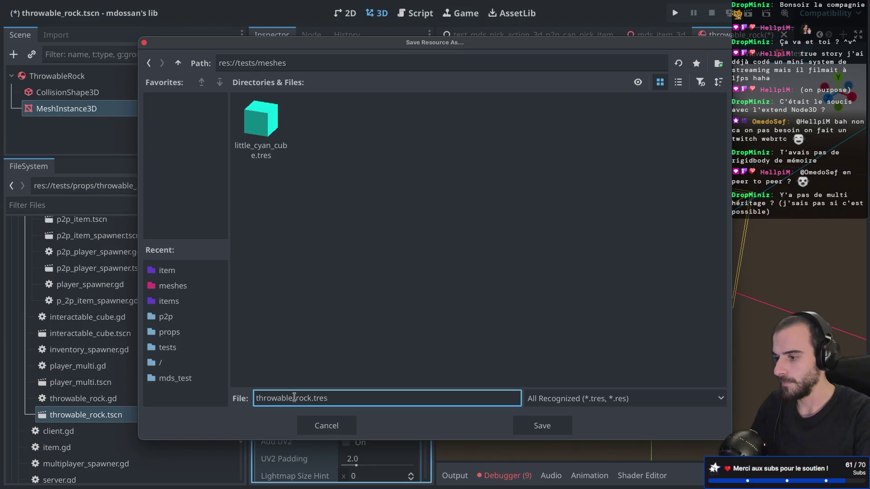
key("Return")
left_click(122, 90)
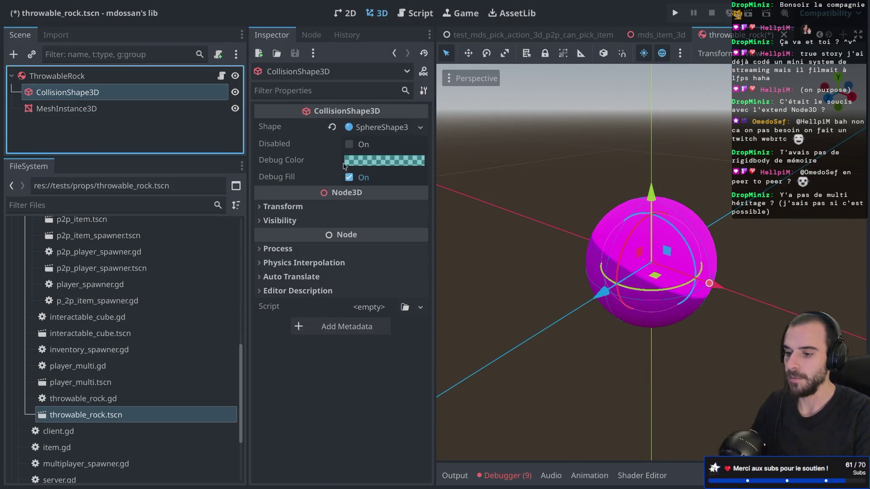
left_click_drag(722, 291, 718, 281)
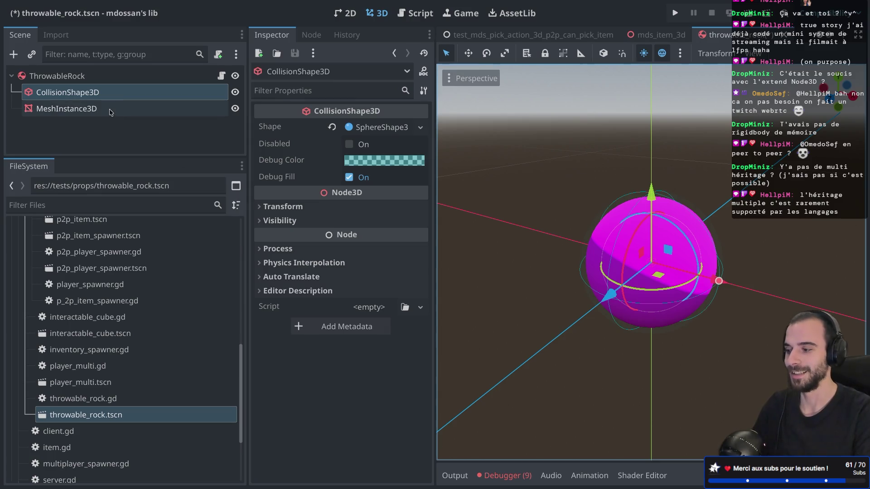
left_click(86, 76)
left_click(87, 92)
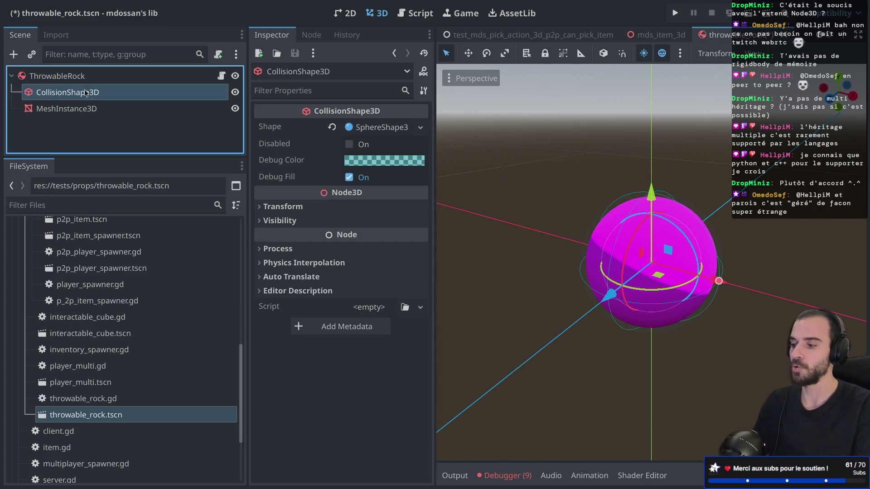
left_click(96, 111)
left_click(97, 93)
left_click(91, 109)
right_click(89, 109)
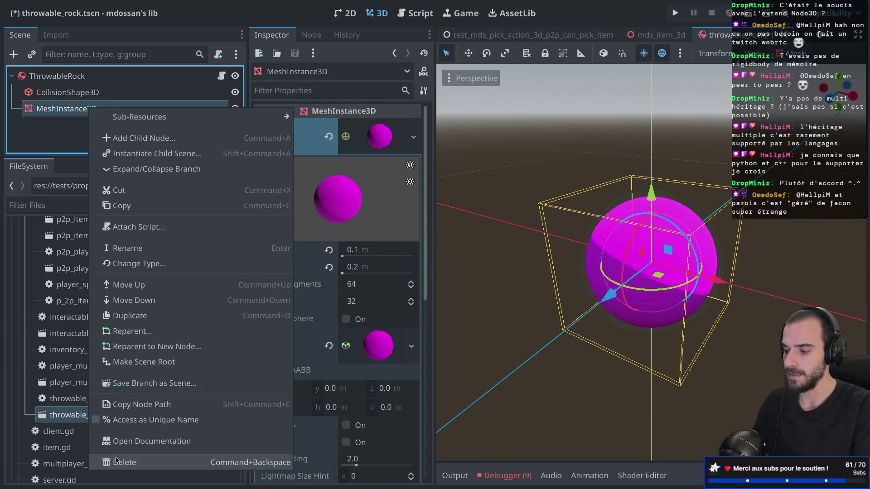
left_click(89, 184)
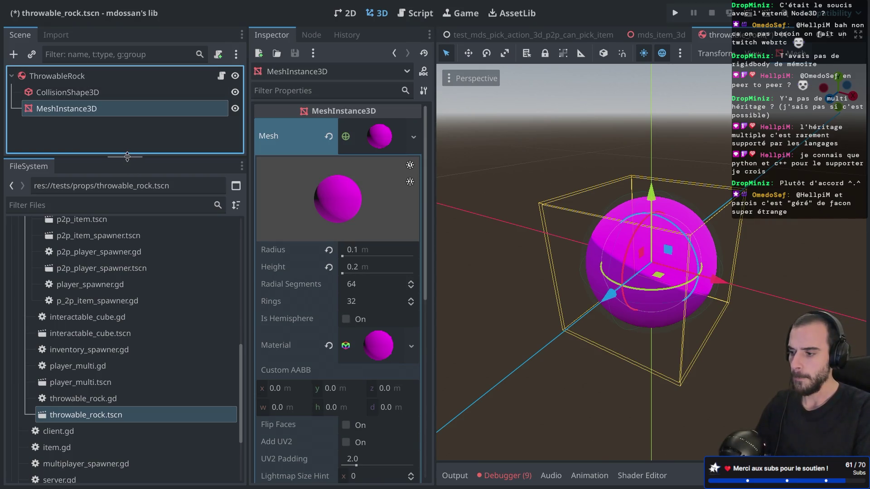
mouse_move(125, 156)
left_mouse_down()
mouse_move(112, 212)
mouse_move(120, 155)
left_mouse_up()
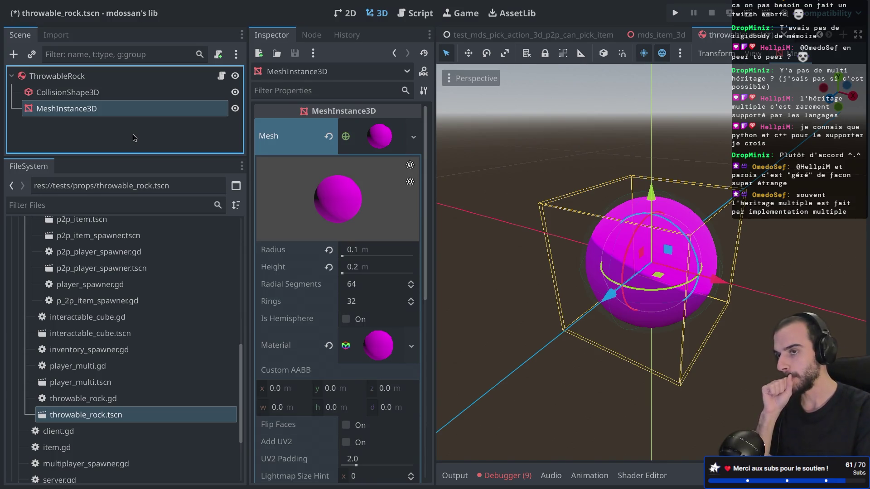
Delete MeshInstance3D so ThrowableRock keeps only CollisionShape3D, then show mds_item_3d again.
right_click(103, 116)
left_click(136, 469)
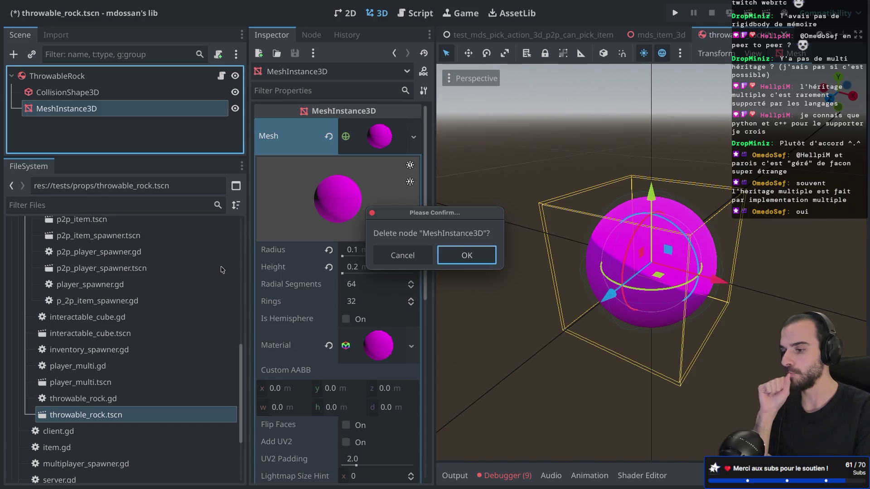
left_click(129, 120)
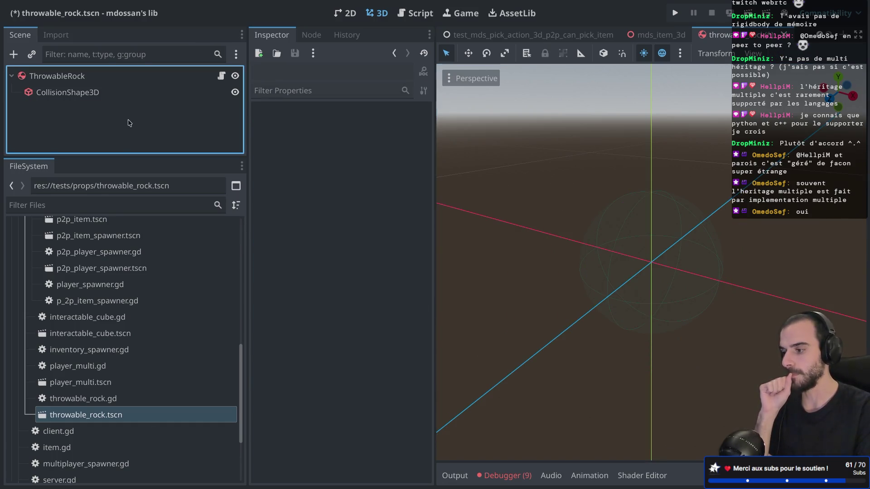
left_click(98, 91)
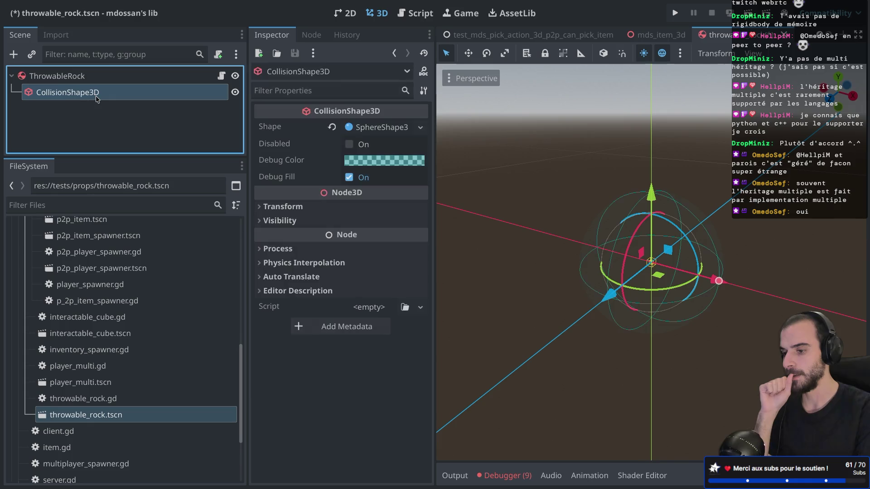
left_click(79, 77)
left_click(99, 94)
left_click(78, 78)
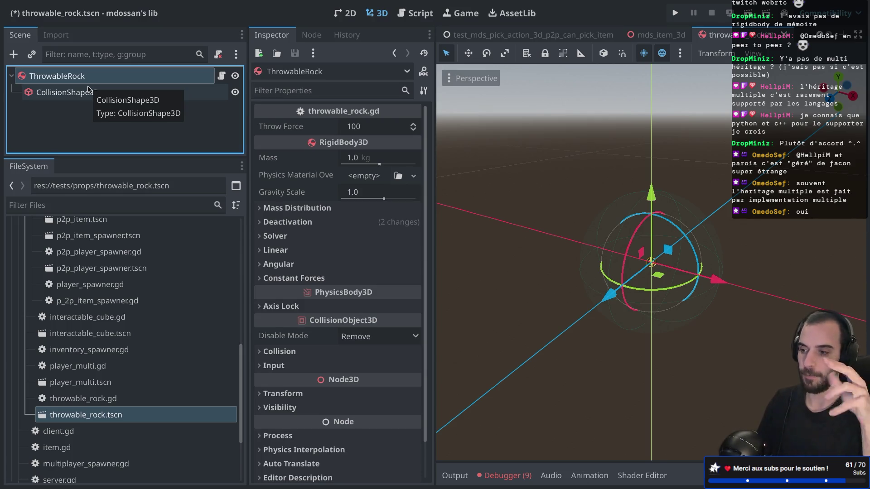
left_click(656, 35)
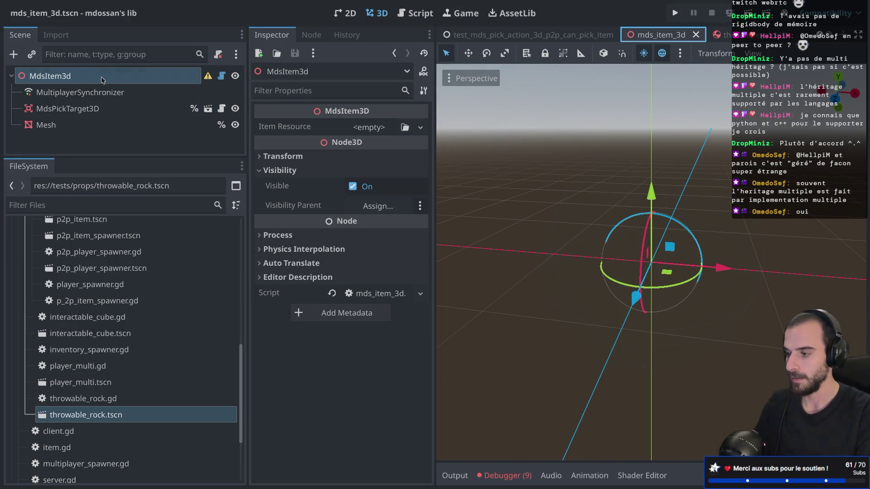
Keep the MdsItem3d root's name and save the throwable_rock scene.
double_click(87, 76)
key("Return")
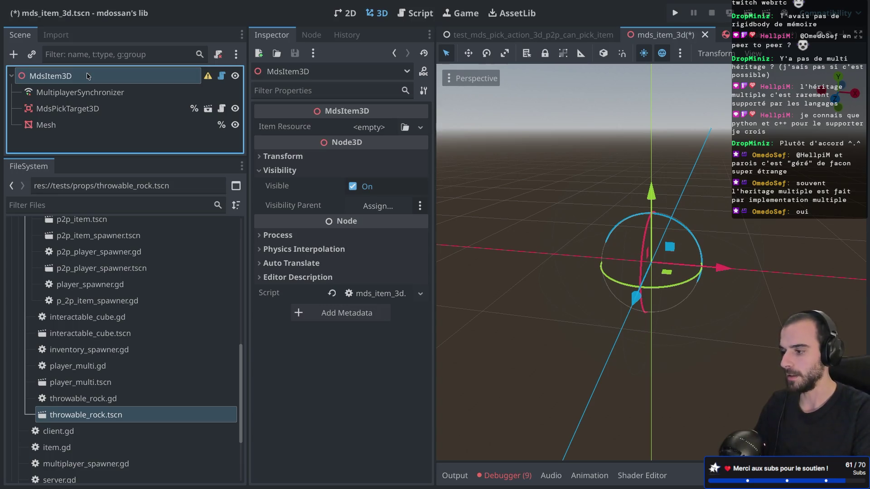
left_click(738, 36)
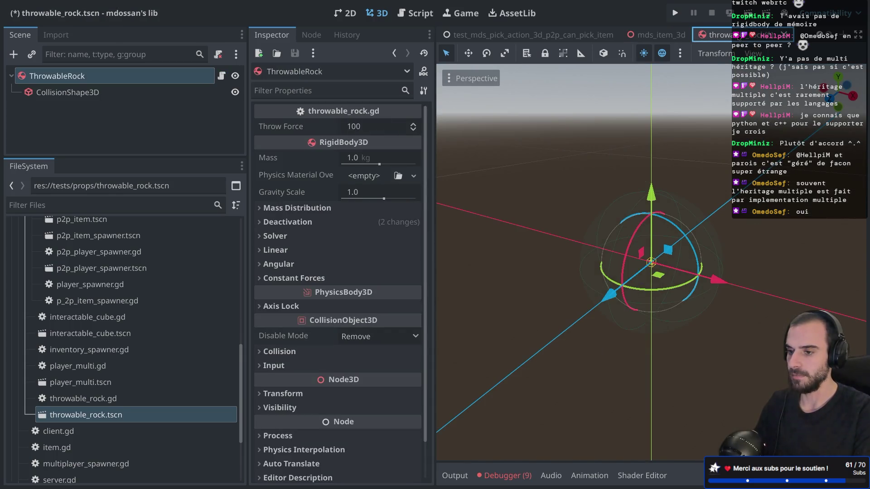
key("ctrl+s")
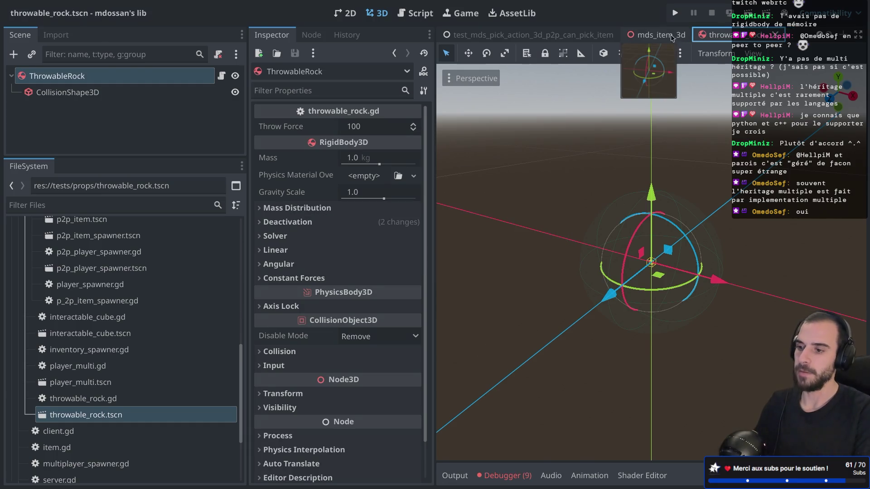
Check the MultiplayerSynchronizer's replicated position property in mds_item_3d, then go back to throwable_rock.
left_click(667, 35)
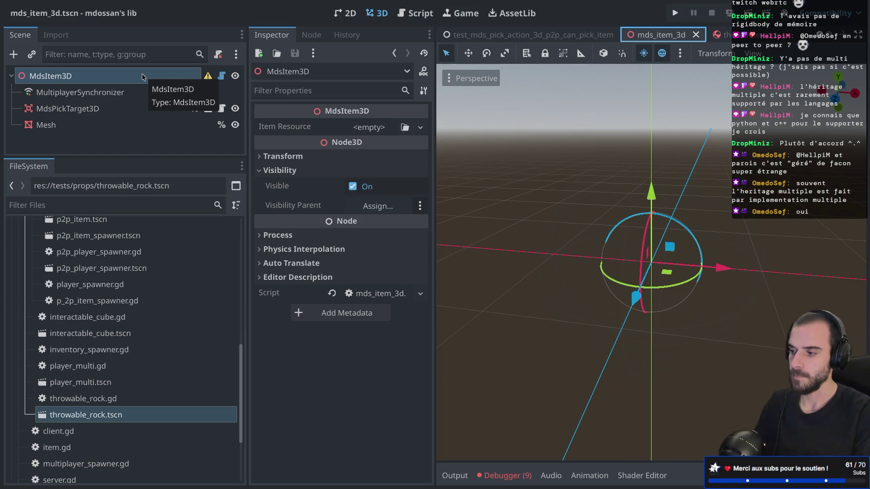
left_click(107, 93)
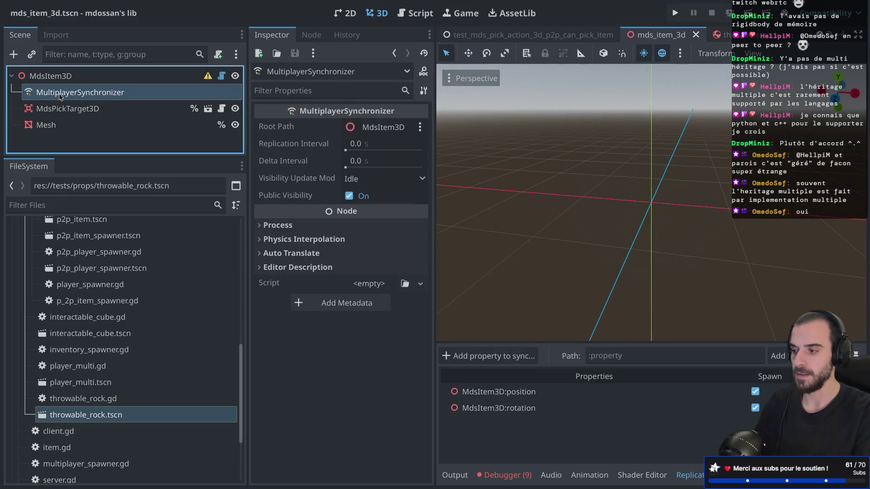
left_click(520, 393)
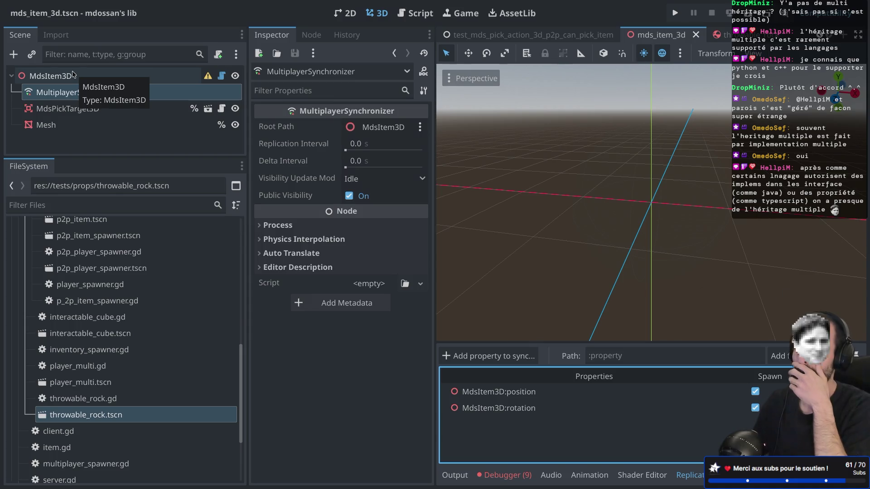
key("ctrl+Tab")
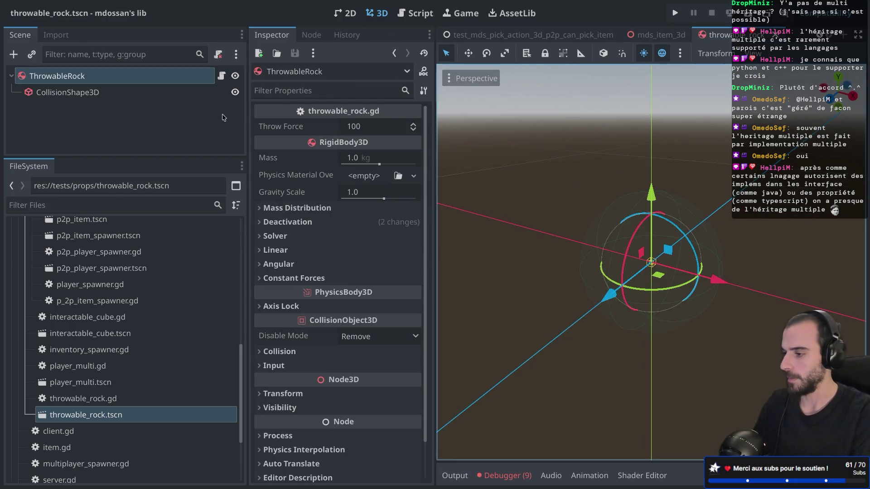
Instance the MdsItem3D scene as a child of ThrowableRock with its default name.
left_click(52, 75)
left_click(67, 115)
left_click(69, 92)
left_click(86, 78)
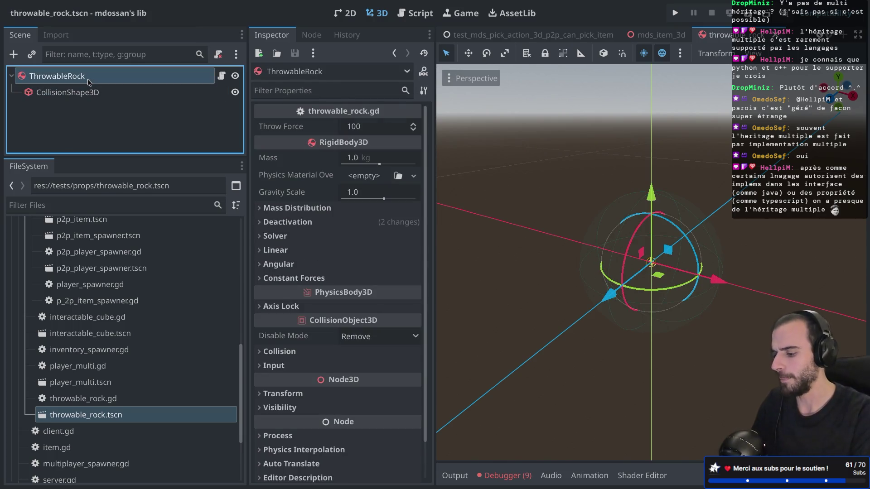
key("ctrl+shift+a")
type("Mds")
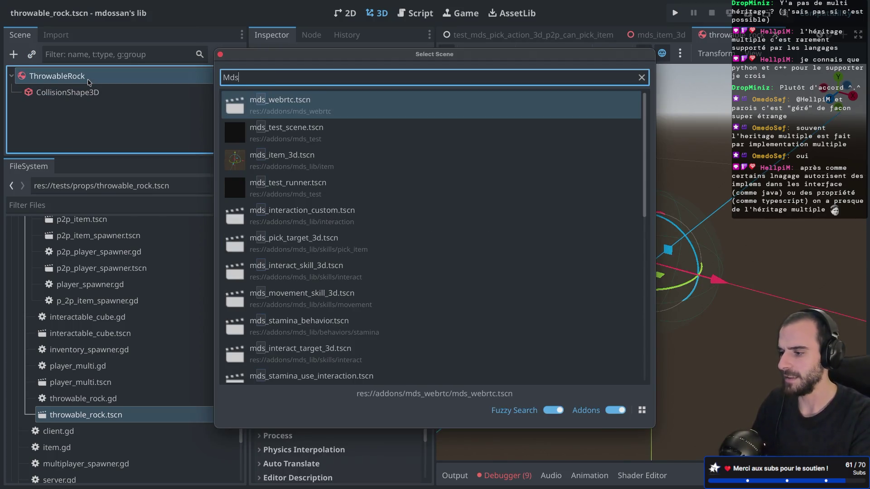
type("Item")
key("Return")
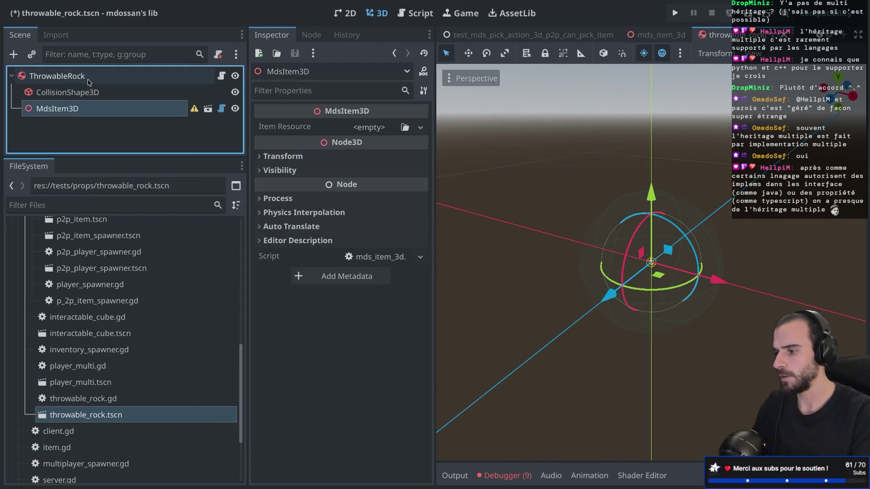
key("F2")
key("Return")
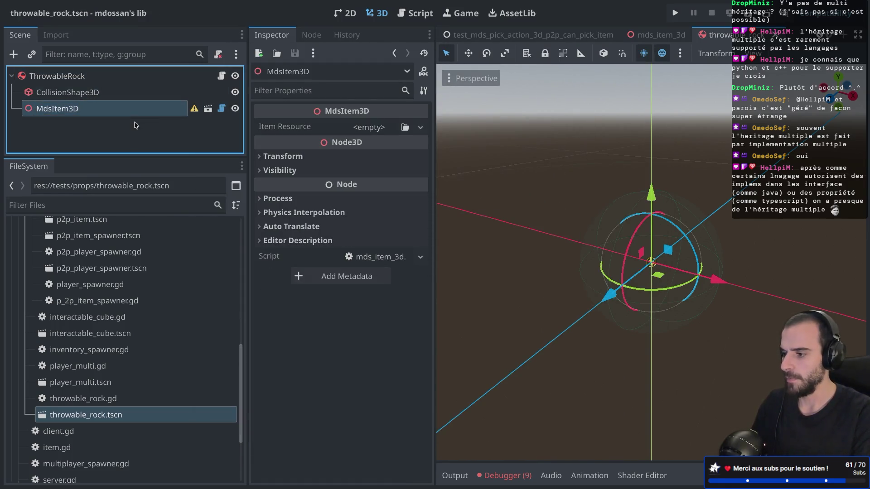
Give the MdsItem3D a new MdsItemResource as its Item Resource.
left_click(371, 129)
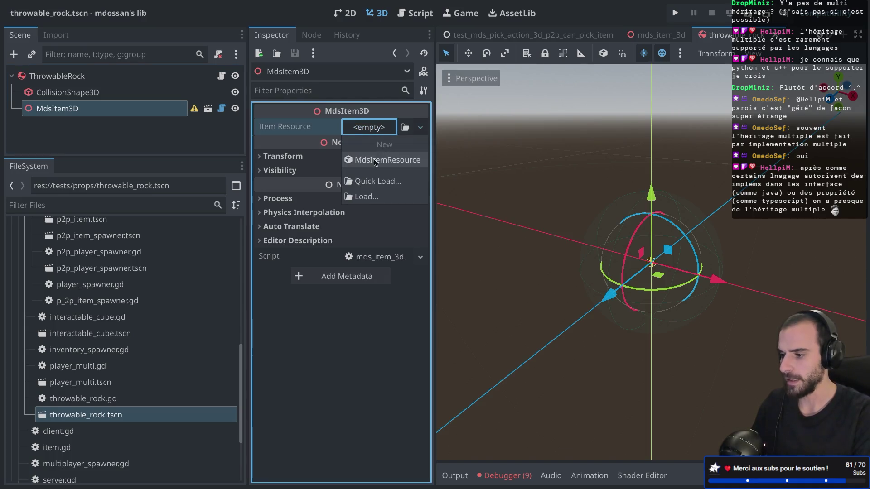
left_click(376, 158)
left_click(386, 129)
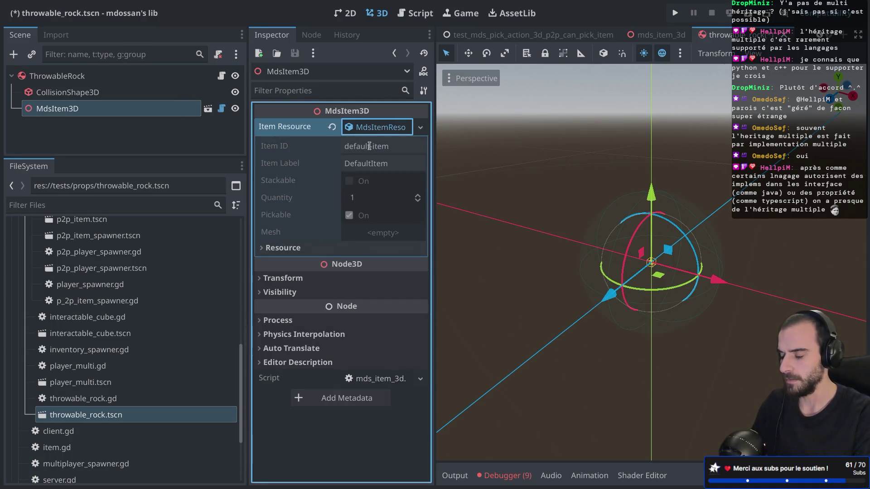
left_click(380, 132)
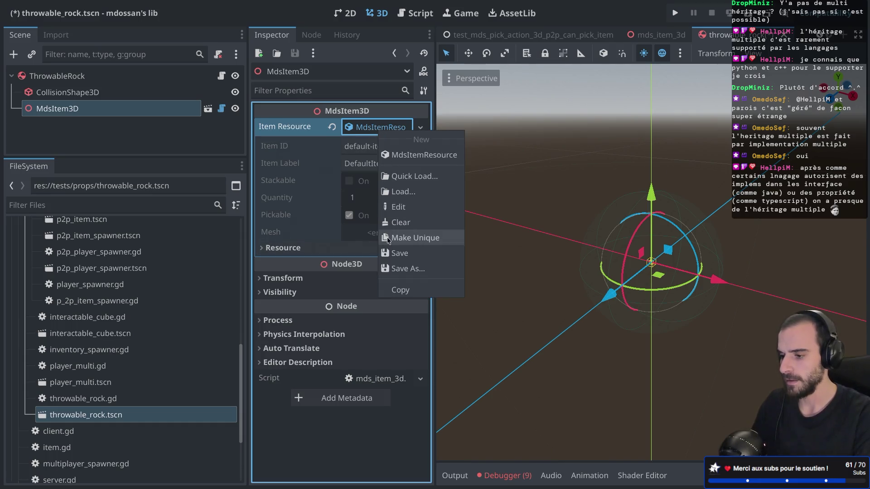
Make the item resource unique after the first save attempt is refused.
left_click(393, 268)
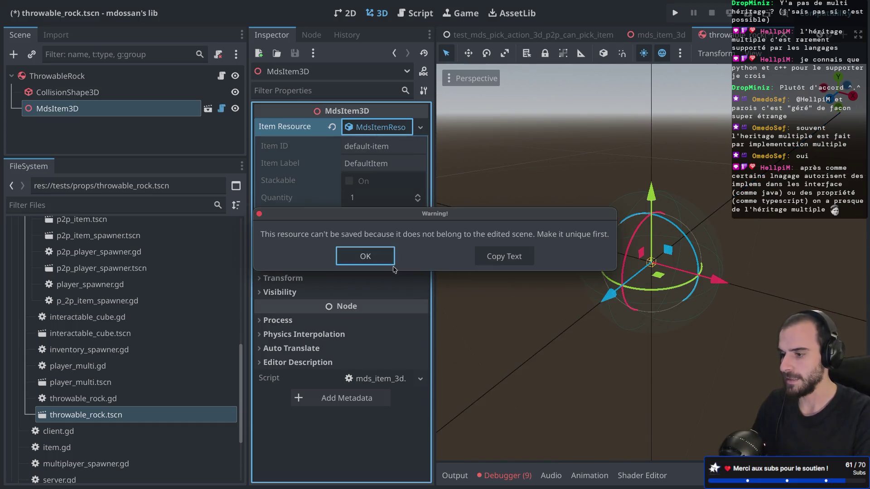
left_click(368, 258)
left_click(392, 131)
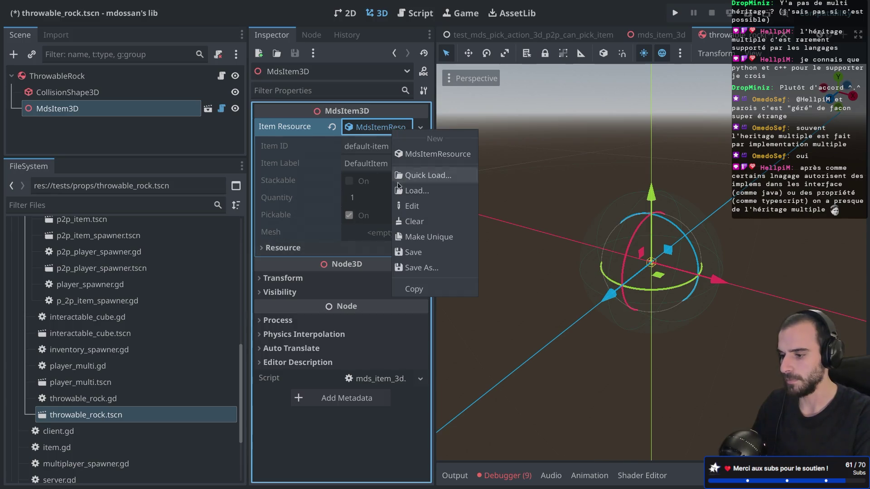
left_click(421, 236)
Save the item resource as throwable_item.tres in res://tests/items.
right_click(390, 129)
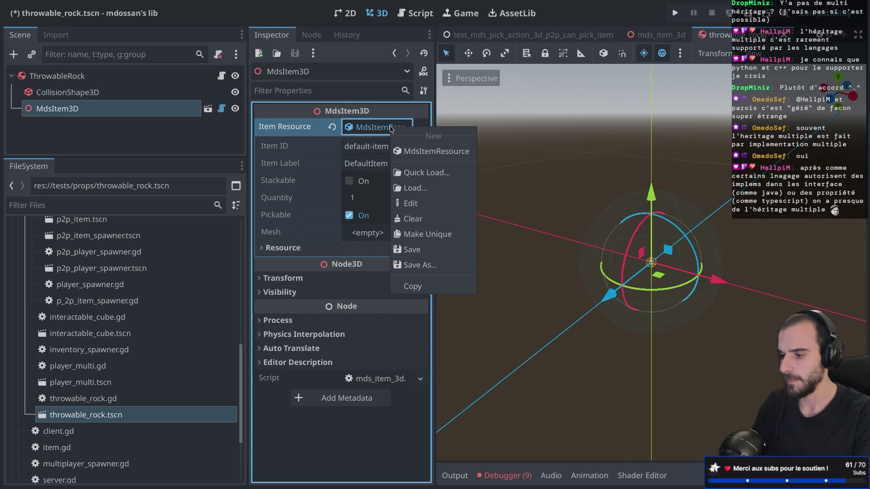
left_click(410, 264)
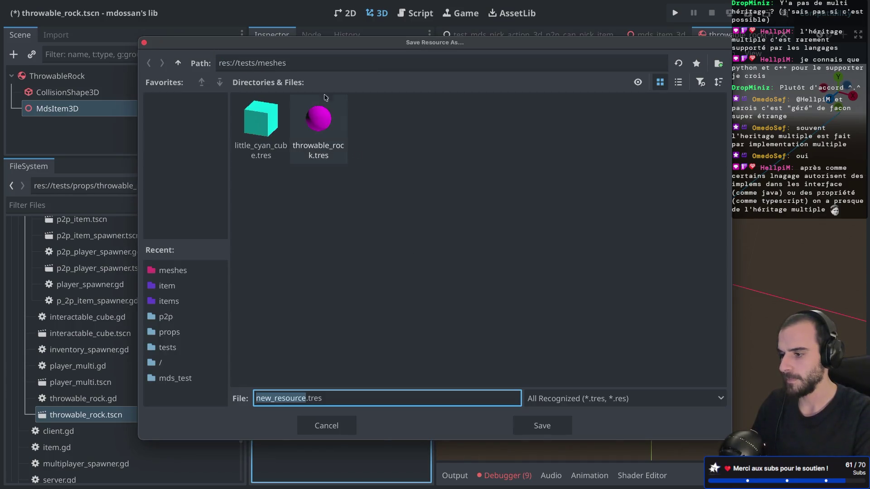
double_click(262, 63)
key("BackSpace")
key("Return")
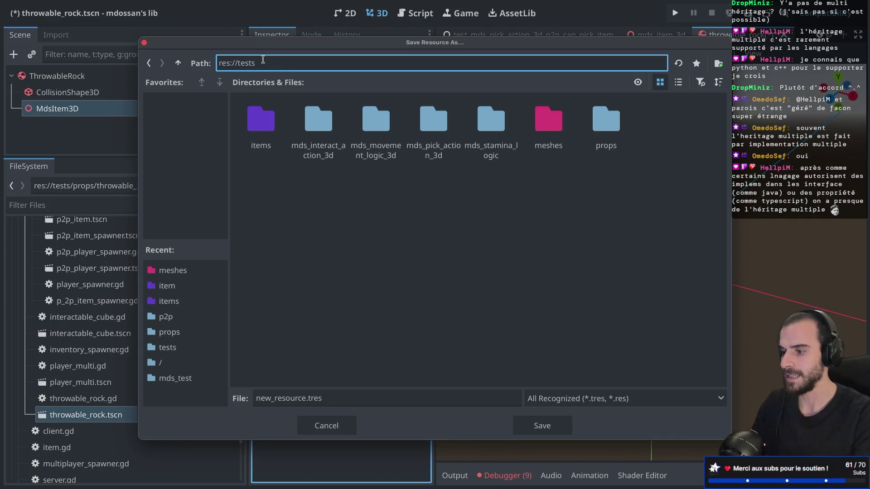
double_click(260, 119)
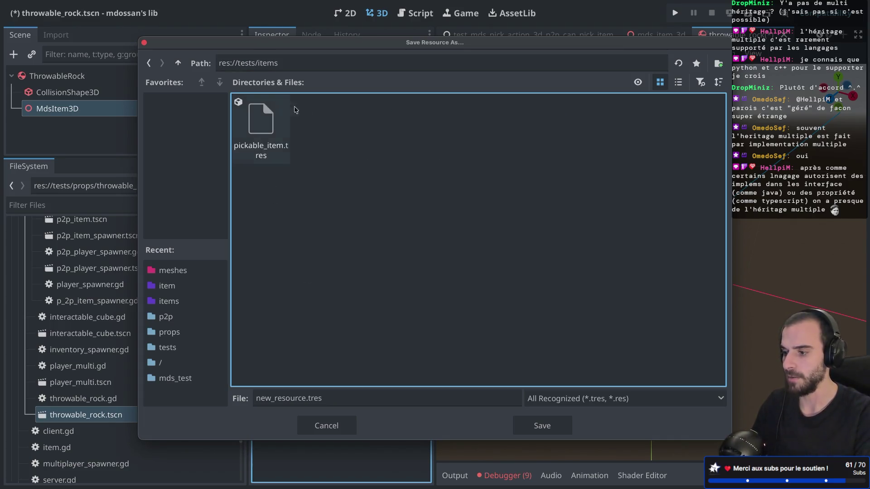
double_click(284, 398)
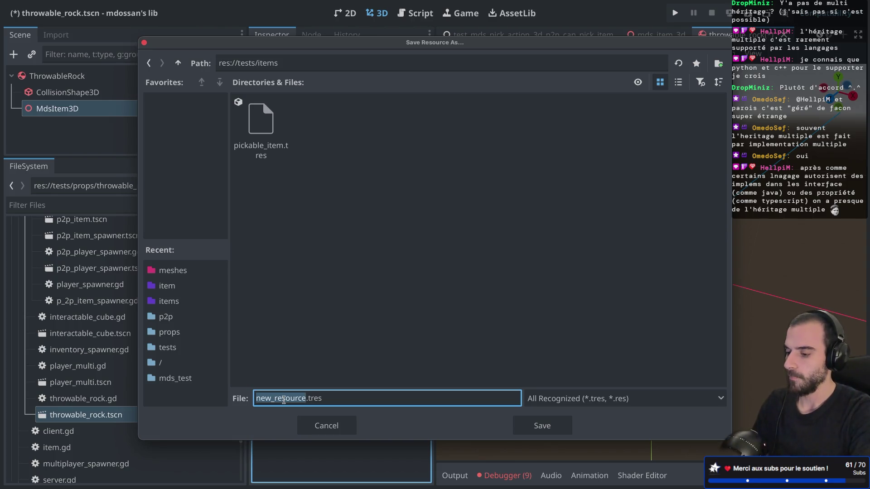
type("thr")
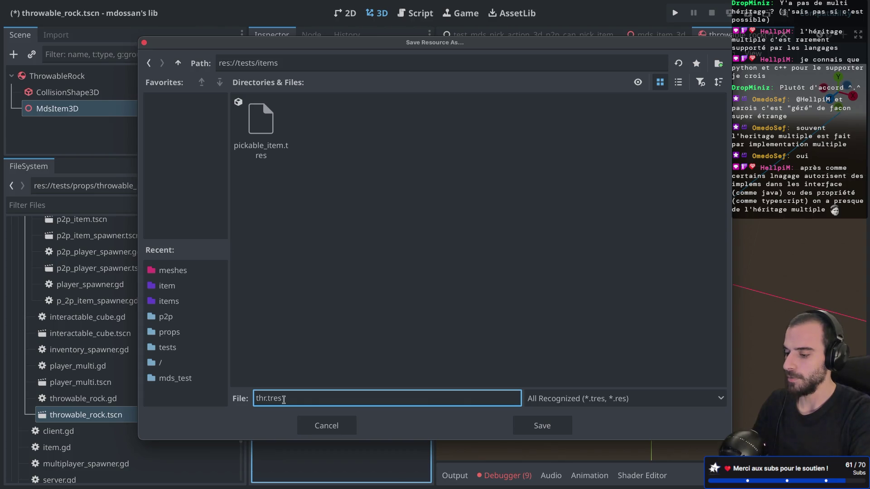
key("BackSpace")
key("BackSpace")
type("hrow")
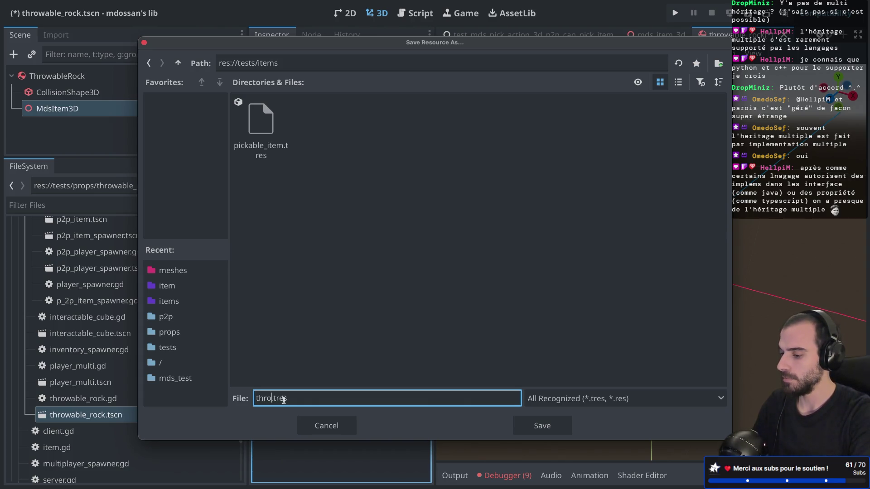
key("BackSpace")
type("wable_item")
left_click(557, 428)
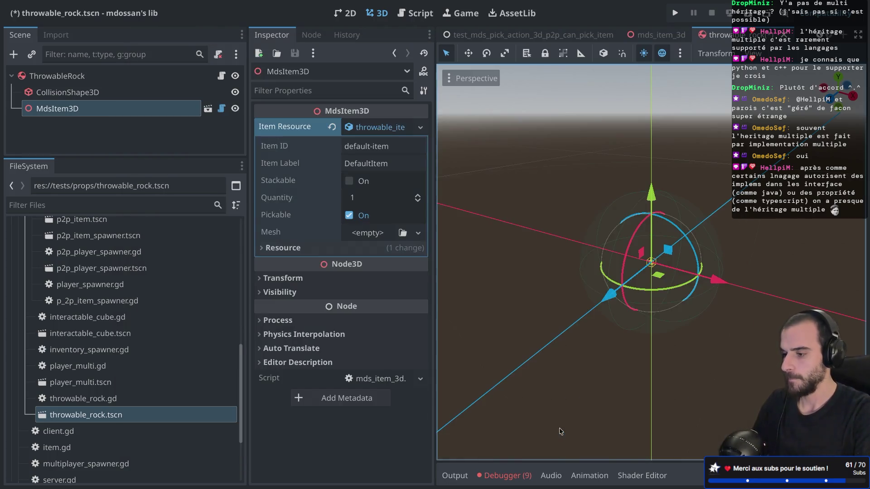
Set the item's ID to throwable-item and its label to ThrowableItem, then save.
left_click(396, 146)
type("t")
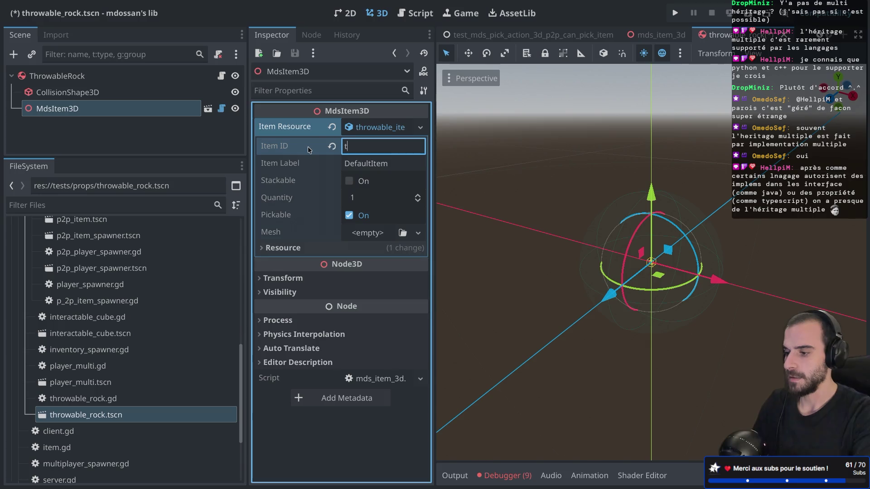
type("ble")
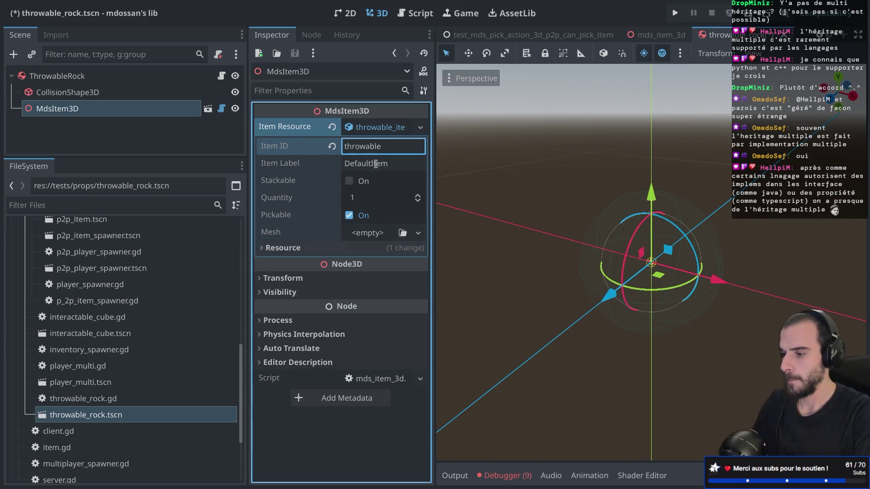
left_click(376, 164)
left_click(408, 130)
left_click(393, 133)
left_click(389, 150)
type("item")
left_click(368, 165)
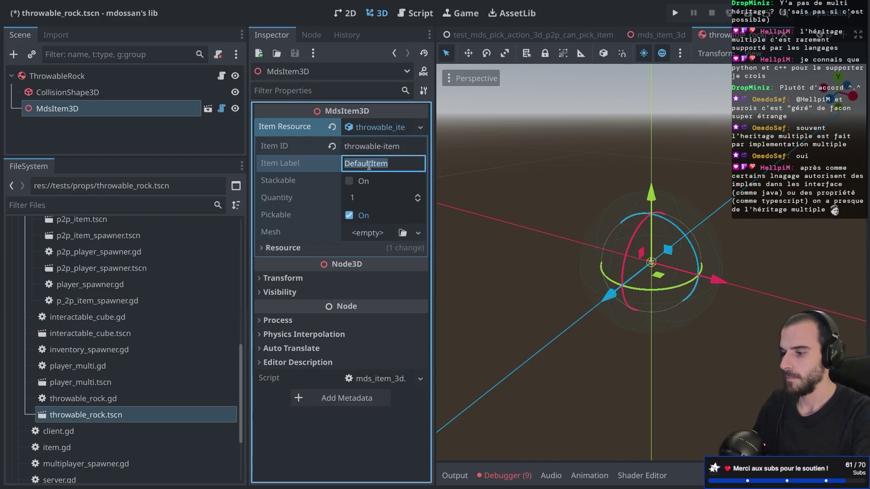
type("t")
key("BackSpace")
key("BackSpace")
type("hrow")
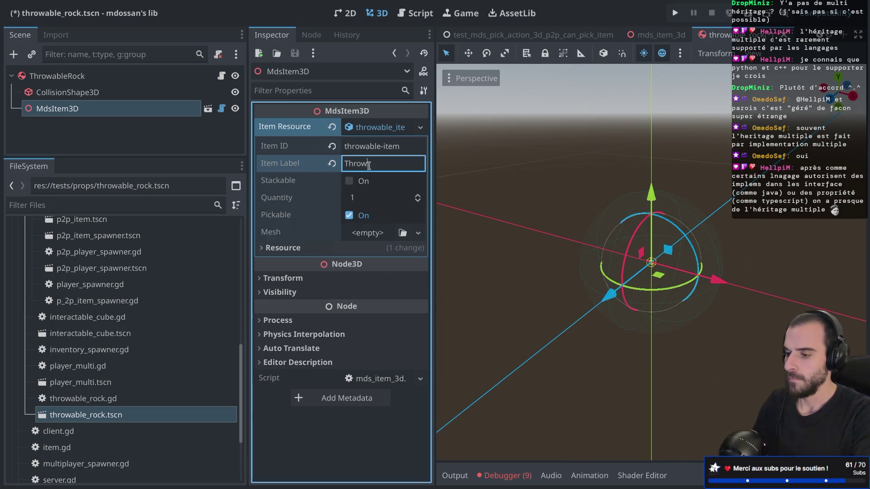
type("ableItem")
key("ctrl+s")
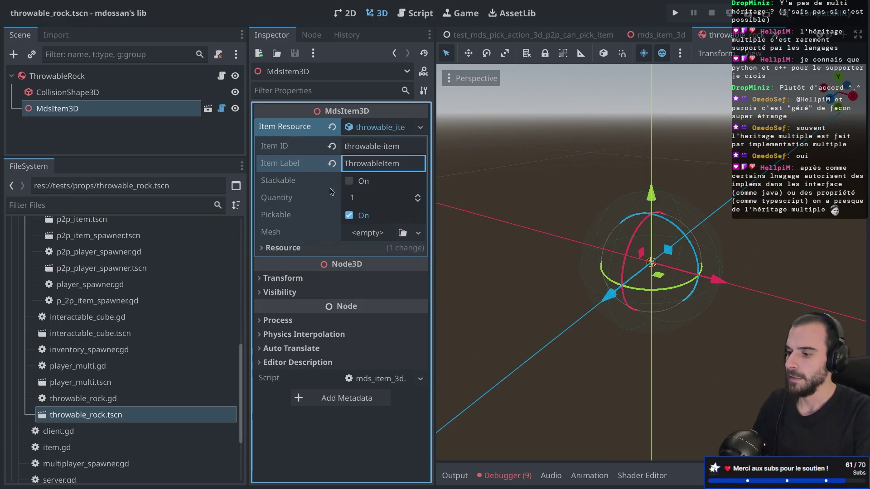
left_click(349, 184)
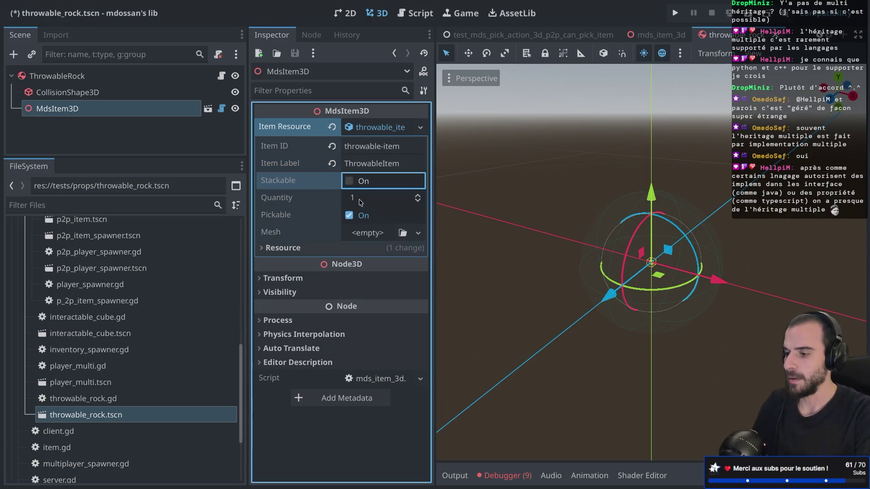
Keep Pickable on and quick-load the magenta sphere mesh onto the item.
left_click(350, 216)
left_click(349, 216)
key("ctrl+s")
left_click(367, 236)
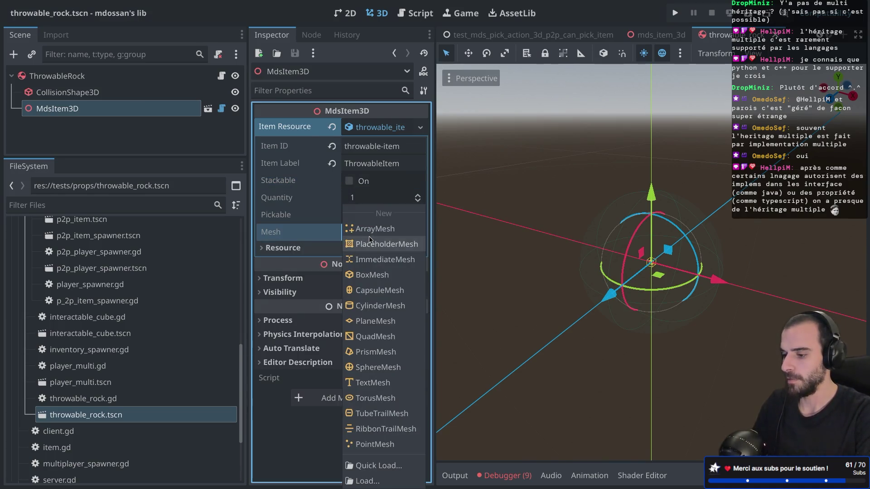
left_click(379, 466)
double_click(272, 122)
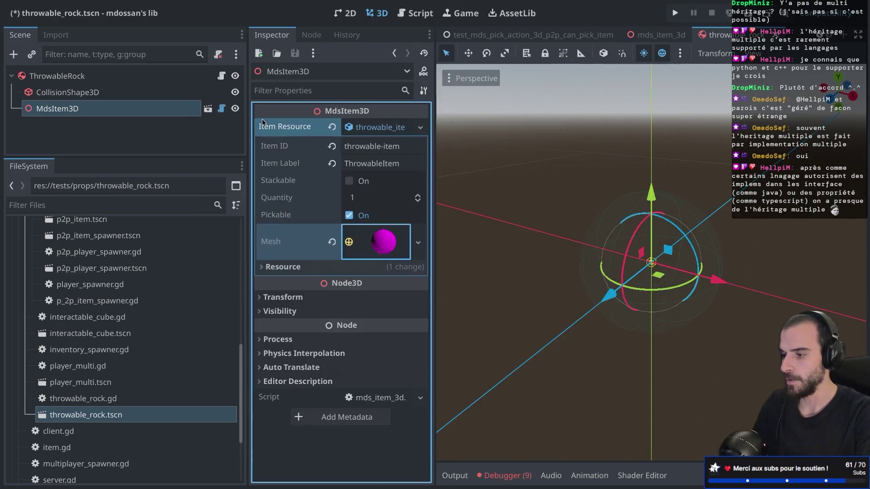
Check the sphere mesh settings, save throwable_rock, and open the mds_item_3d scene.
left_click(385, 251)
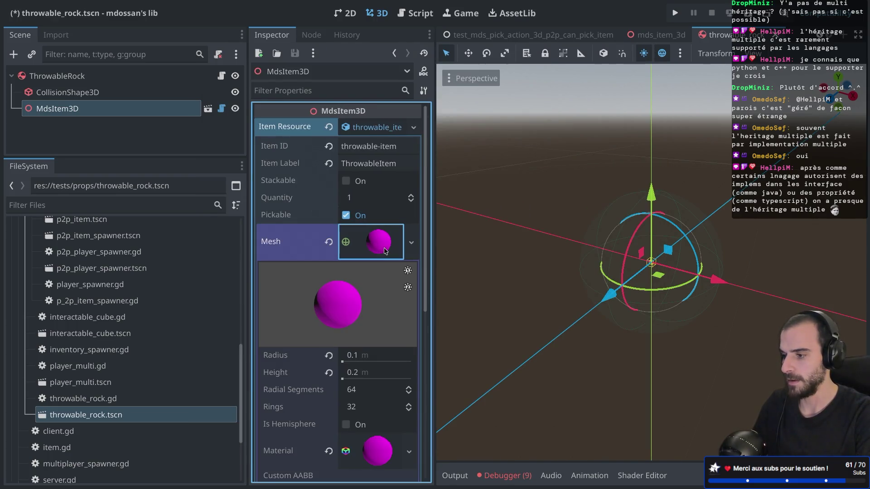
key("ctrl+s")
scroll(659, 268, "up", 2)
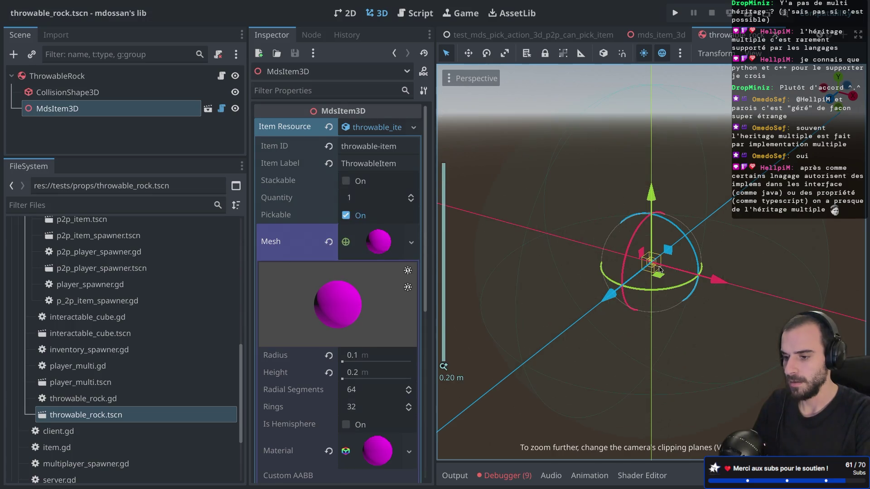
scroll(659, 268, "down", 5)
left_click(378, 240)
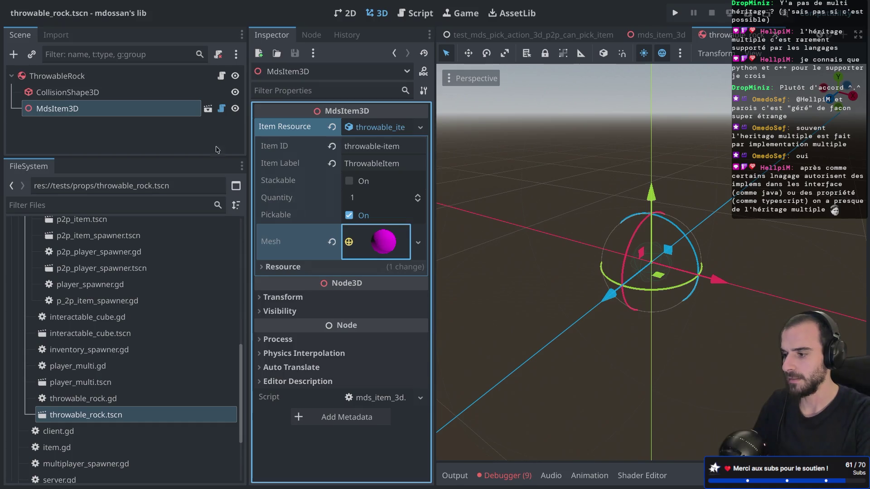
left_click(208, 108)
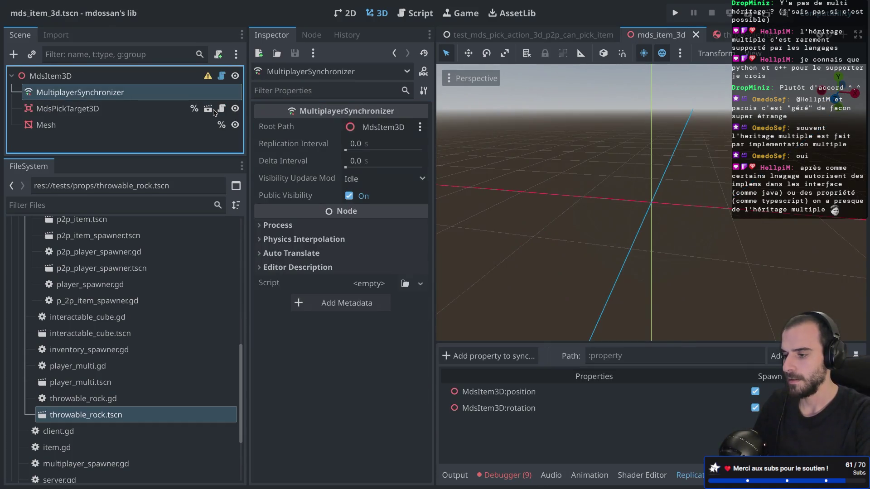
Read the mds_item_3d.gd script full-window, then return to the throwable_rock scene's item resource.
left_click(214, 77)
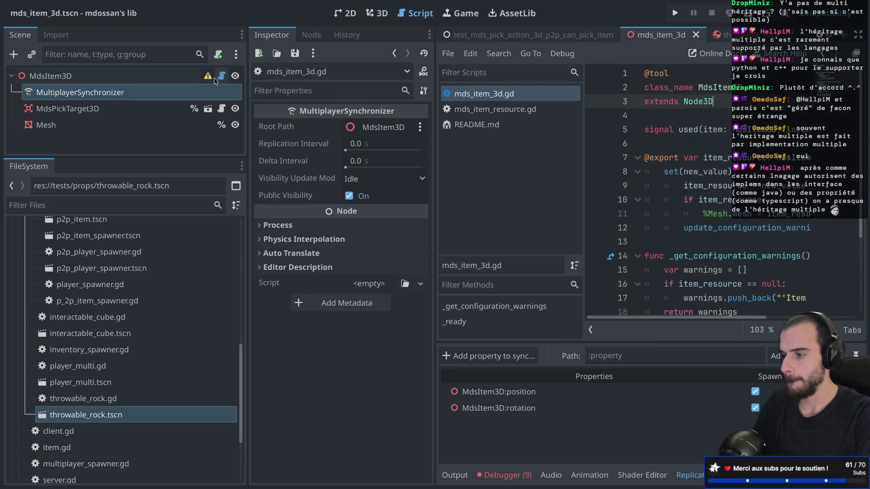
key("ctrl+shift+F11")
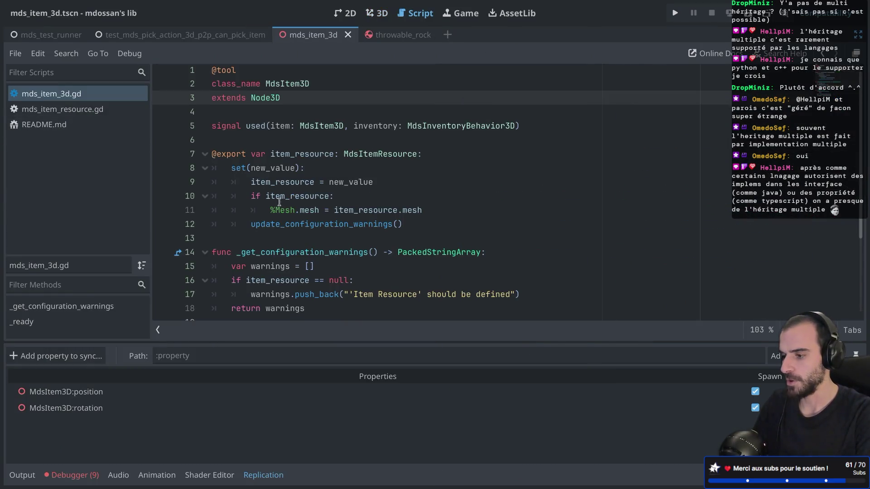
scroll(273, 193, "down", 1)
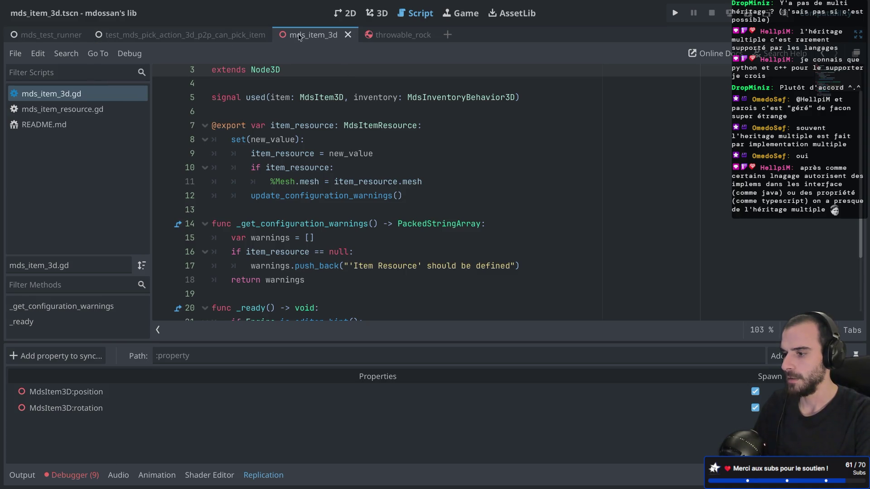
left_click(393, 36)
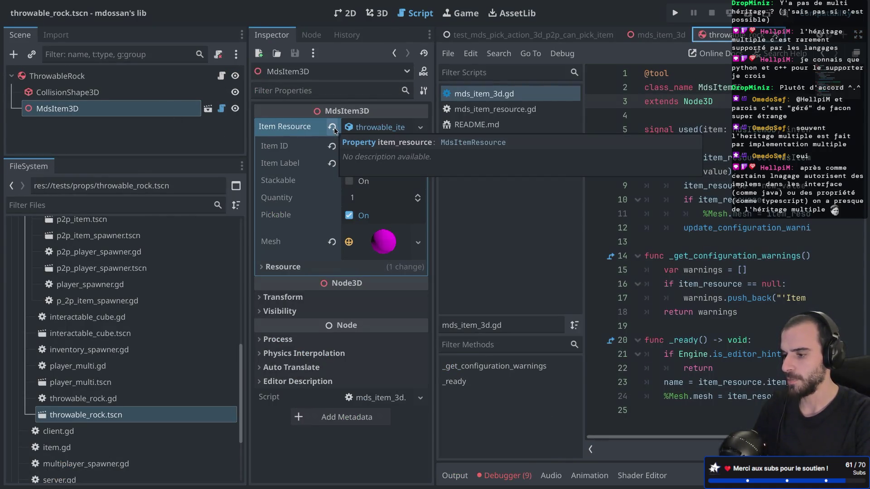
right_click(380, 127)
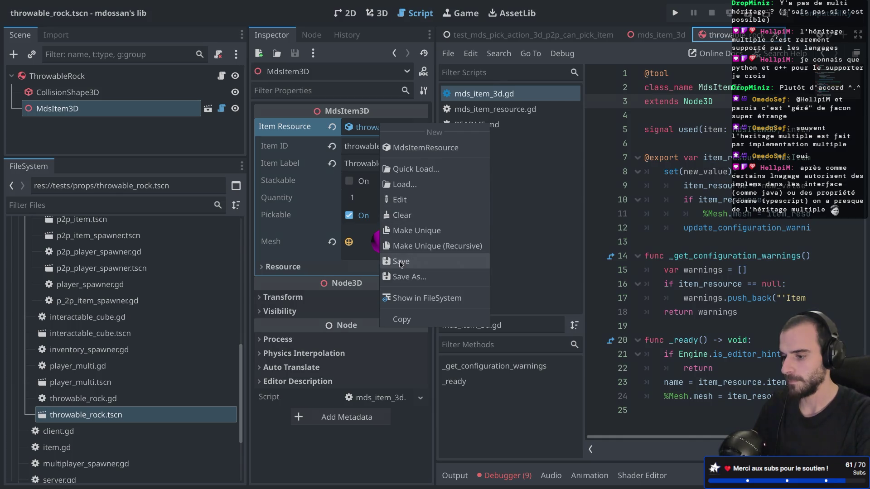
Clear the Item Resource and quick-load throwable_item back onto MdsItem3D.
left_click(399, 261)
left_click(335, 127)
left_click(358, 130)
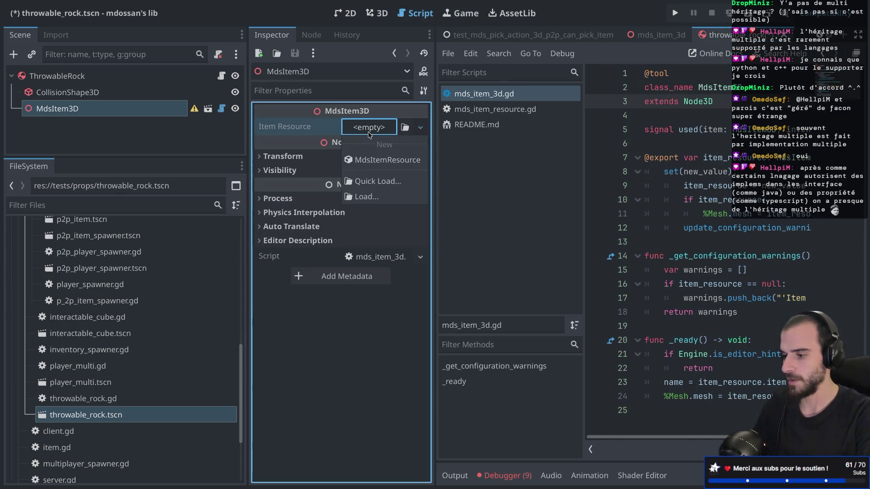
left_click(375, 177)
double_click(317, 132)
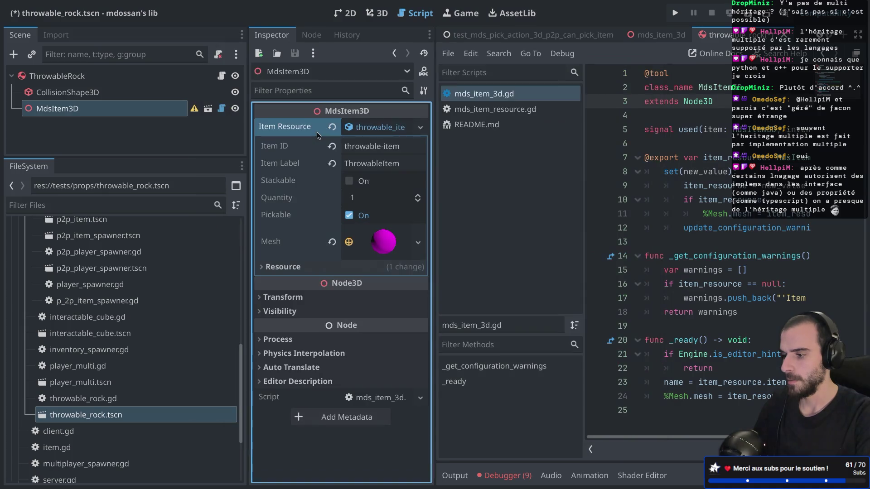
Check the rock in the 3D view and save the throwable_rock scene.
left_click(377, 13)
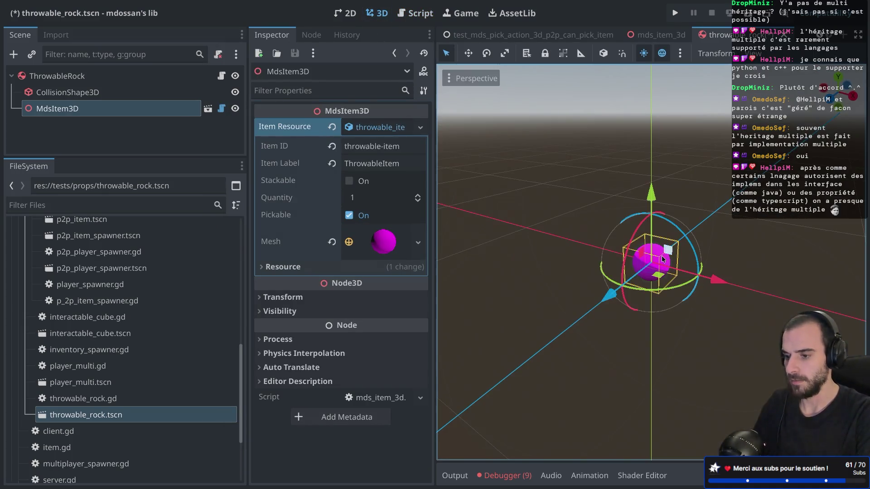
scroll(642, 265, "up", 4)
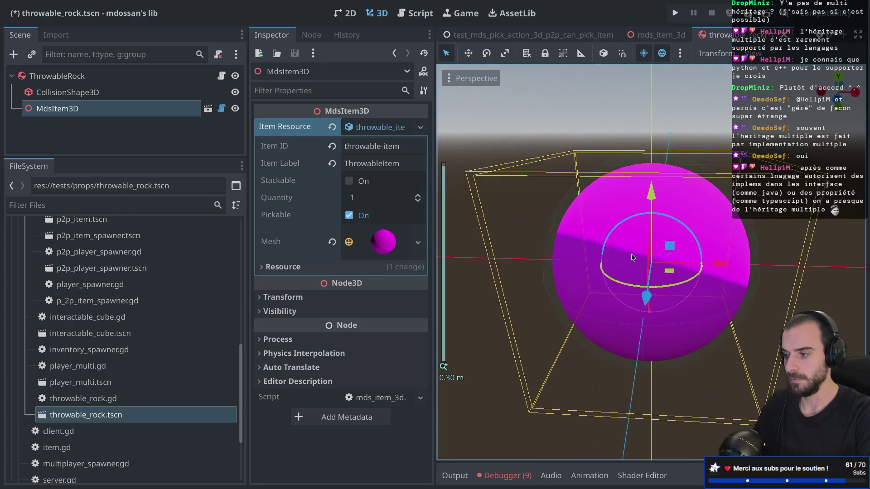
scroll(631, 254, "down", 4)
scroll(625, 258, "up", 2)
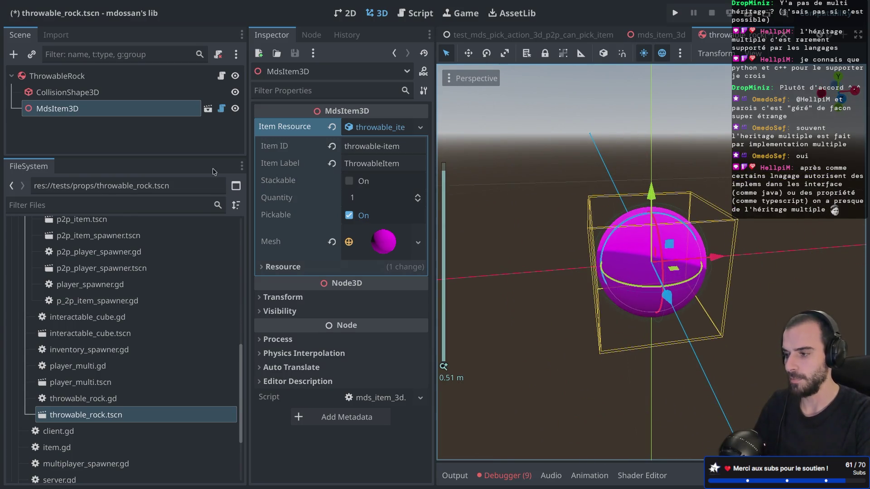
left_click(127, 75)
left_click(103, 111)
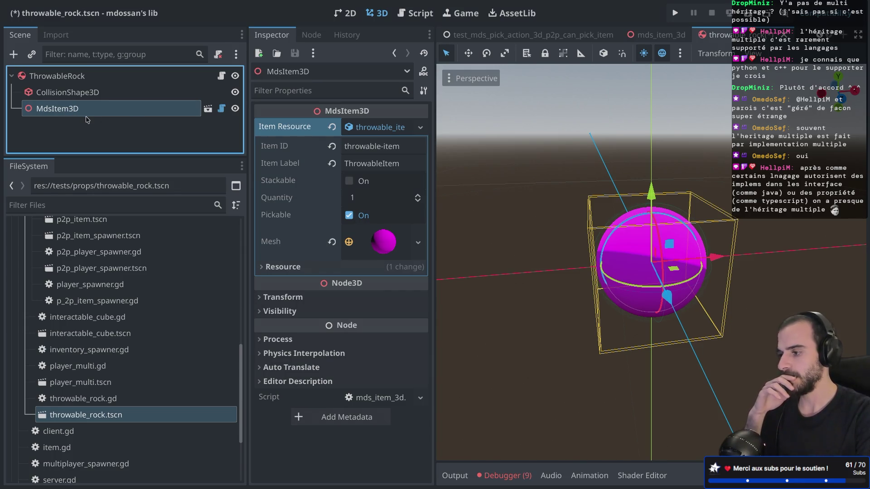
key("ctrl+s")
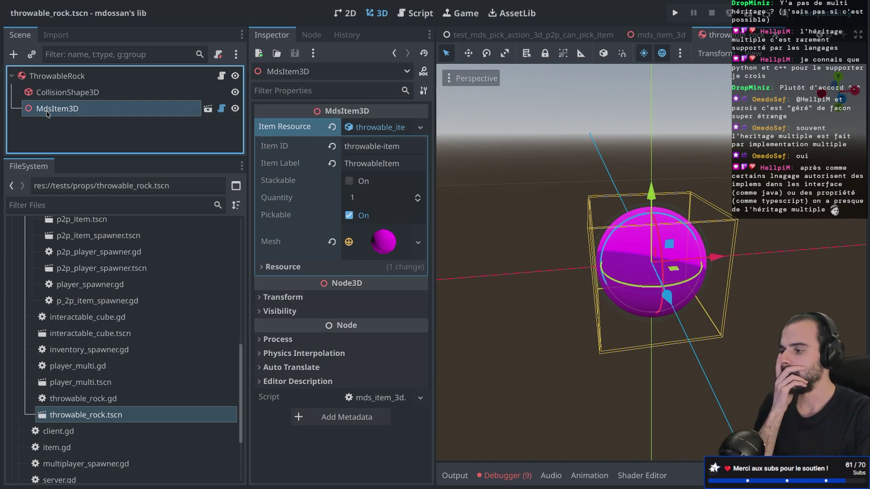
Expand the Resource section to show throwable_item's path under res://tests/items.
left_click(66, 91)
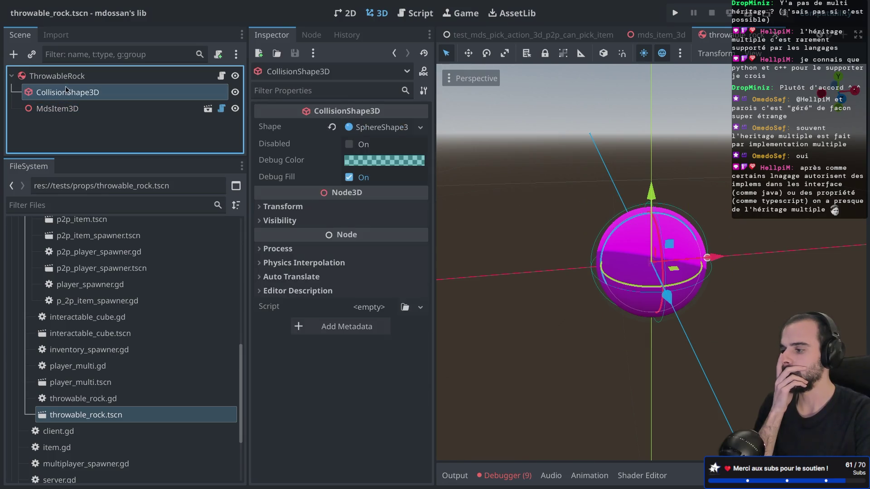
left_click(64, 78)
left_click(63, 108)
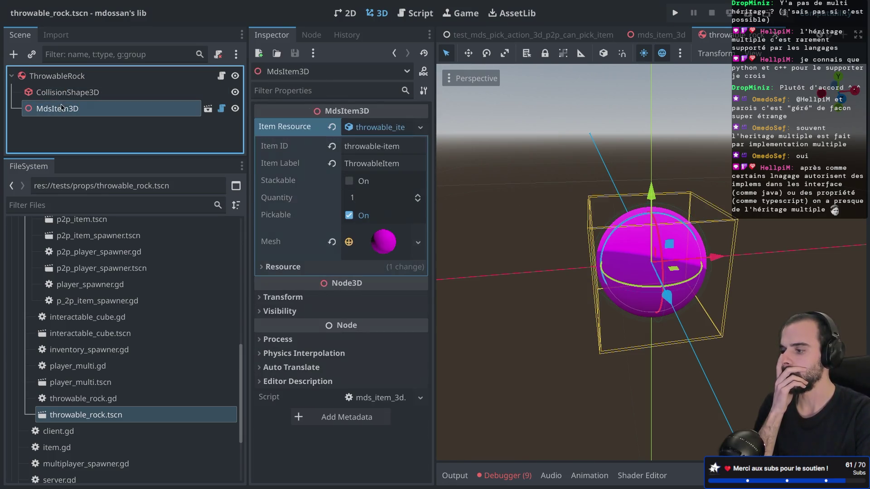
left_click(66, 79)
left_click(56, 105)
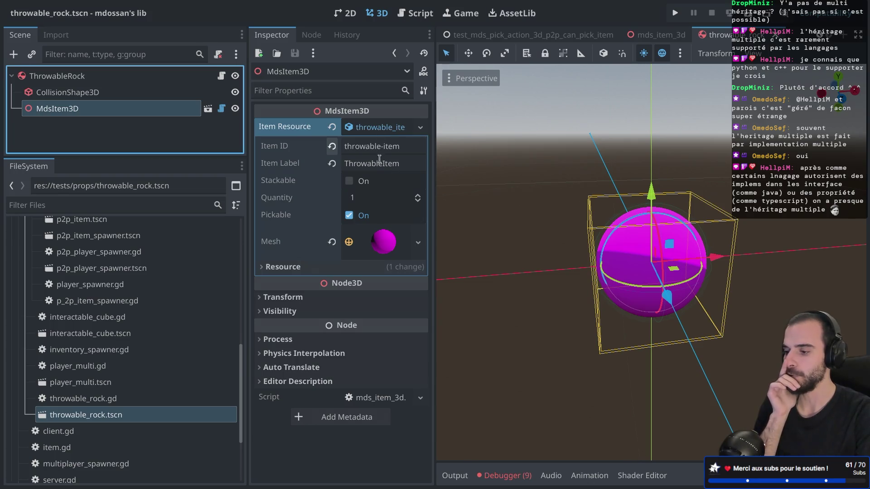
left_click(264, 268)
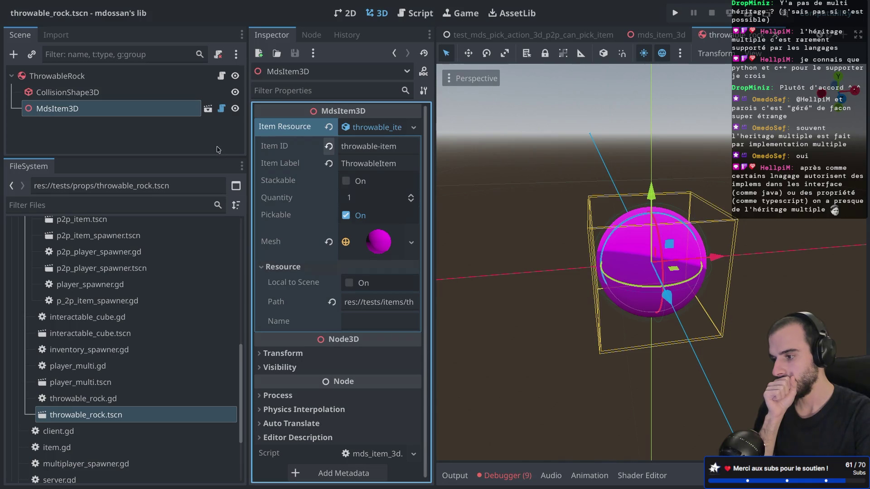
Instance mds_item_3d.tscn as a child of MdsItem3D, found by searching mds_item.
right_click(197, 112)
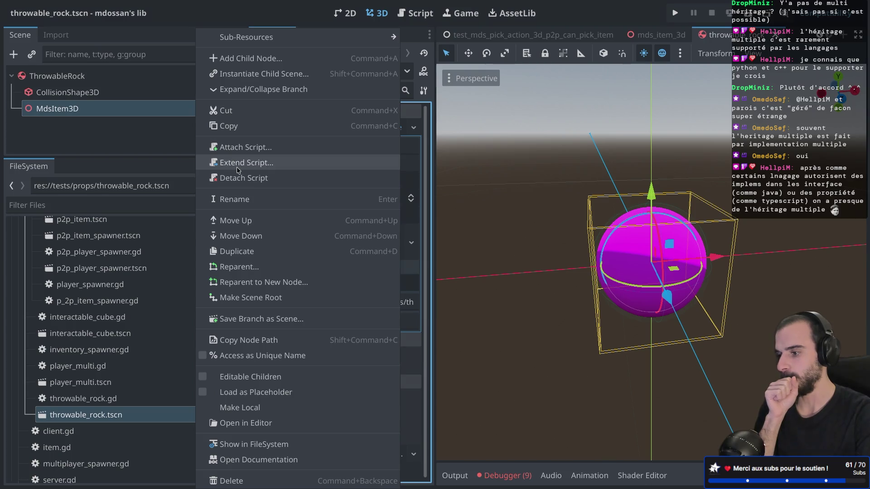
left_click(151, 147)
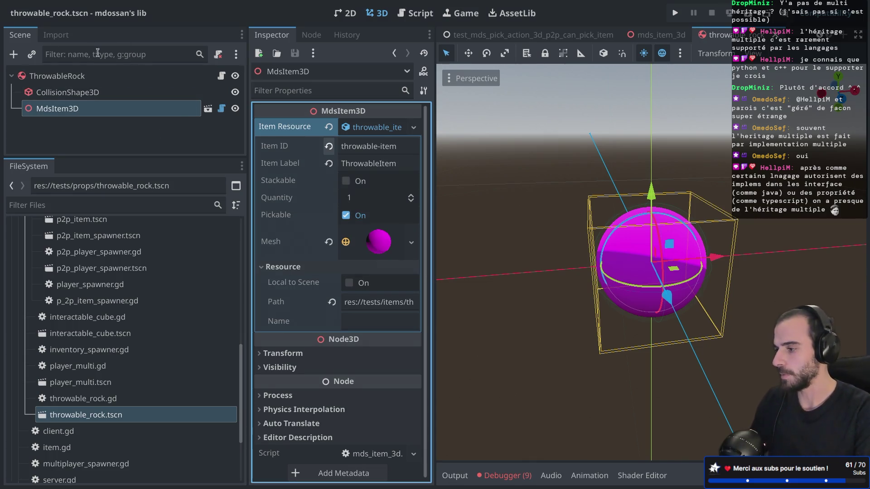
left_click(38, 56)
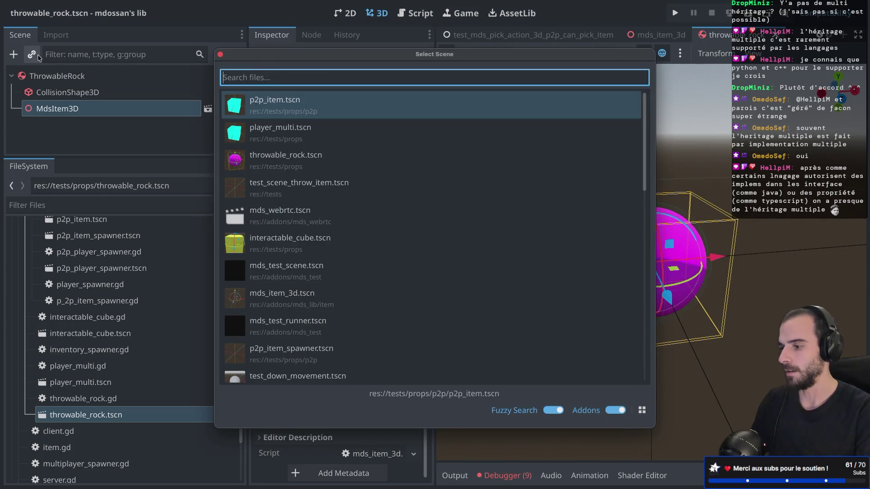
type("mds_item")
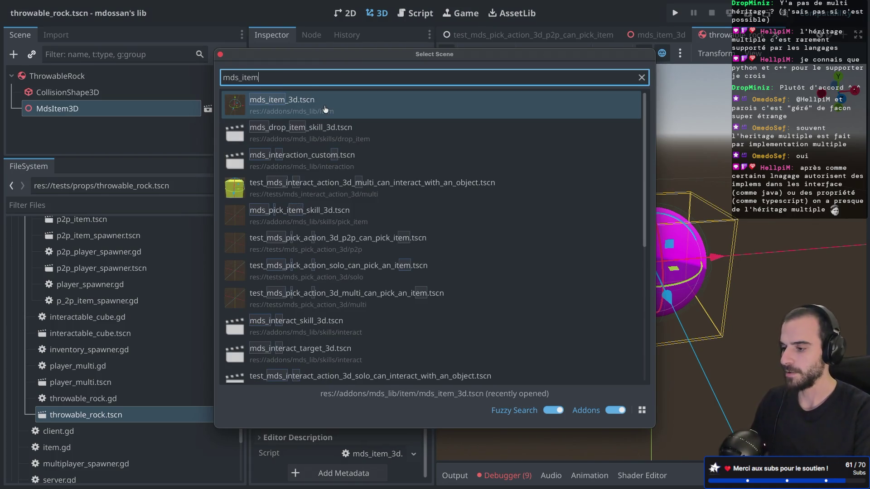
double_click(325, 108)
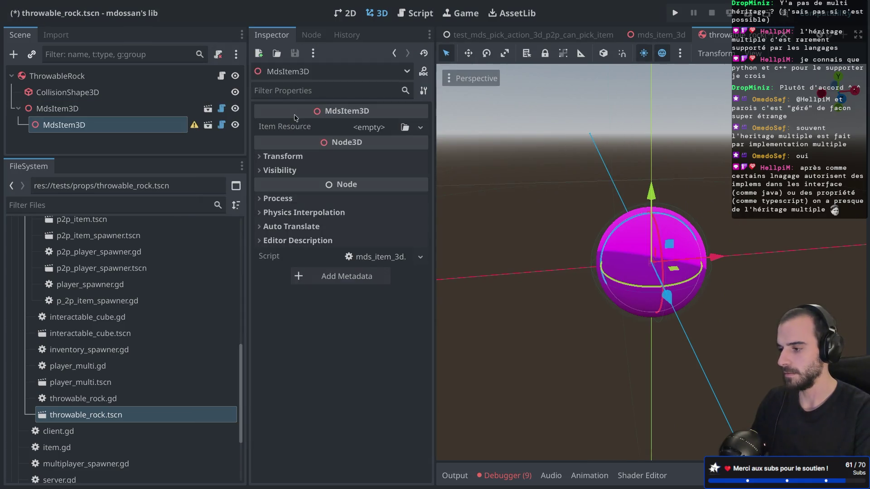
Delete the nested MdsItem3D instance and collapse the ThrowableRock tree.
right_click(159, 128)
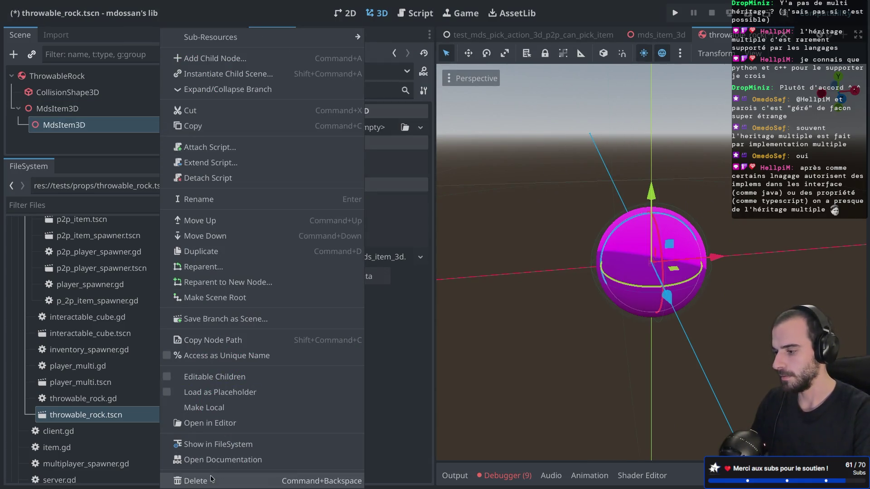
left_click(211, 479)
left_click(466, 255)
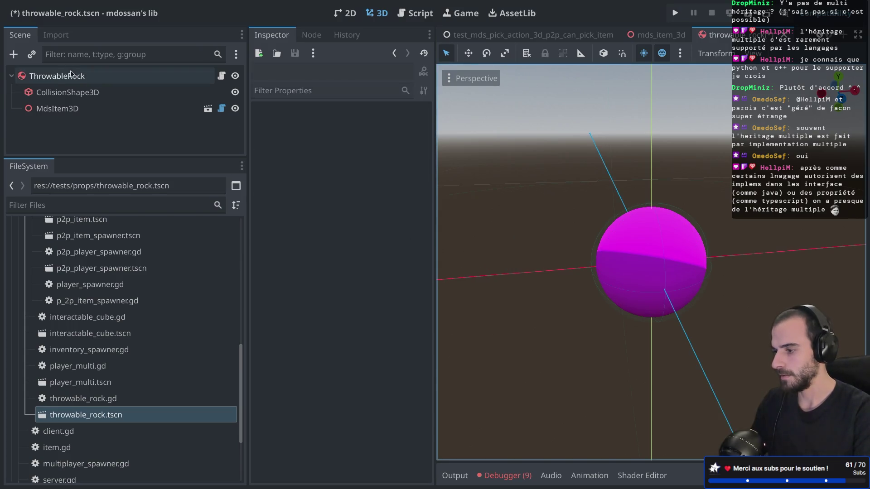
left_click(33, 55)
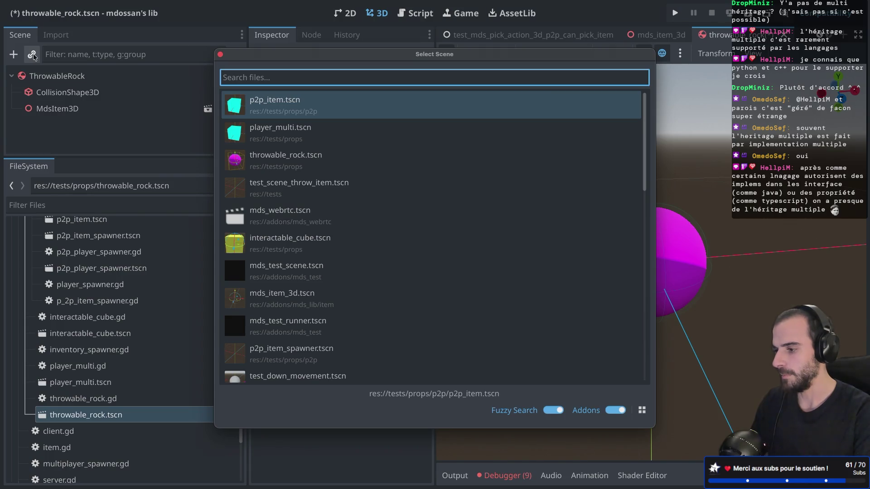
key("Escape")
left_click(12, 76)
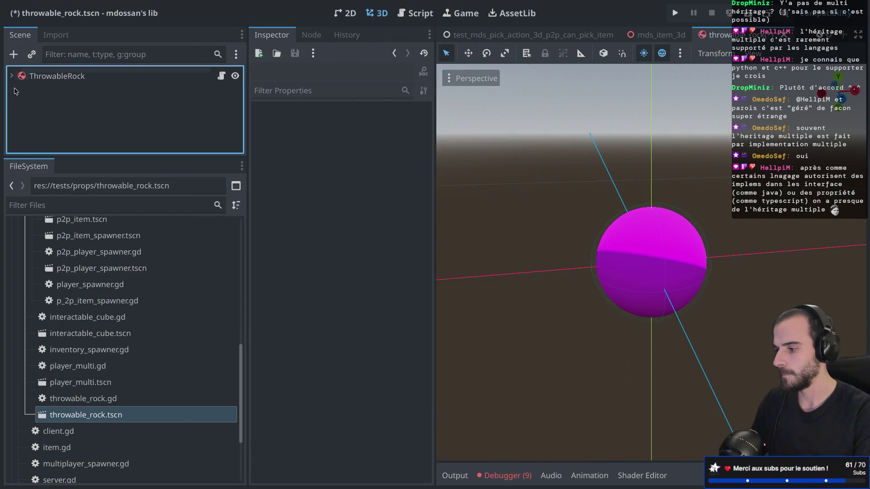
Collapse the p2p folder and switch to the test_mds_pick_action_3d_p2p_can_pick_item scene.
scroll(51, 339, "up", 4)
left_click(32, 351)
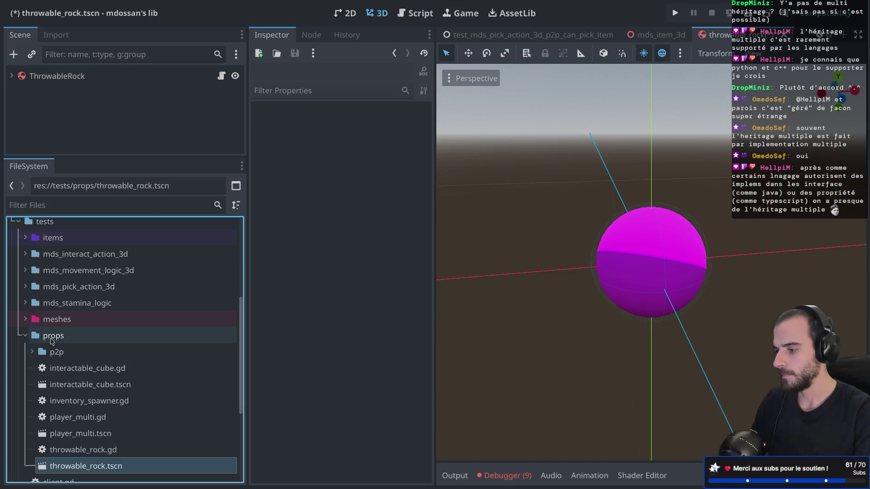
left_click(51, 340)
right_click(71, 340)
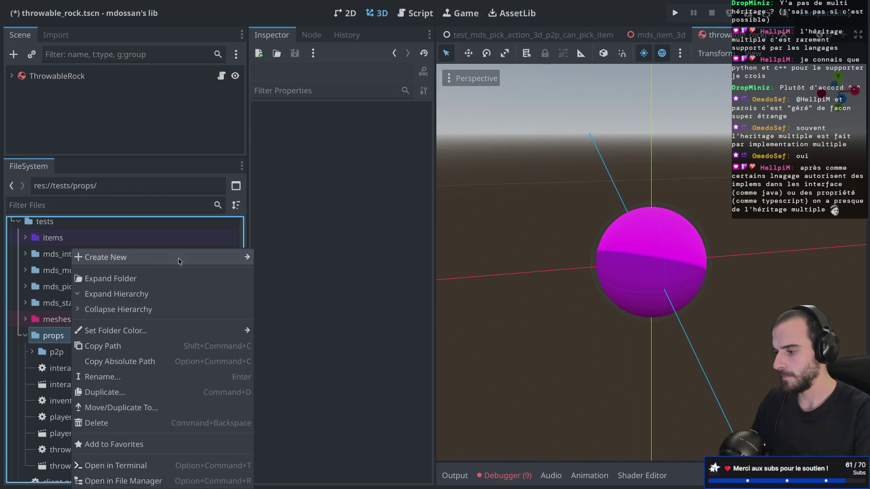
mouse_move(180, 261)
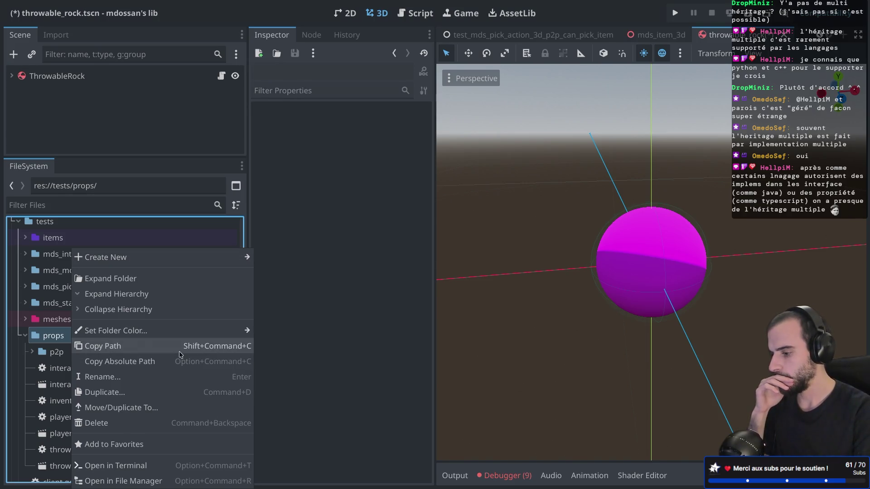
left_click(538, 76)
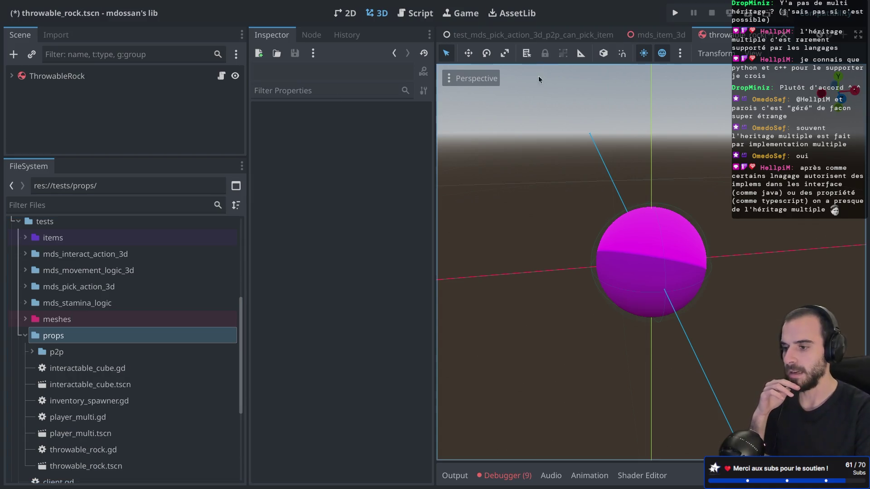
left_click(507, 34)
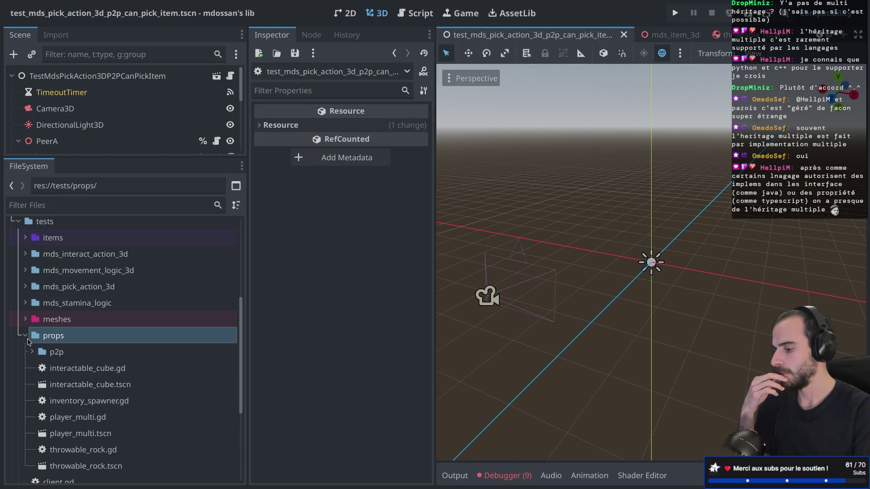
right_click(53, 342)
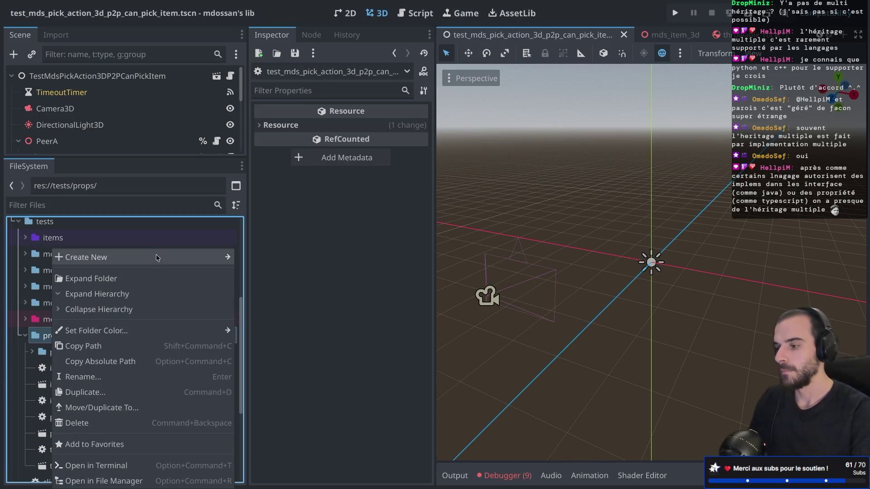
Create t.tscn in res://tests/props with a 3D root named T, then open the scene picker.
mouse_move(155, 254)
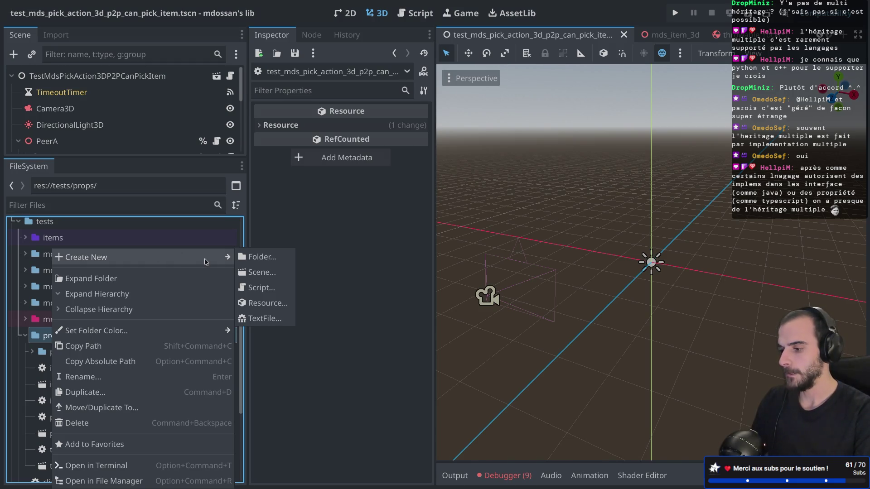
left_click(259, 272)
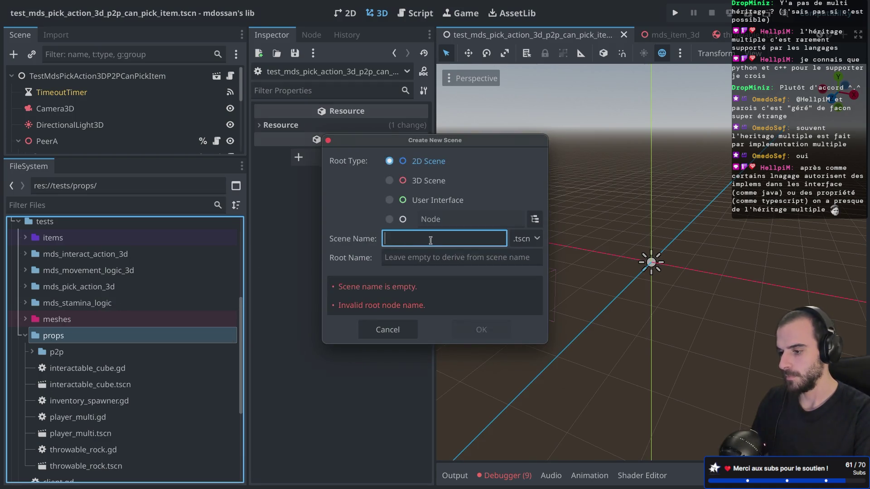
type("t")
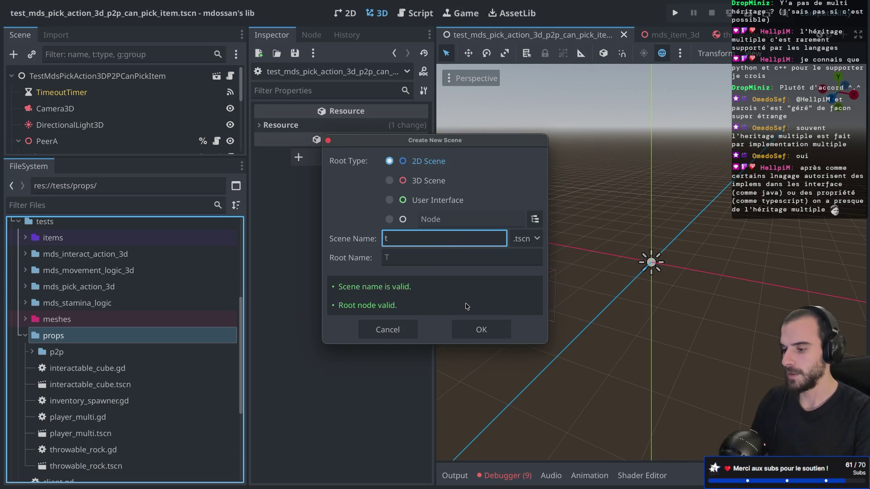
left_click(391, 180)
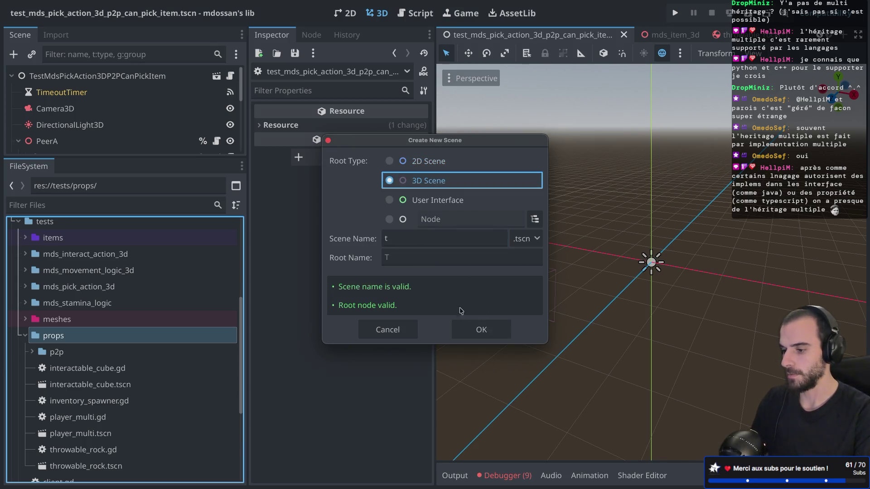
left_click(480, 330)
left_click(32, 54)
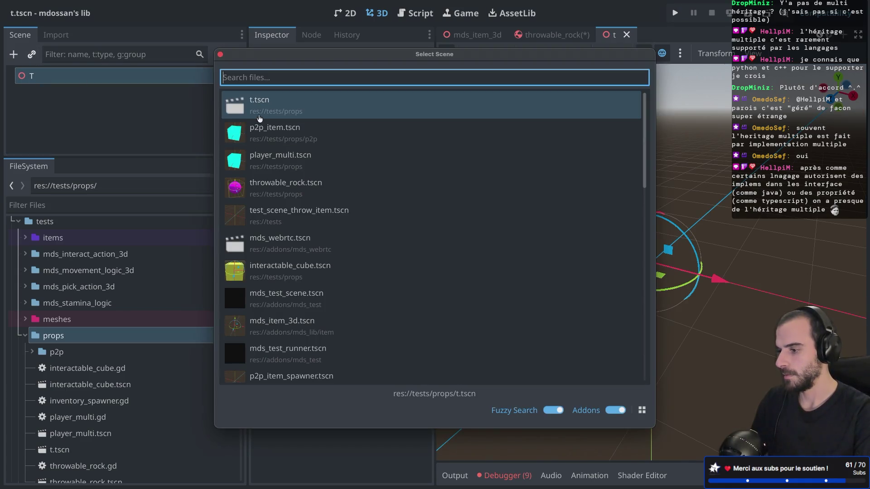
Instance mds_item_3d.tscn under T and attempt to make it the scene root.
type("mds_item")
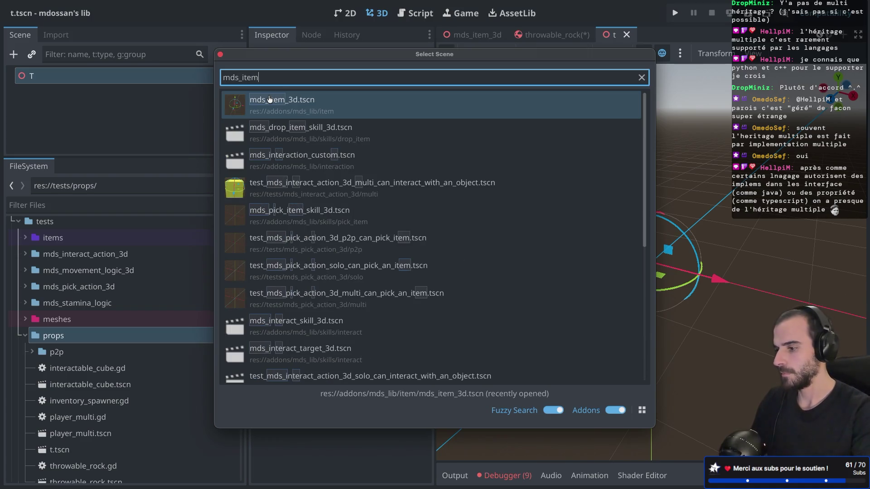
double_click(269, 99)
right_click(111, 95)
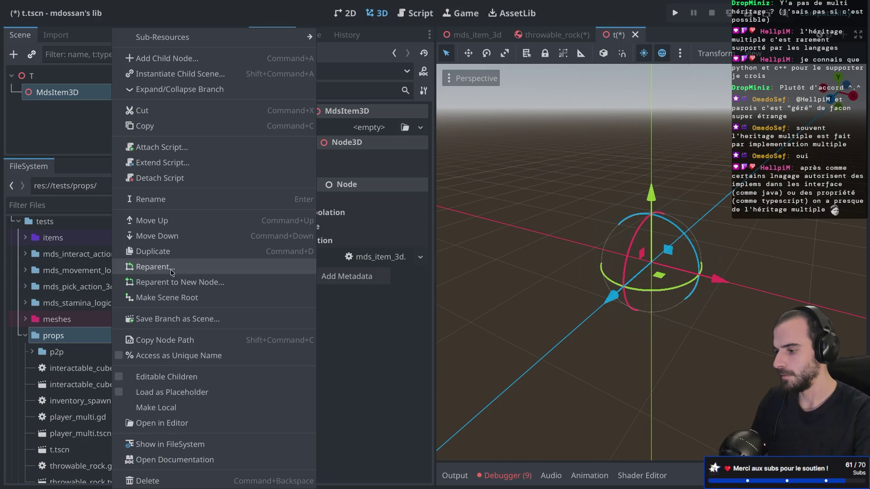
left_click(165, 298)
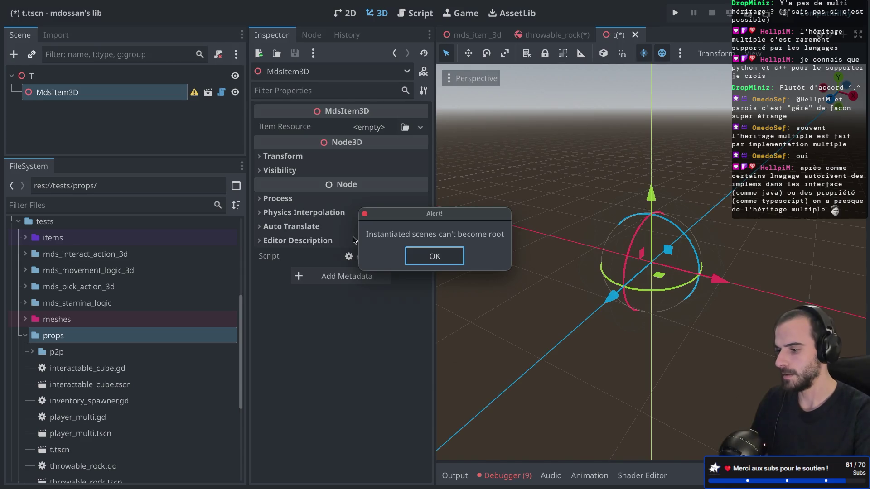
key("Return")
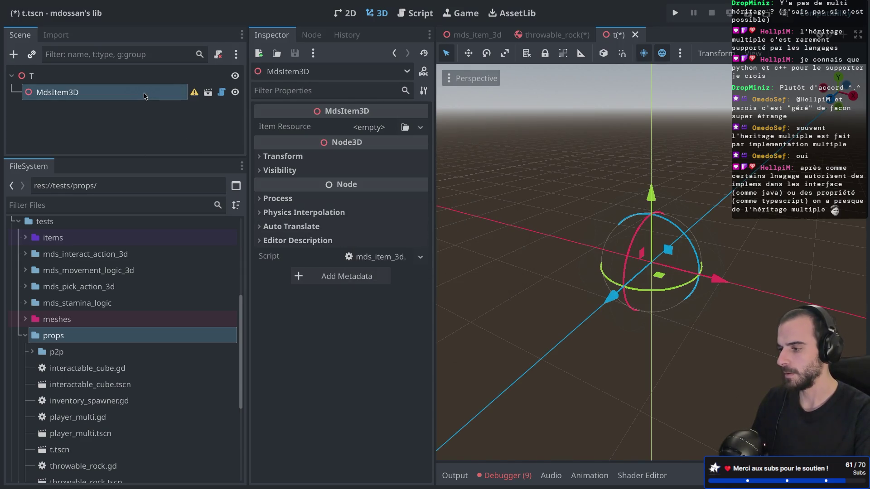
Delete the MdsItem3D instance and then the root node T.
right_click(144, 96)
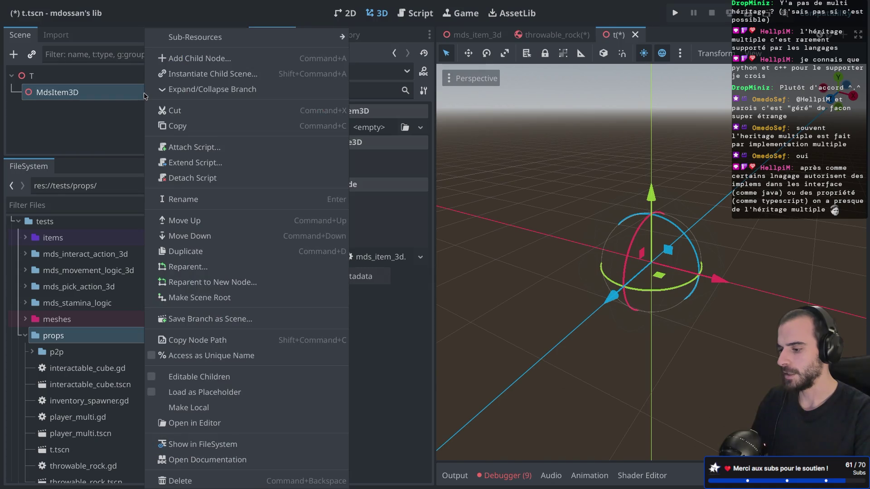
left_click(175, 480)
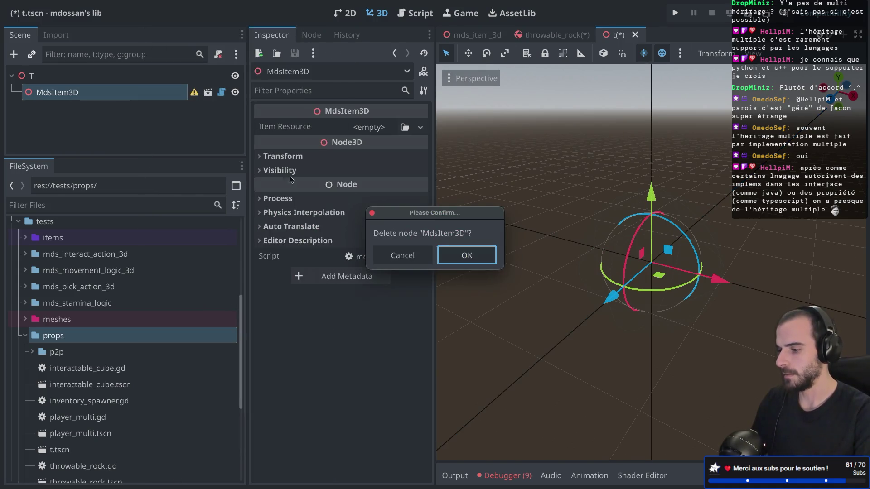
key("Return")
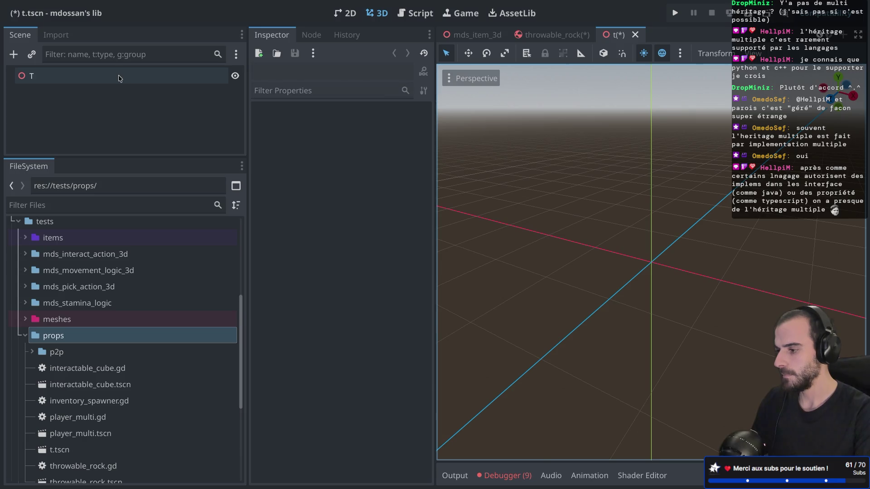
right_click(119, 74)
left_click(150, 306)
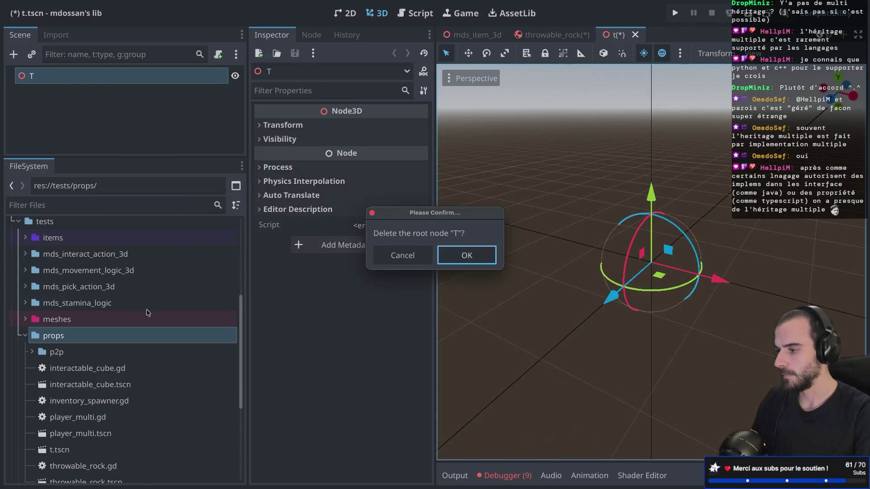
left_click(447, 251)
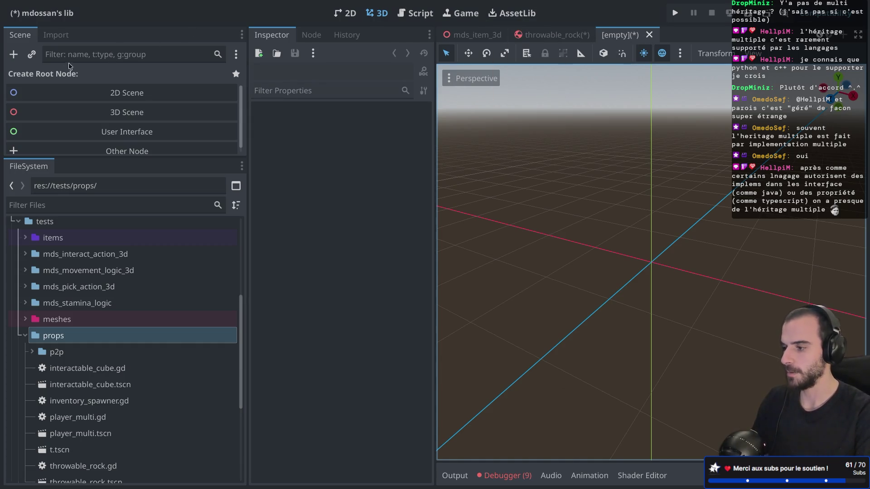
Create a new scene inheriting addons/mds_lib/item/mds_item_3d.tscn.
left_click(31, 53)
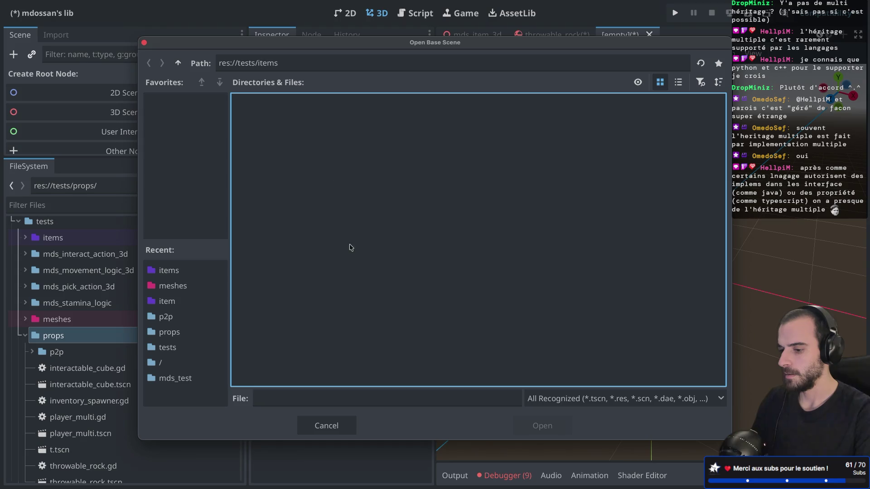
left_click(277, 63)
double_click(271, 62)
key("BackSpace")
key("BackSpace")
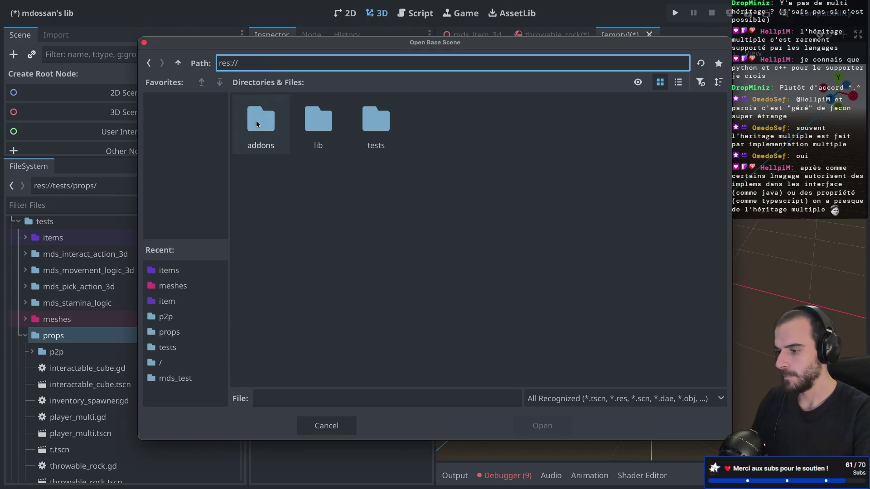
double_click(261, 121)
double_click(261, 133)
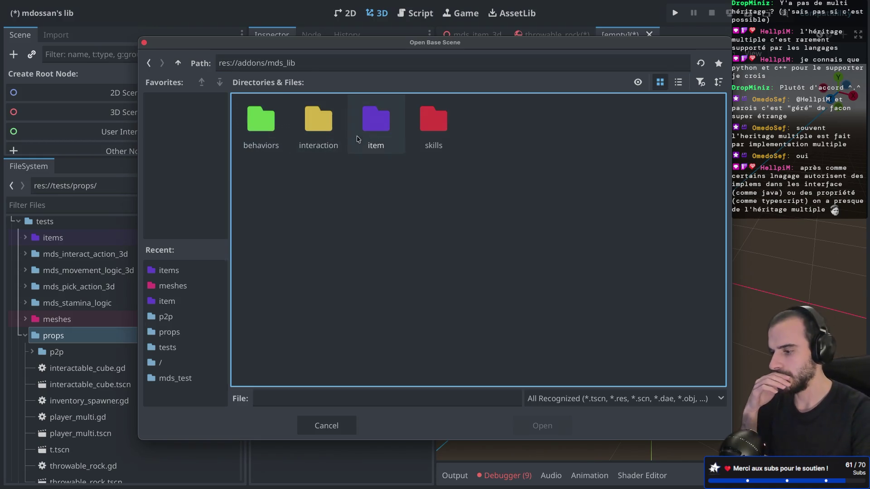
double_click(365, 135)
left_click(263, 131)
double_click(263, 131)
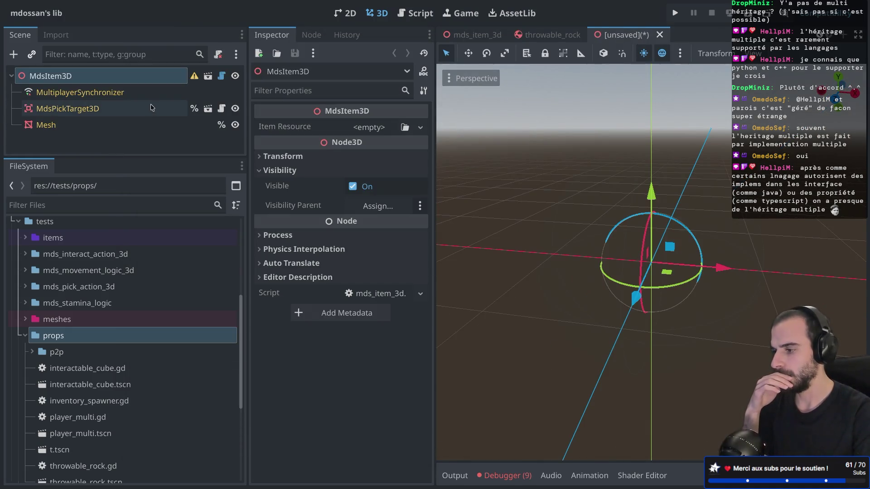
Extend the MdsItem3D root's script and begin saving the new scene.
left_click(12, 76)
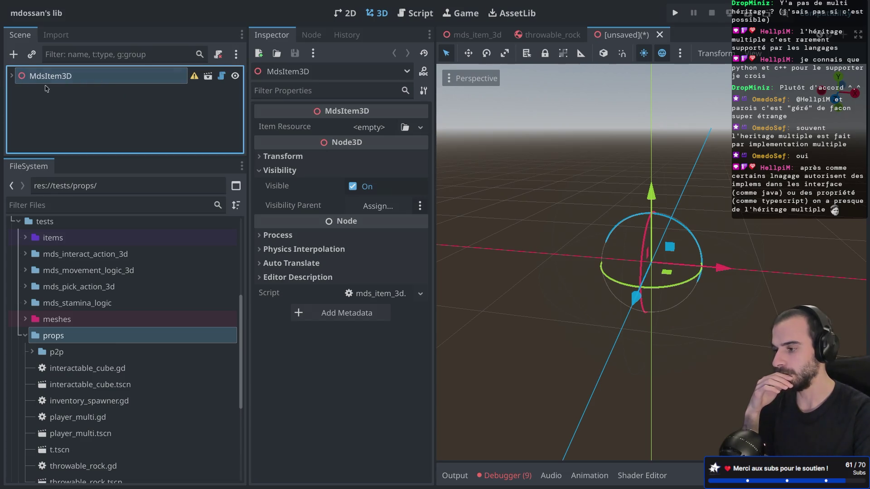
left_click(9, 78)
right_click(35, 76)
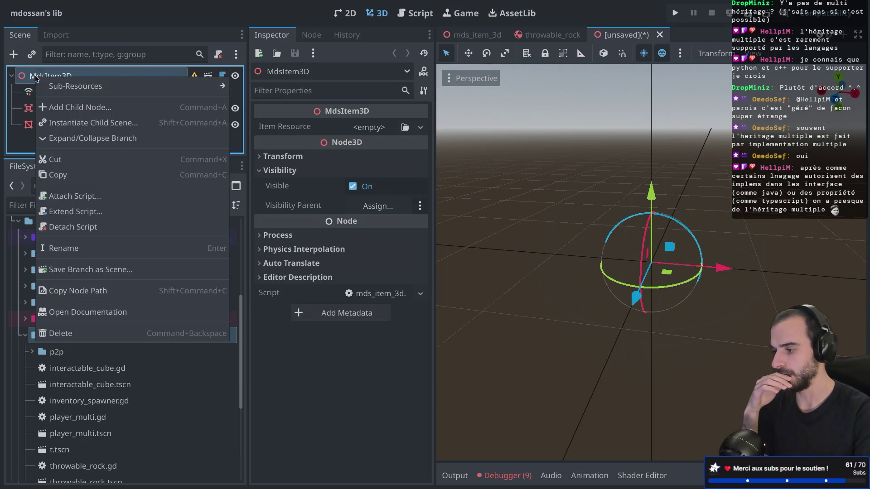
left_click(17, 74)
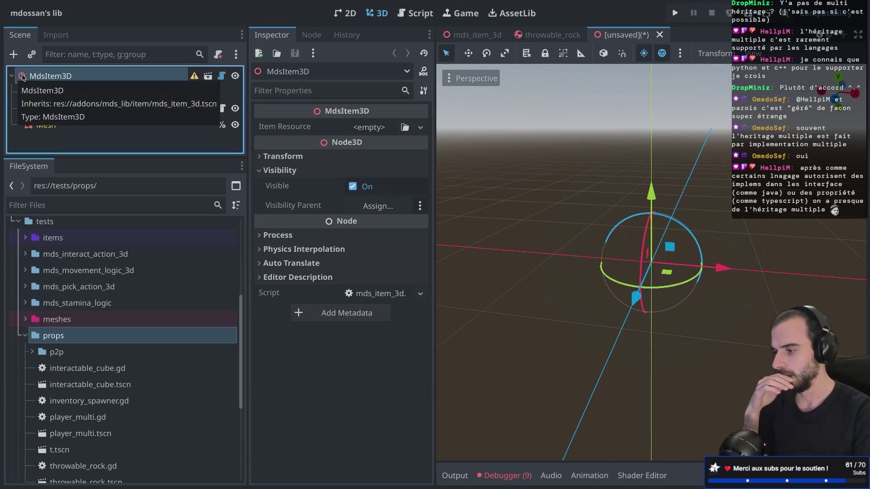
right_click(60, 87)
left_click(72, 77)
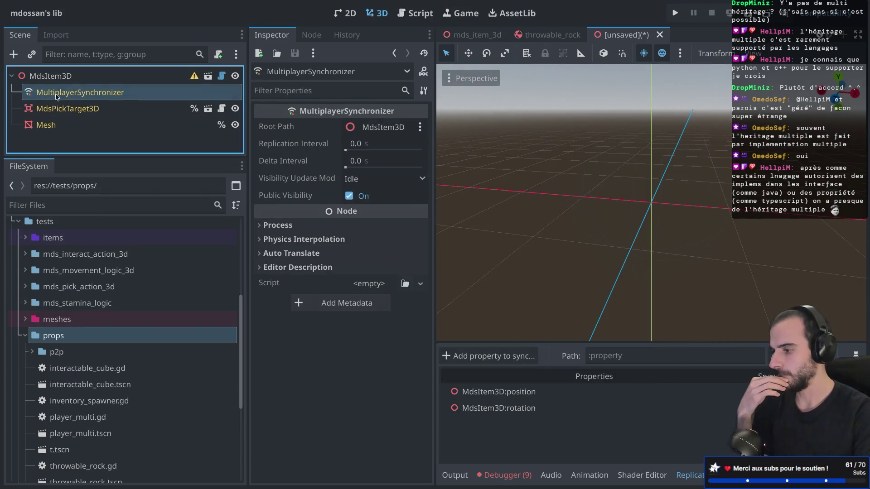
left_click(72, 77)
right_click(72, 77)
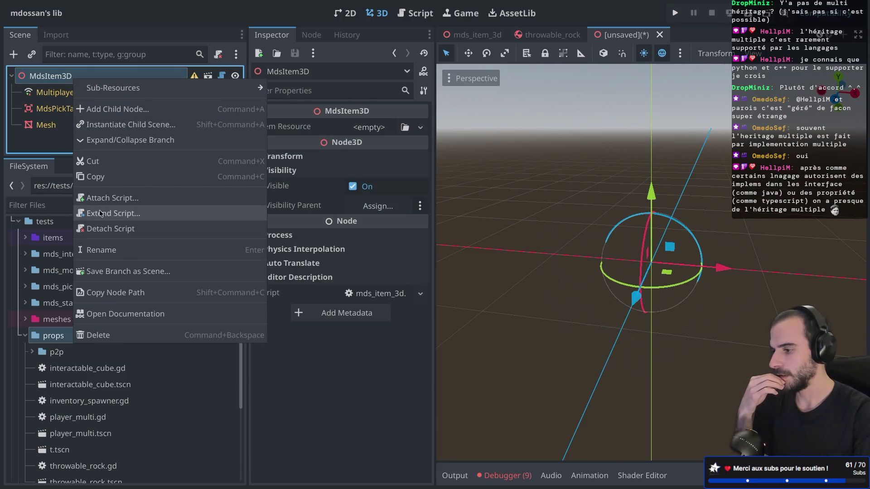
left_click(101, 214)
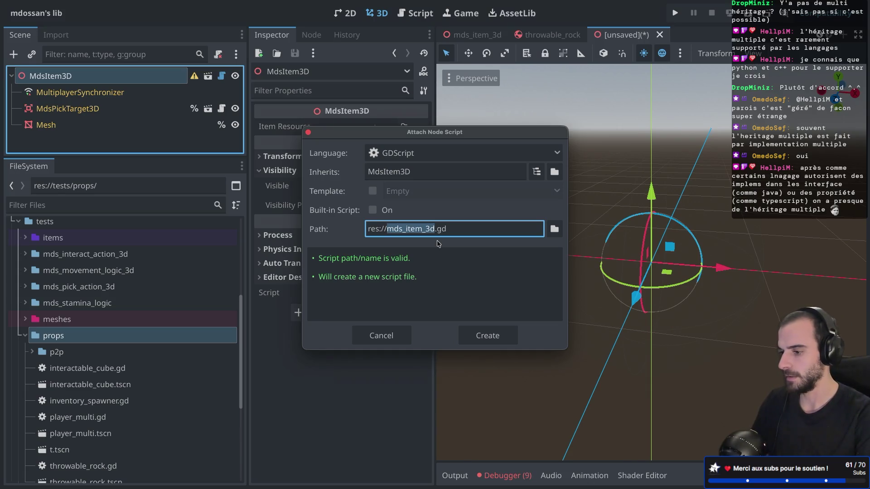
key("Return")
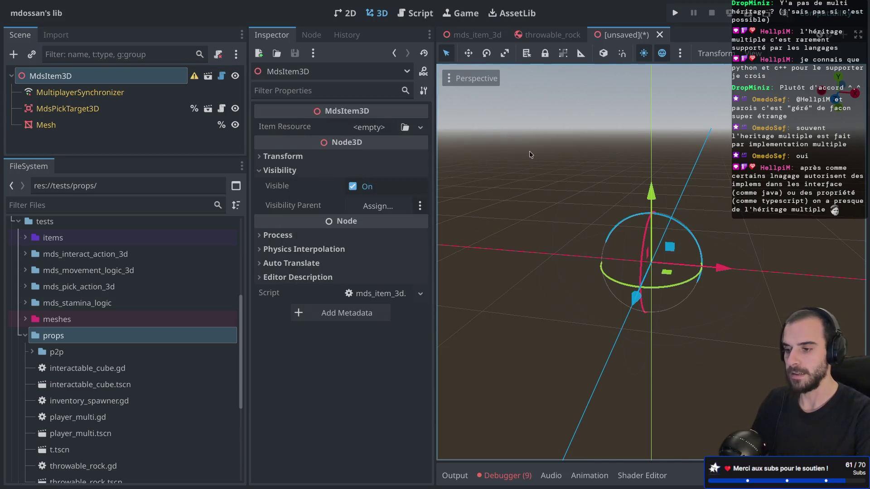
key("ctrl+s")
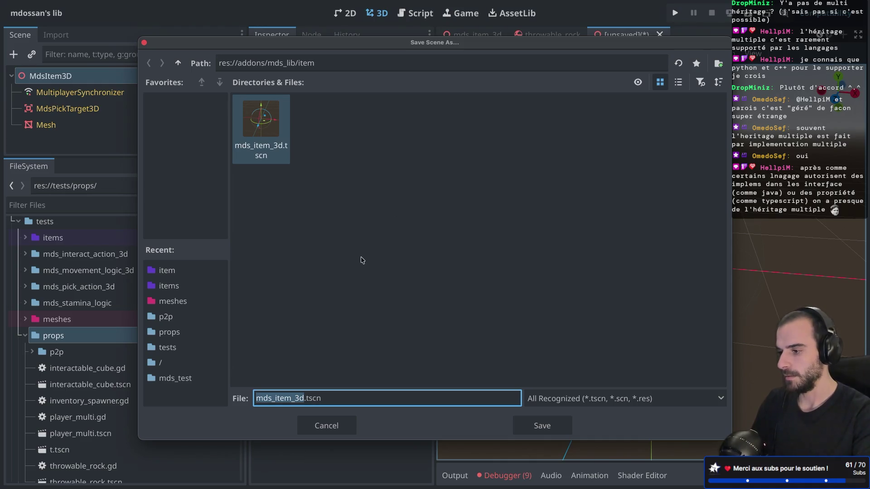
Navigate to res://tests and save the scene with the file name rigidbody_item.tscn.
left_click_drag(319, 64, 241, 62)
key("BackSpace")
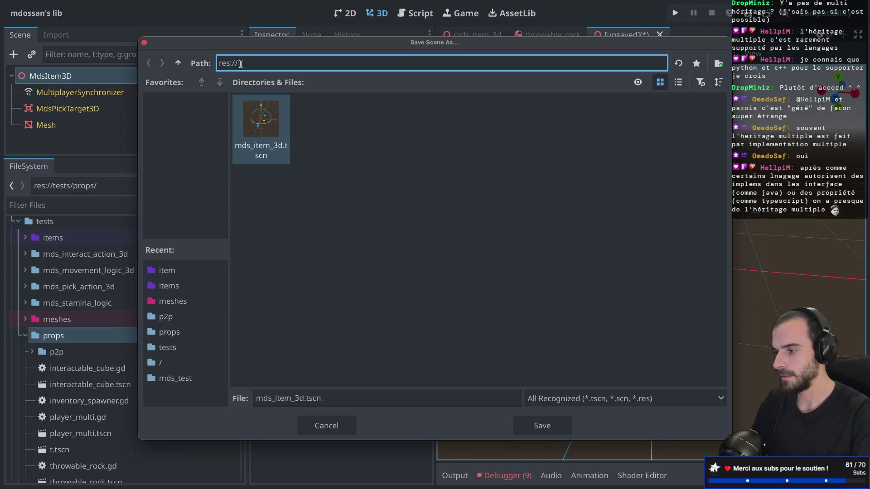
key("Return")
double_click(375, 120)
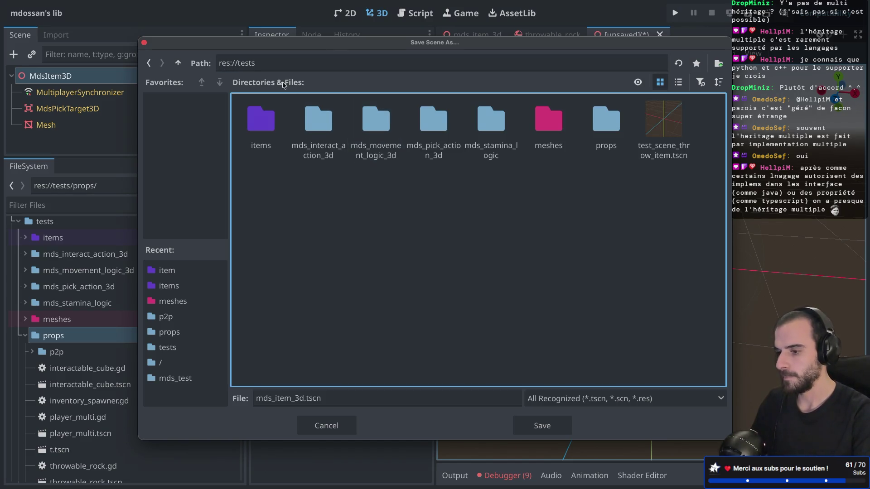
left_click(272, 66)
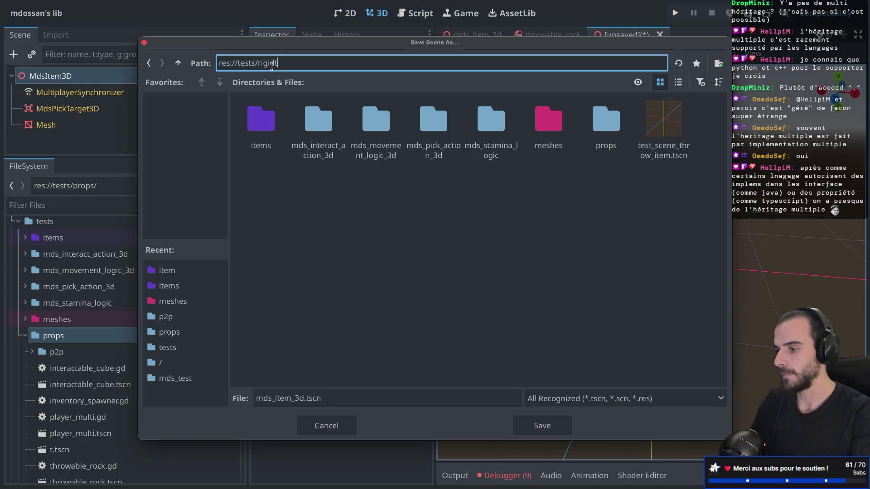
type("body_item")
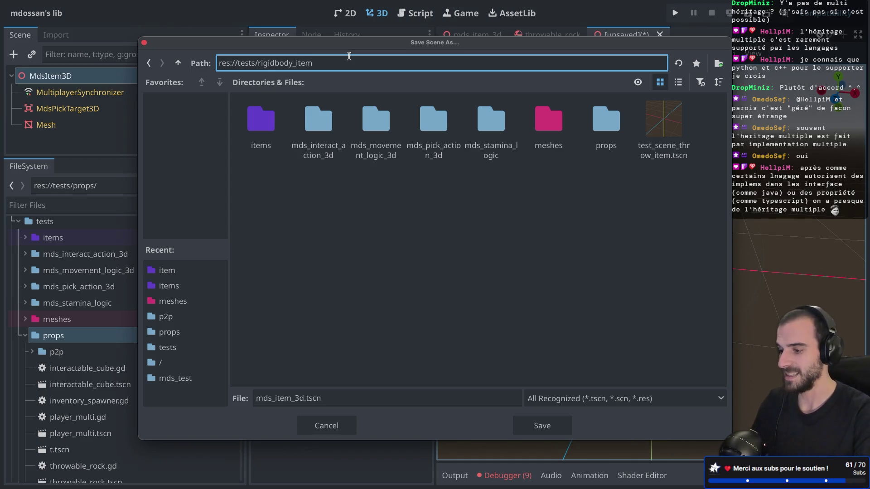
left_click_drag(322, 62, 256, 60)
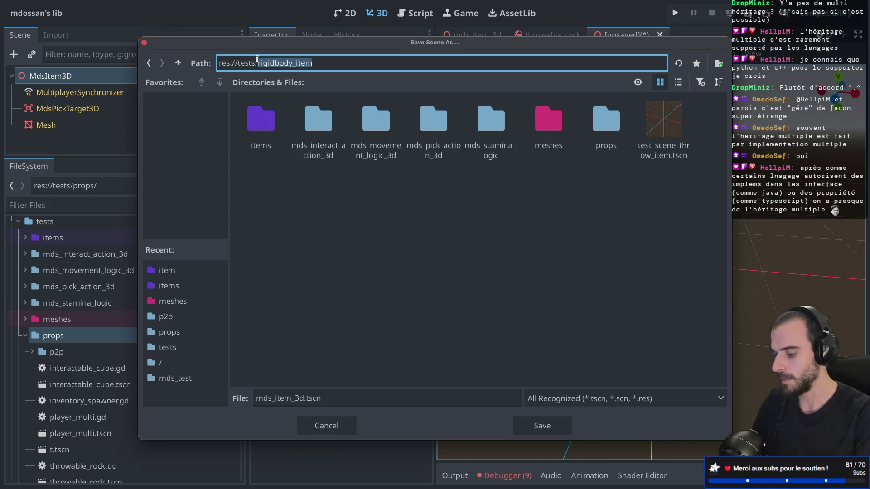
key("ctrl+x")
double_click(278, 398)
key("ctrl+v")
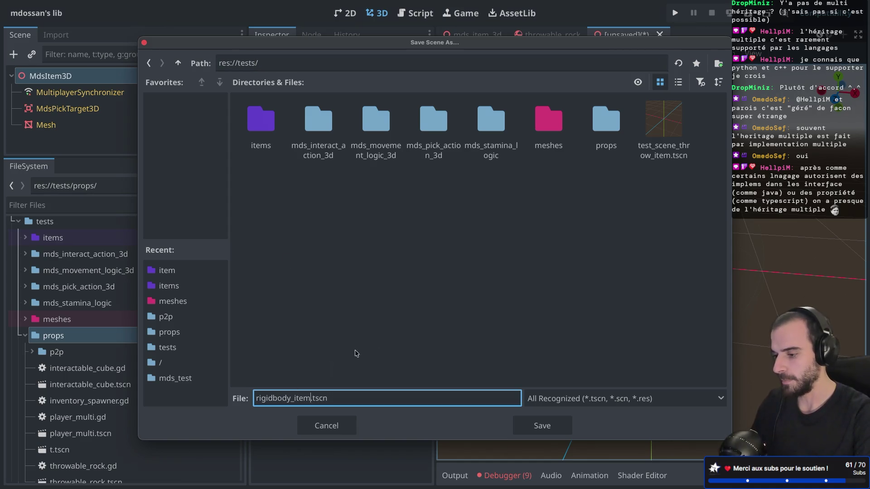
left_click(543, 428)
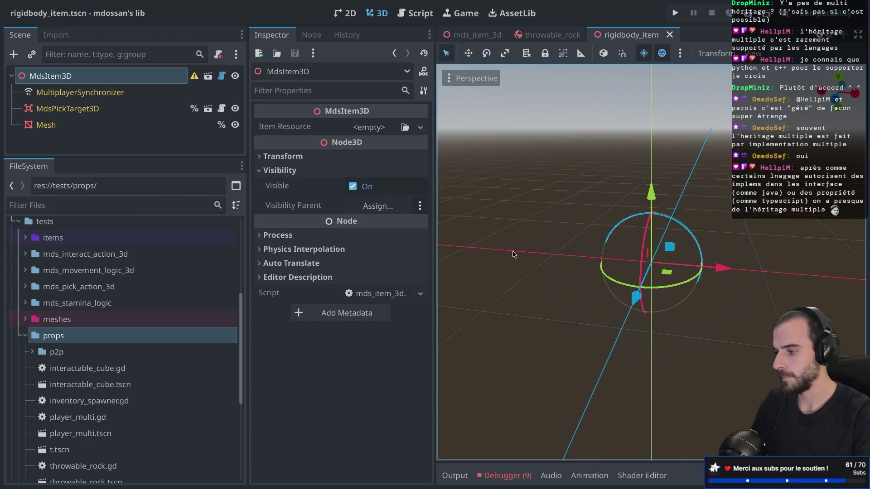
Rename the root node to RigidBodyItem.
left_click(32, 76)
left_click(33, 76)
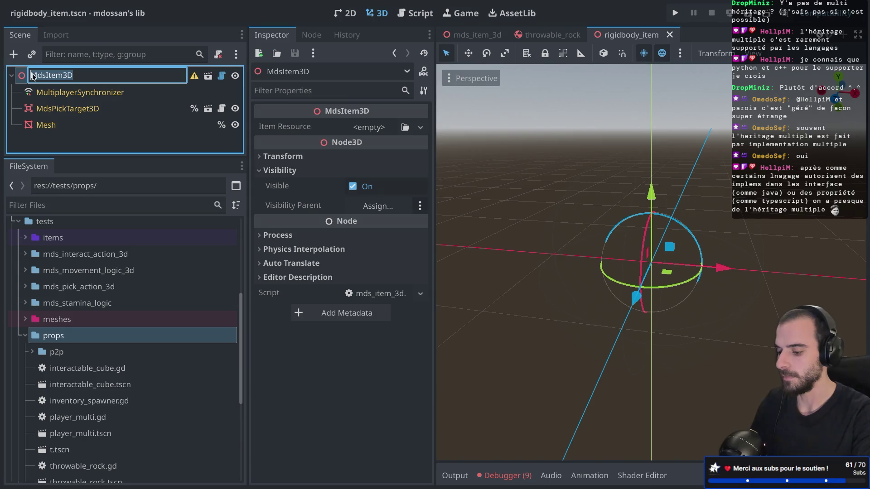
type("RigidBod")
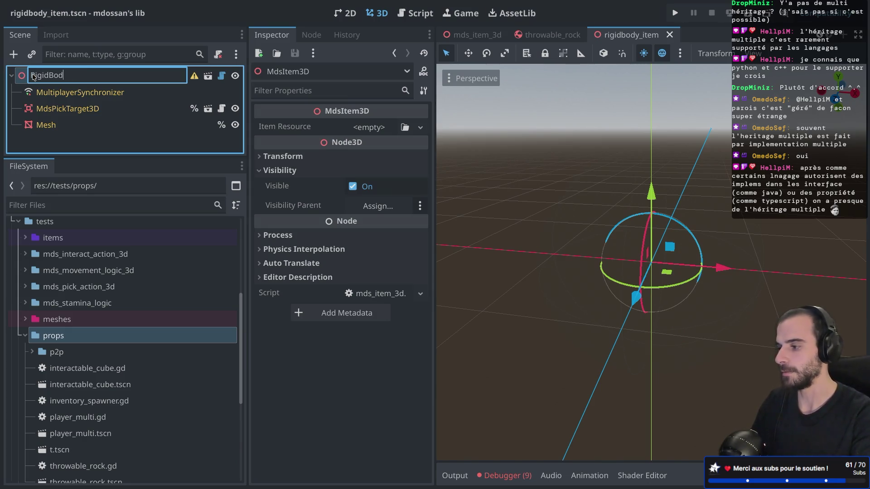
type("y")
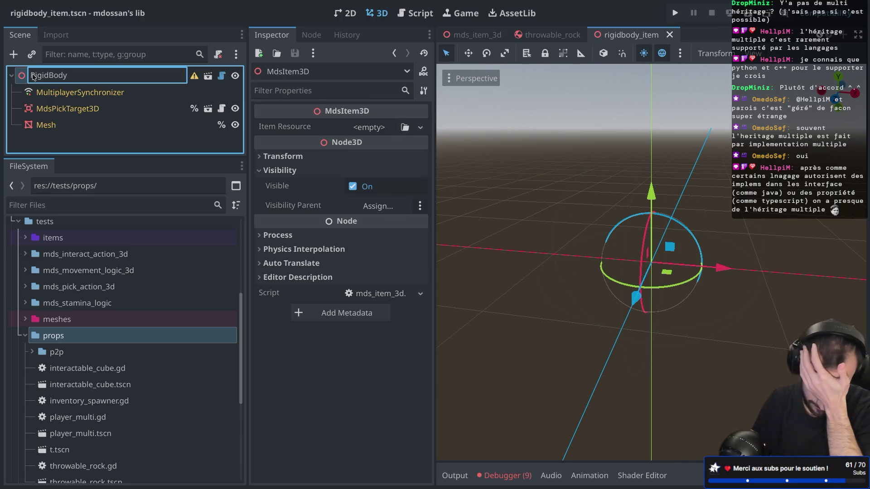
type("Item")
key("Return")
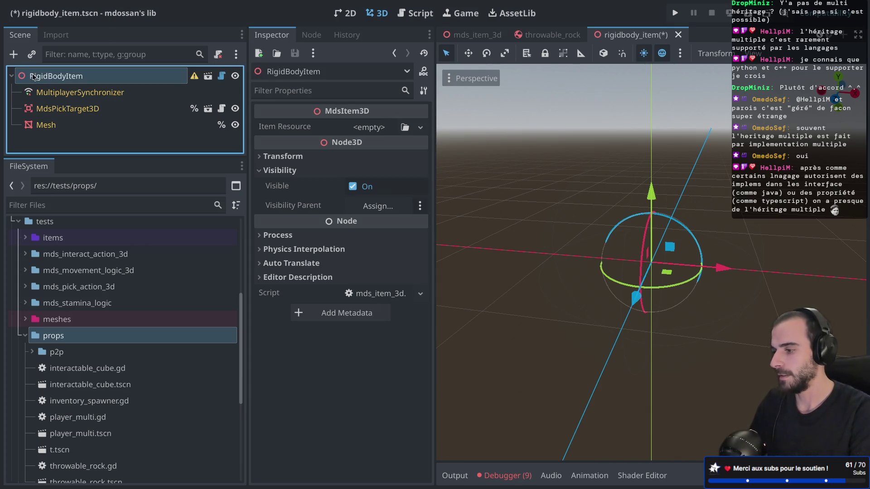
Attach a new script res://tests/rigidbody_item.gd extending MdsItem3D and view it full-window.
right_click(140, 75)
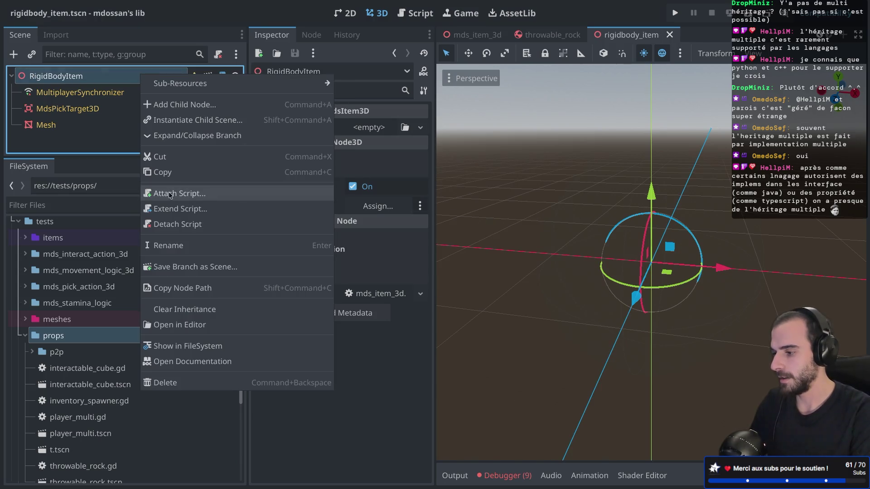
left_click(181, 208)
left_click(491, 335)
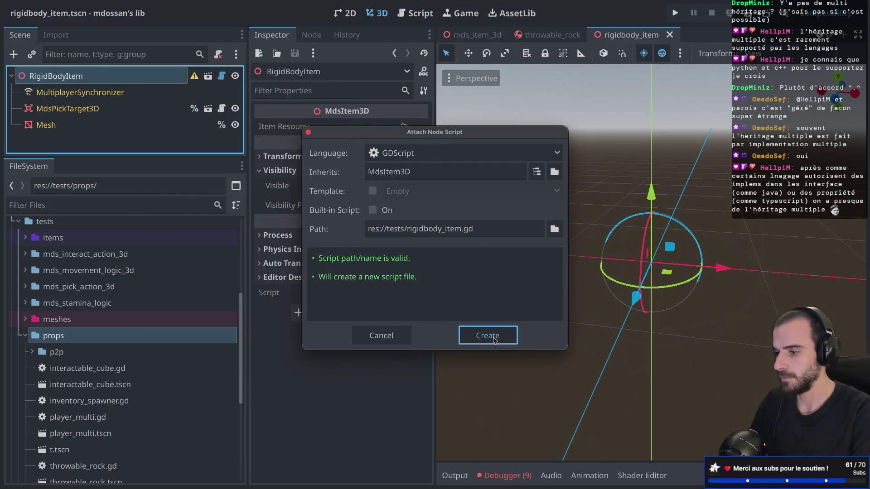
double_click(692, 74)
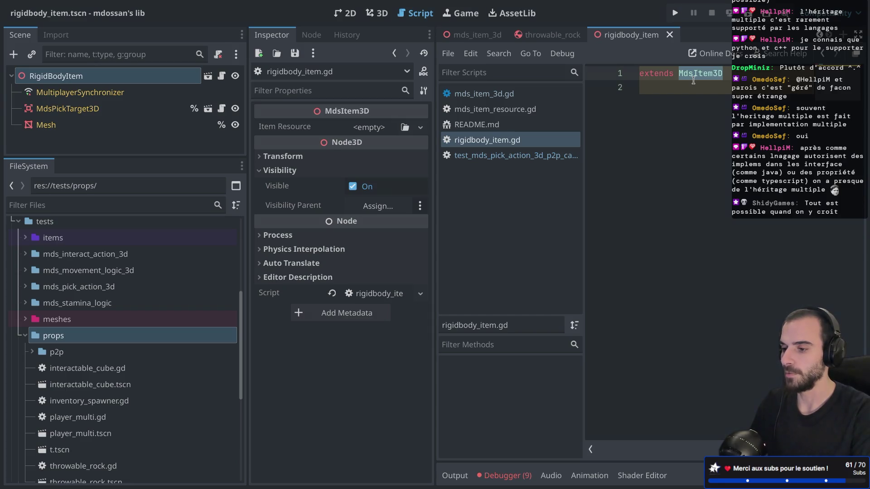
key("ctrl+shift+F11")
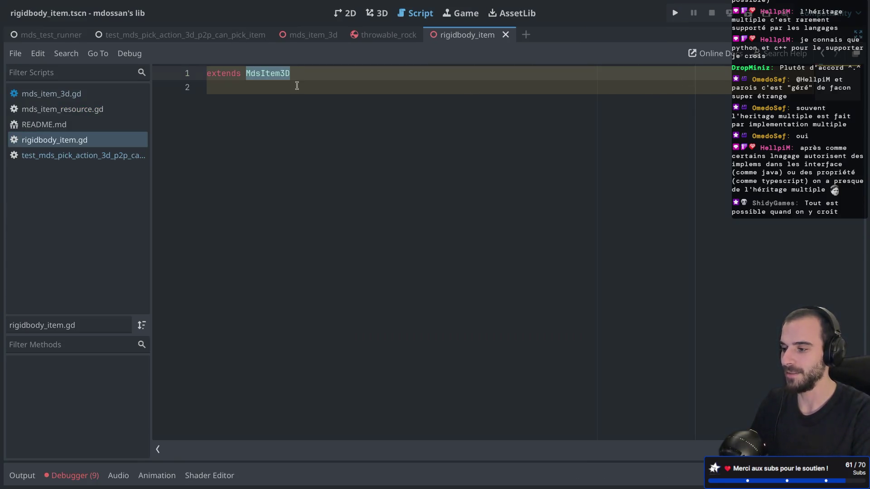
Restore the side docks, dismiss the root node's context menu unused, and switch to the mds_item_3d scene.
key("ctrl+shift+F11")
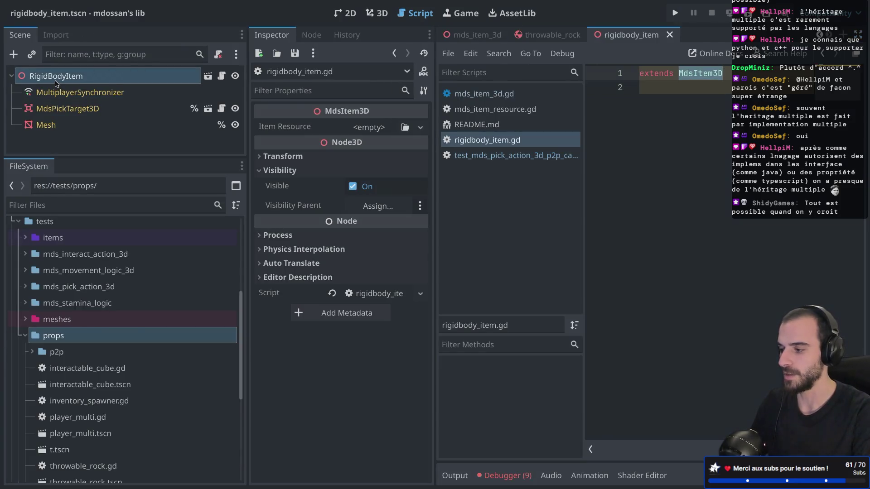
right_click(55, 80)
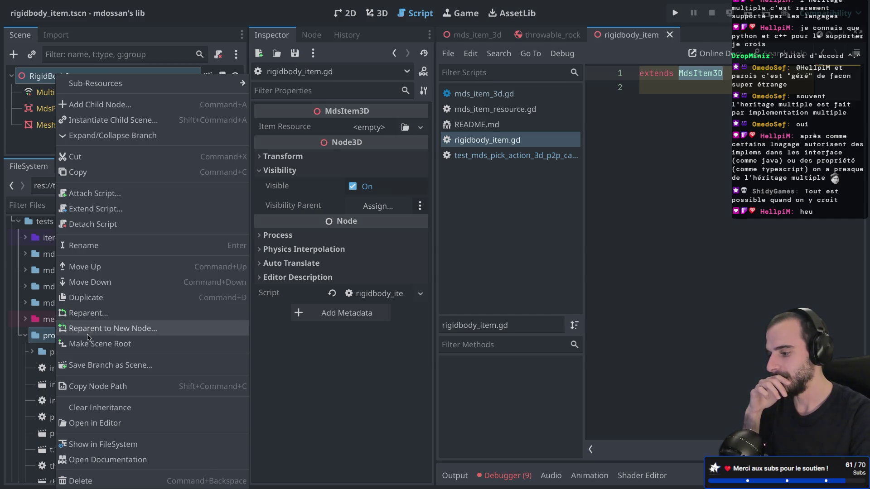
left_click(36, 154)
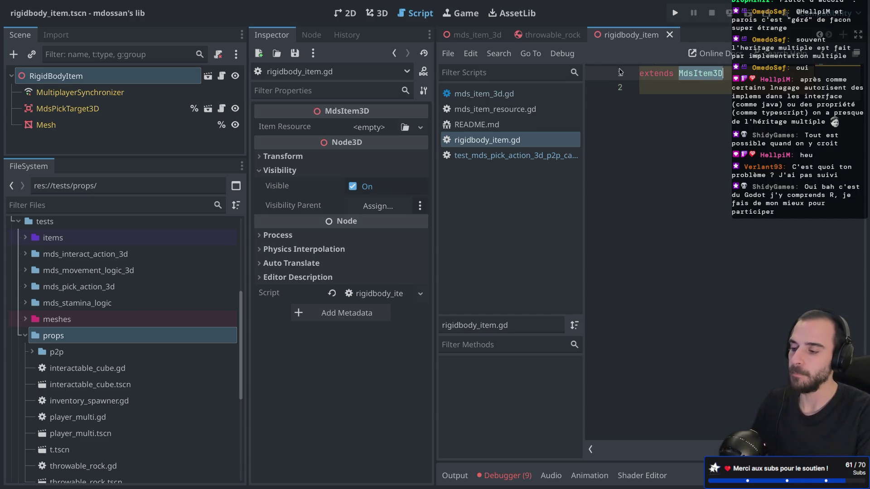
left_click(463, 39)
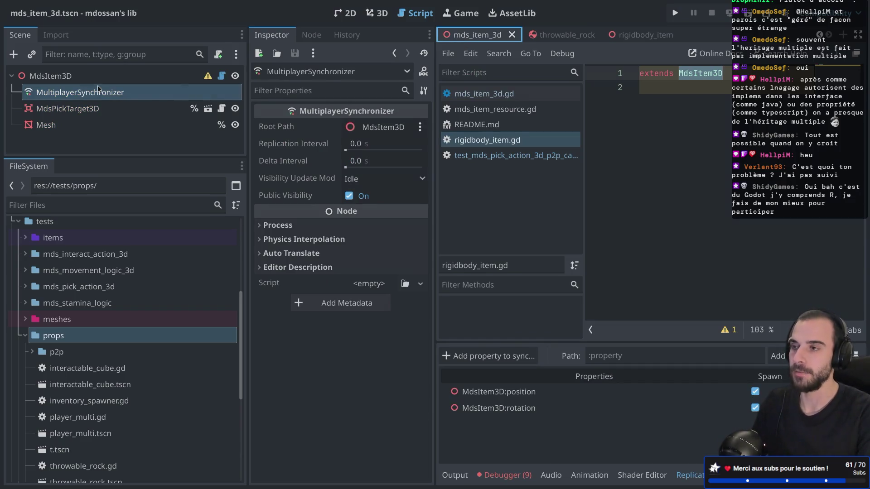
Open mds_item_3d.gd full-window and inspect its MdsItem3D class name and Node3D base type.
left_click(80, 77)
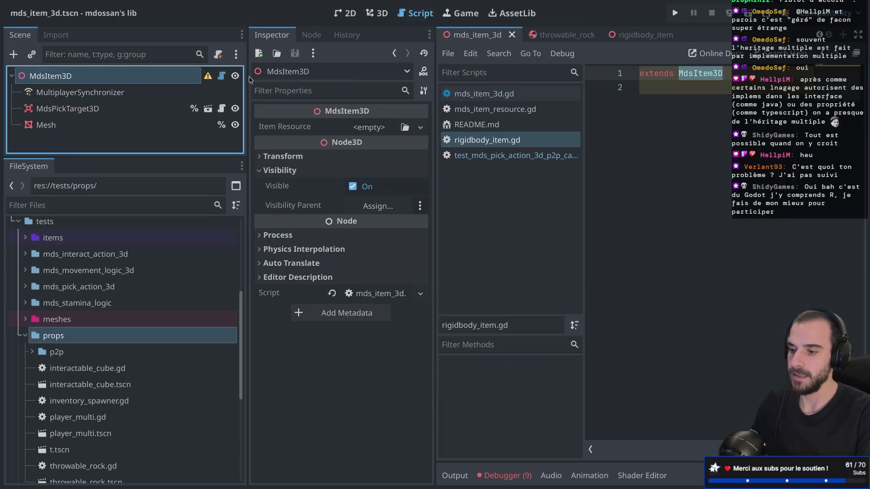
left_click(221, 76)
key("ctrl+shift+F11")
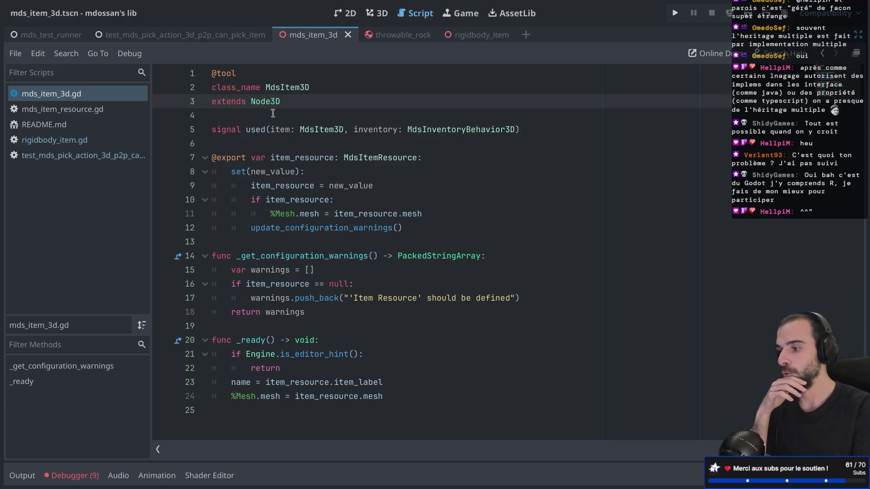
double_click(267, 87)
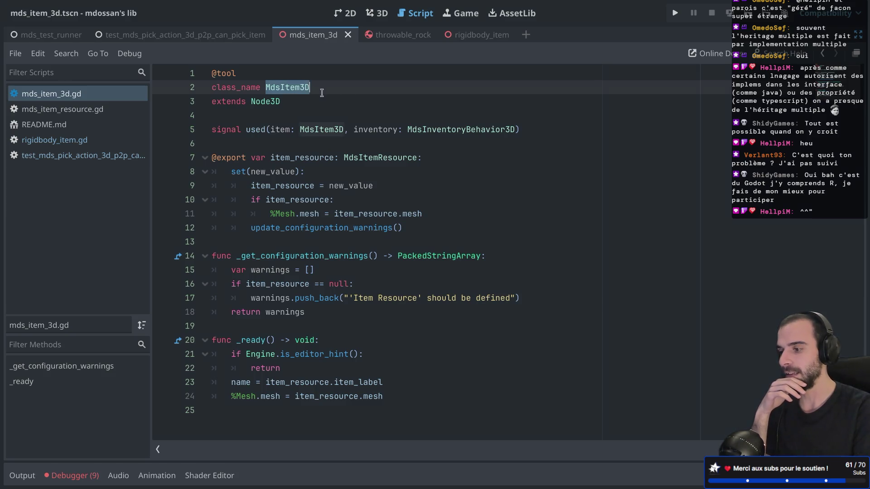
left_click_drag(247, 101, 295, 102)
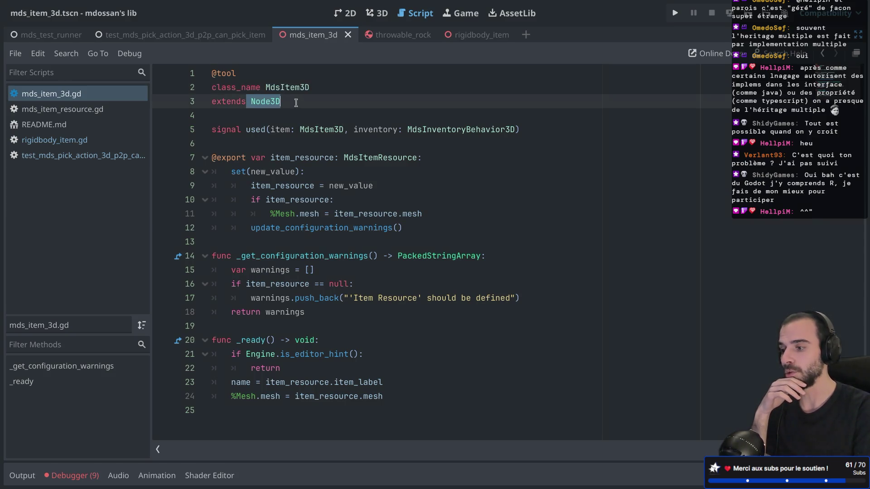
In the throwable_rock scene's 3D view, expand ThrowableRock and inspect its MdsItem3D child, then open rigidbody_item.
left_click(403, 34)
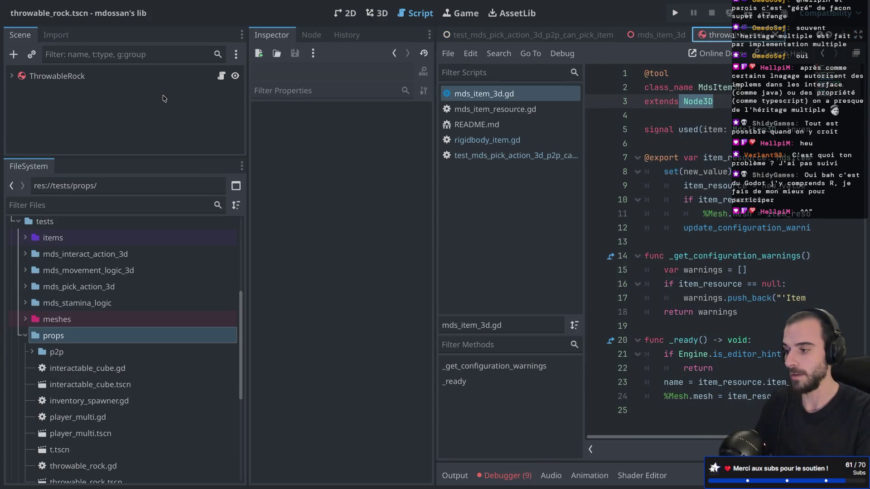
left_click(127, 76)
left_click(15, 78)
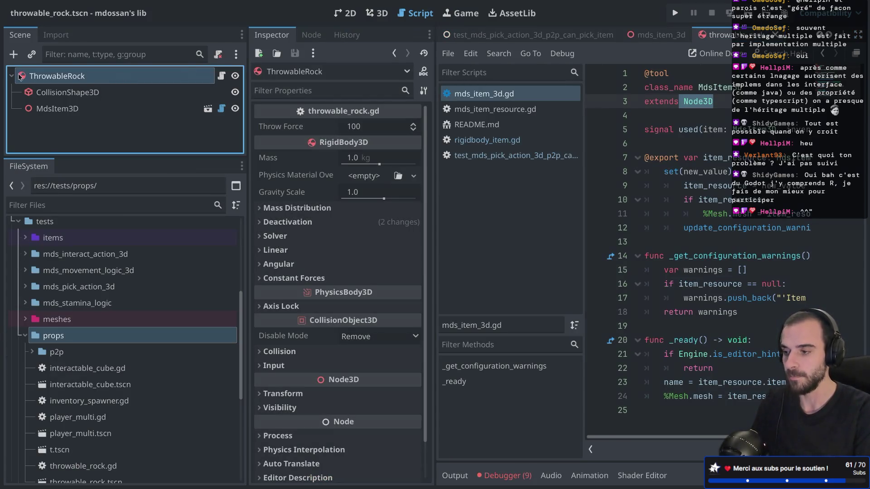
left_click(376, 13)
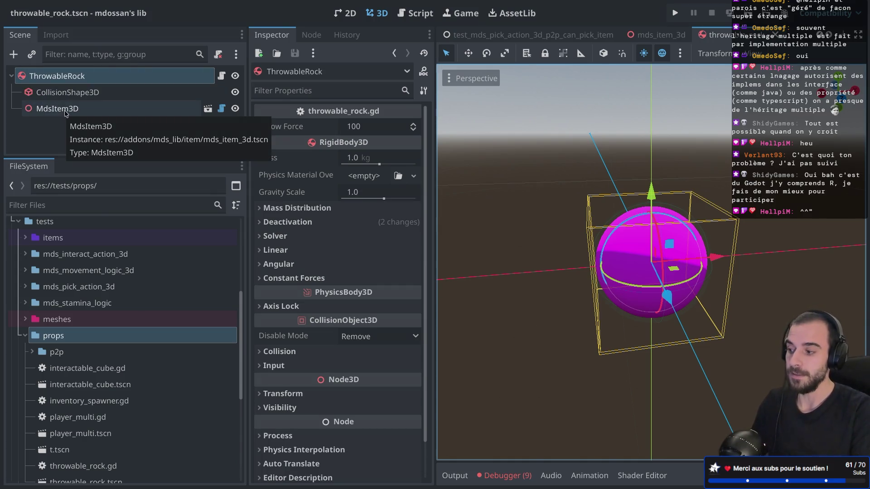
left_click(65, 110)
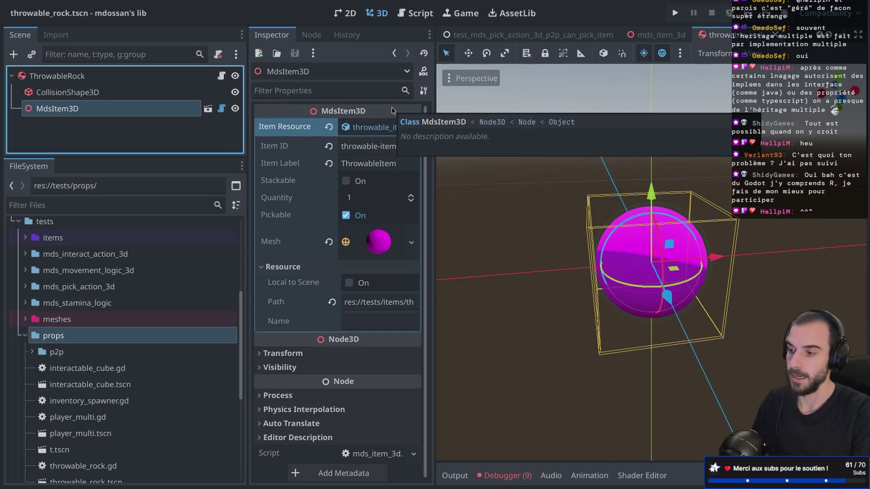
key("ctrl+shift+F11")
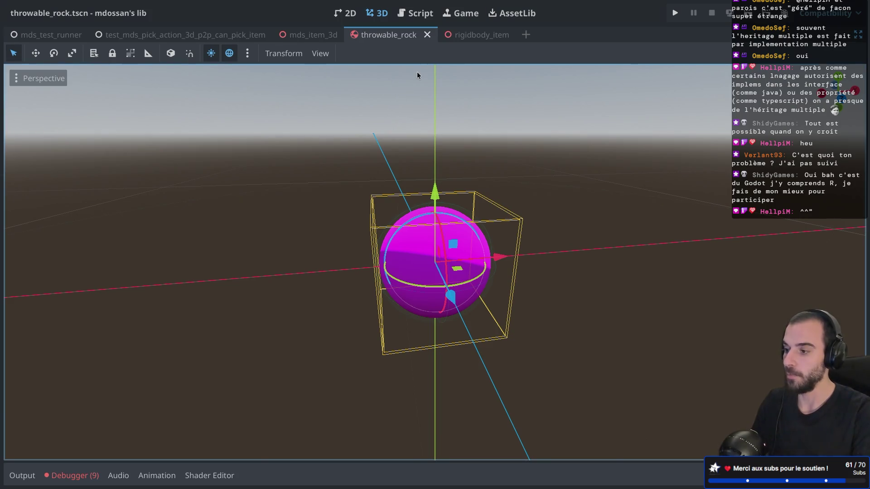
left_click(468, 35)
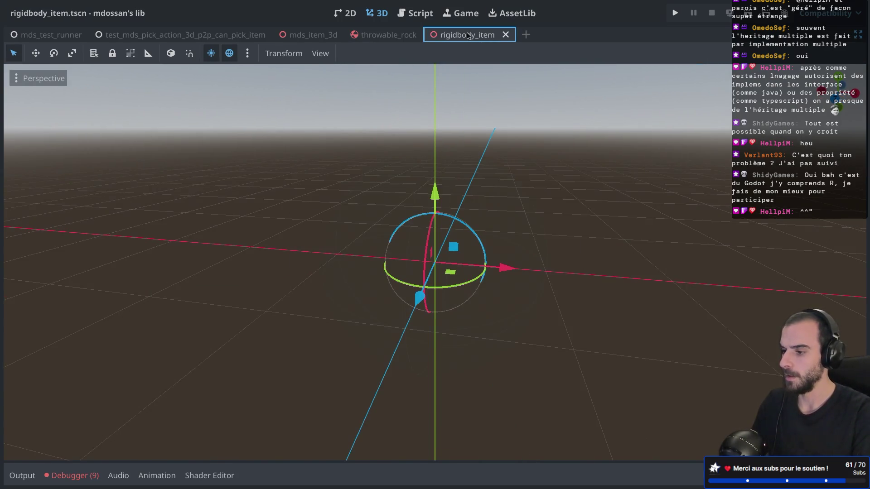
Close the rigidbody_item scene, restore the docks, and collapse the props folder in FileSystem.
left_click(511, 35)
key("ctrl+shift+F11")
scroll(156, 281, "down", 10)
scroll(156, 281, "up", 3)
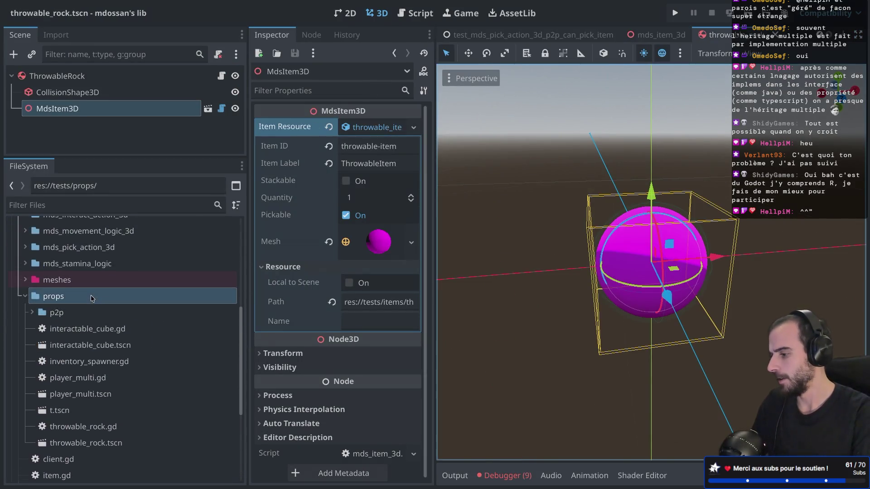
left_click(25, 296)
scroll(44, 347, "down", 1)
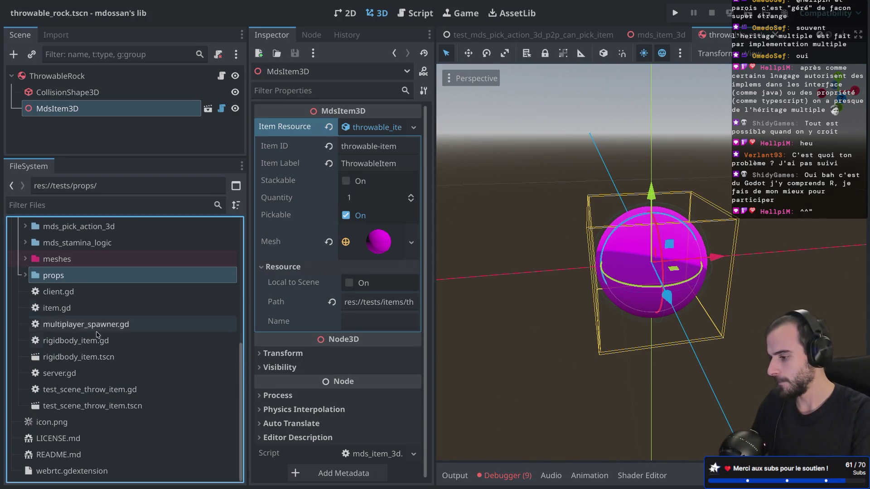
Delete rigidbody_item.tscn and rigidbody_item.gd from the project, confirming with Remove.
left_click(91, 353)
left_click(92, 344, "shift")
right_click(91, 343)
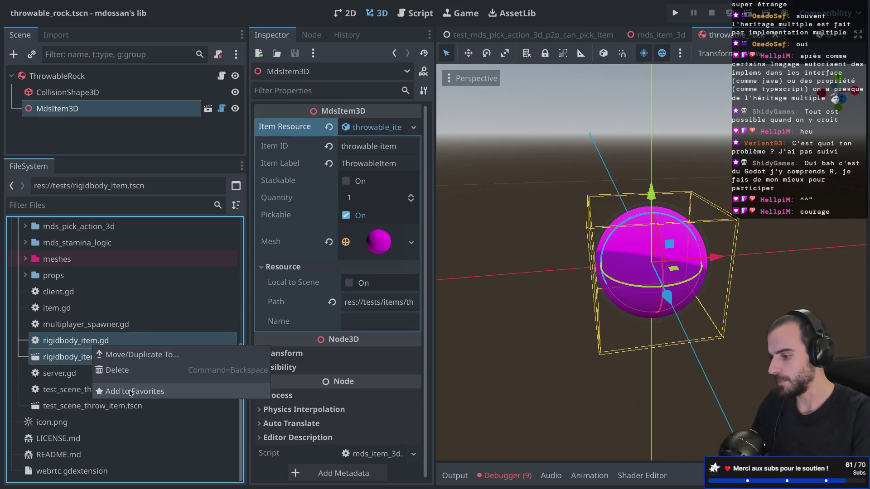
left_click(132, 370)
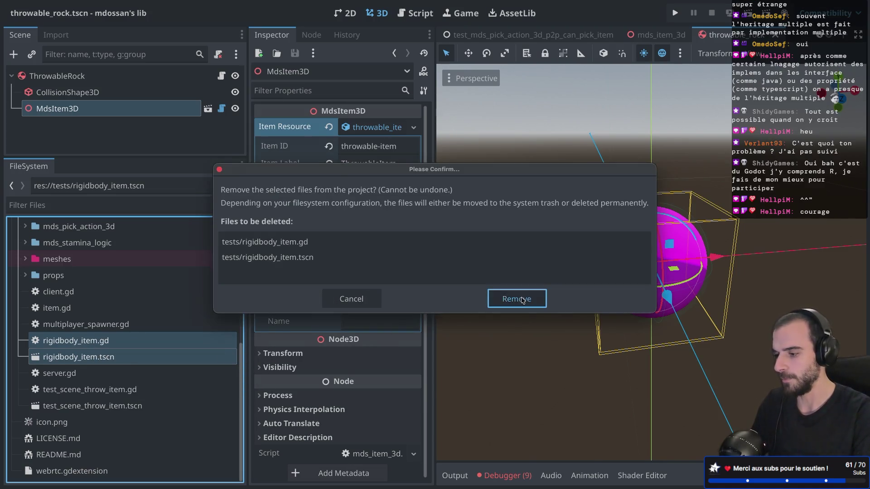
left_click(503, 300)
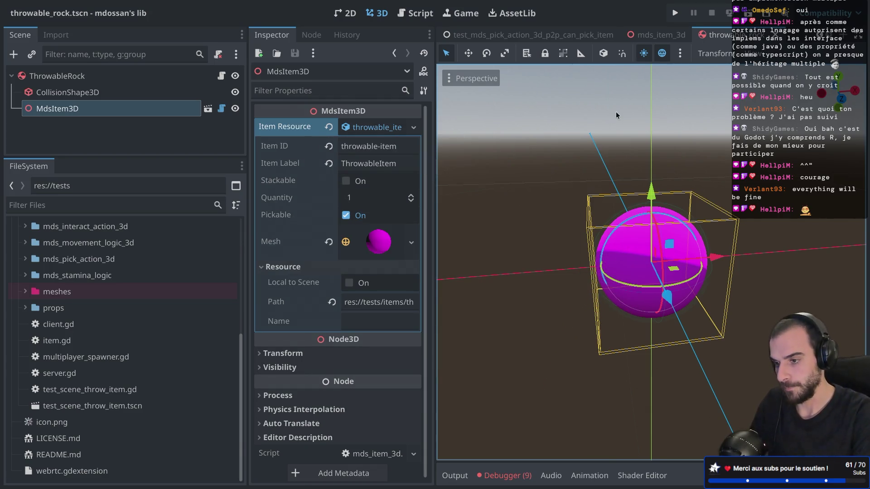
left_click(230, 117)
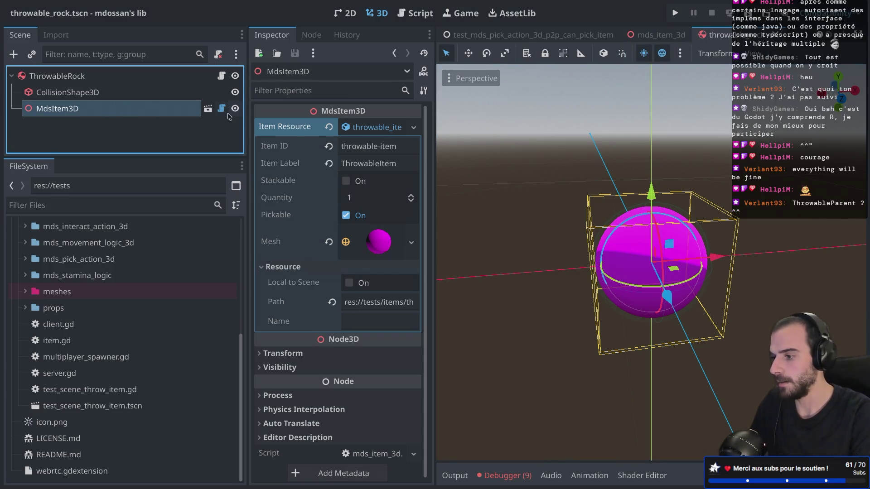
left_click(221, 109)
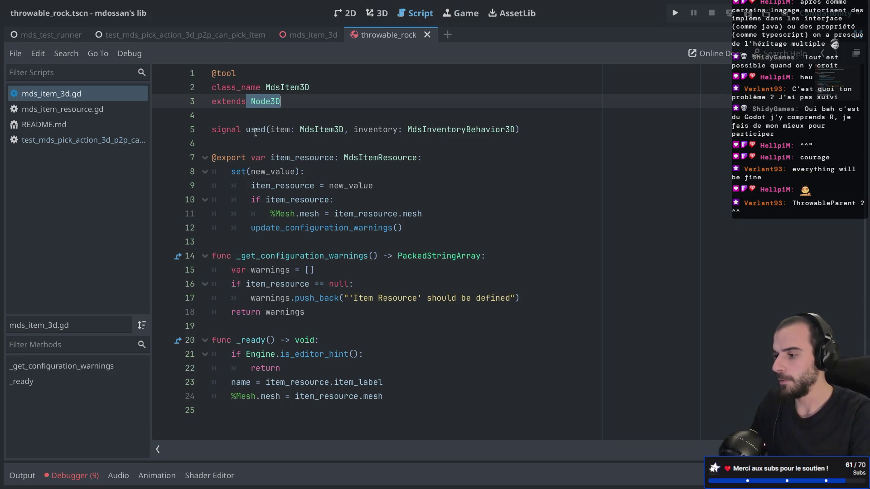
left_click(237, 143)
key("Return")
type("@e")
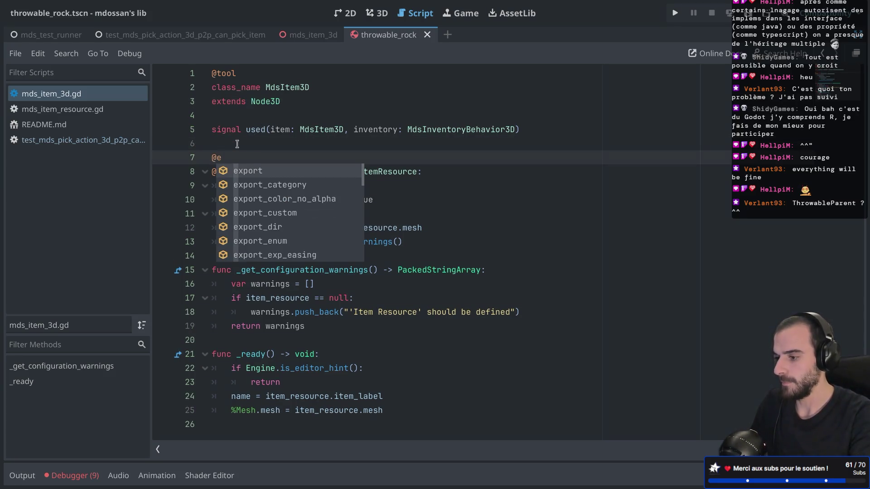
key("Return")
type("var parent: ")
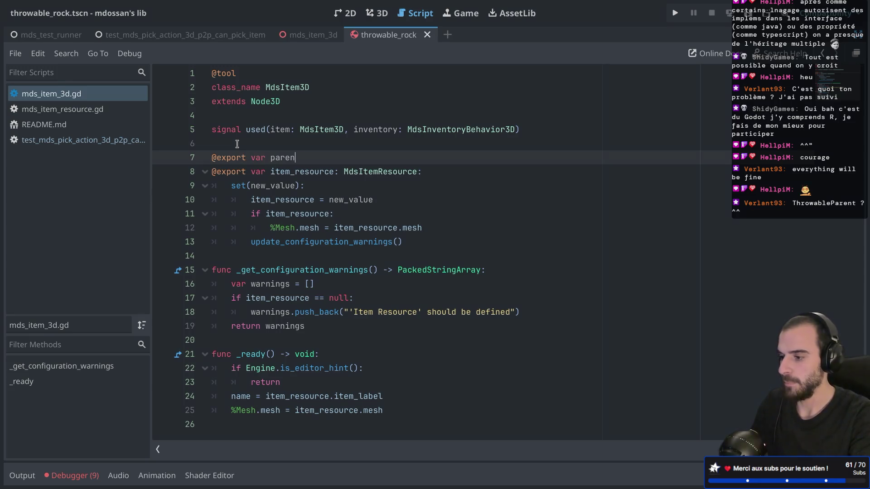
type("Nod")
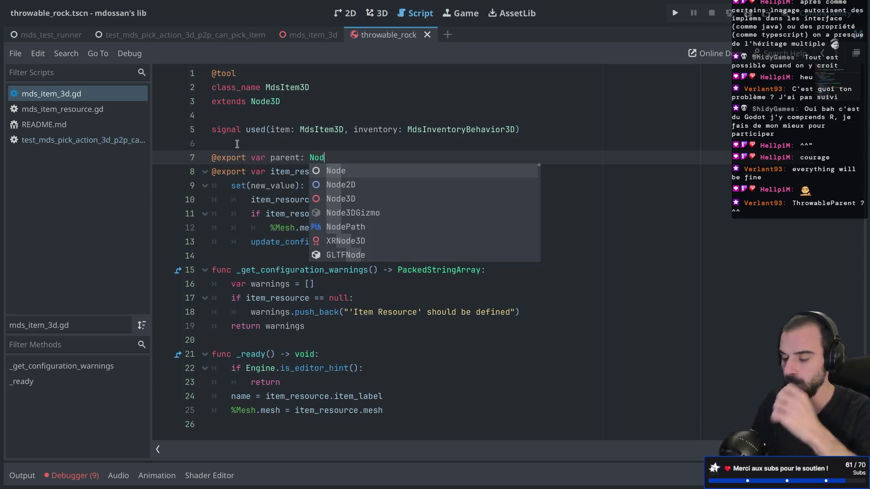
key("Down")
key("Down")
key("Return")
key("ctrl+s")
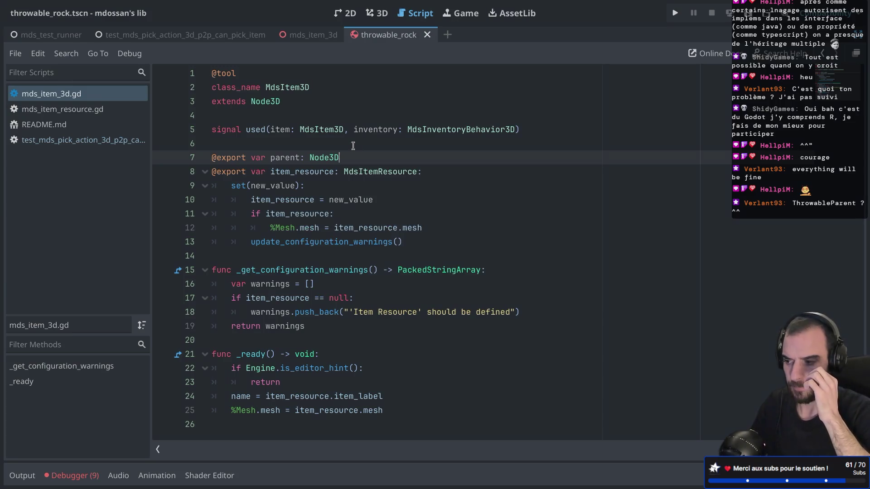
left_click_drag(265, 159, 414, 160)
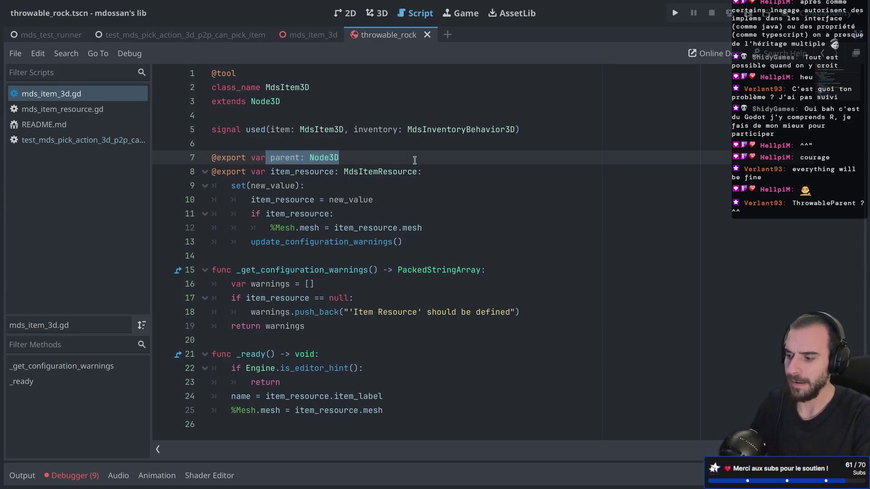
Save the throwable_rock scene and refresh MdsItem3D in the Inspector to reveal the Parent property.
key("ctrl+shift+F11")
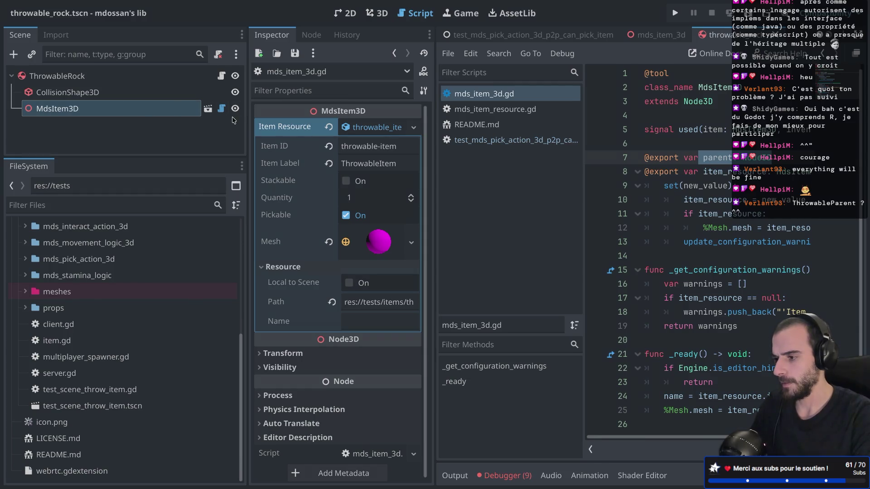
left_click(182, 112)
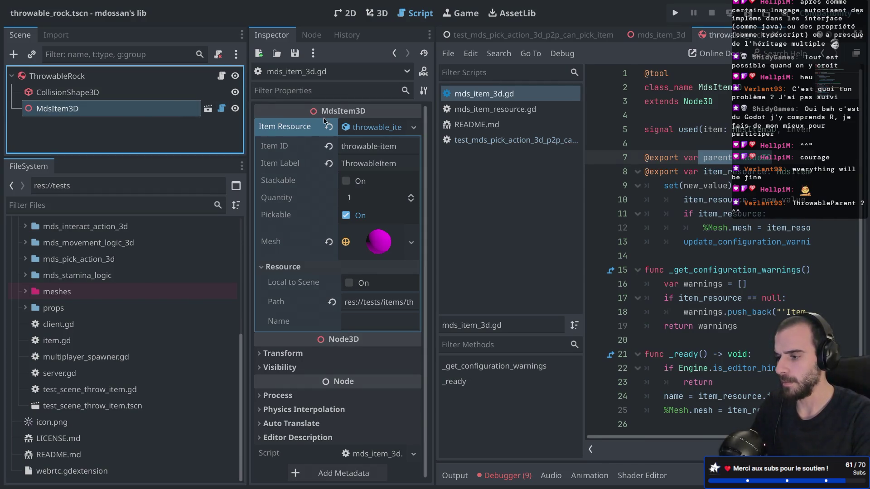
left_click(365, 128)
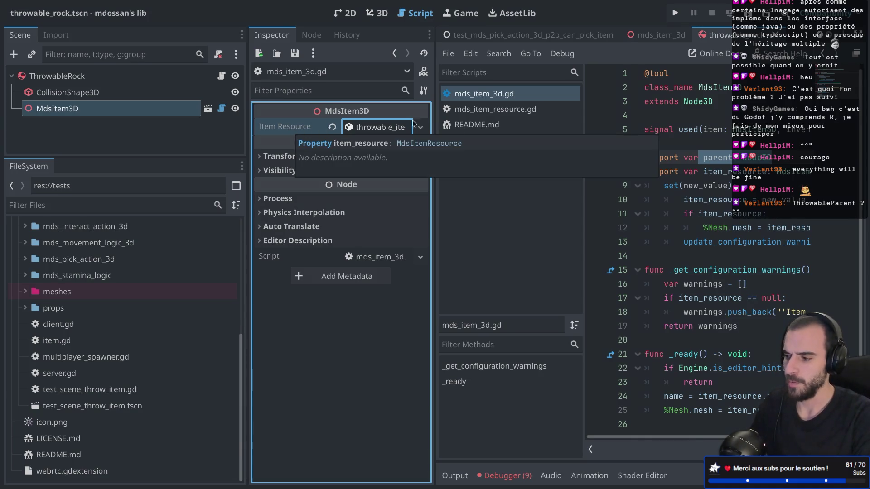
key("ctrl+s")
key("ctrl+shift+F11")
left_click(398, 164)
left_click(353, 140)
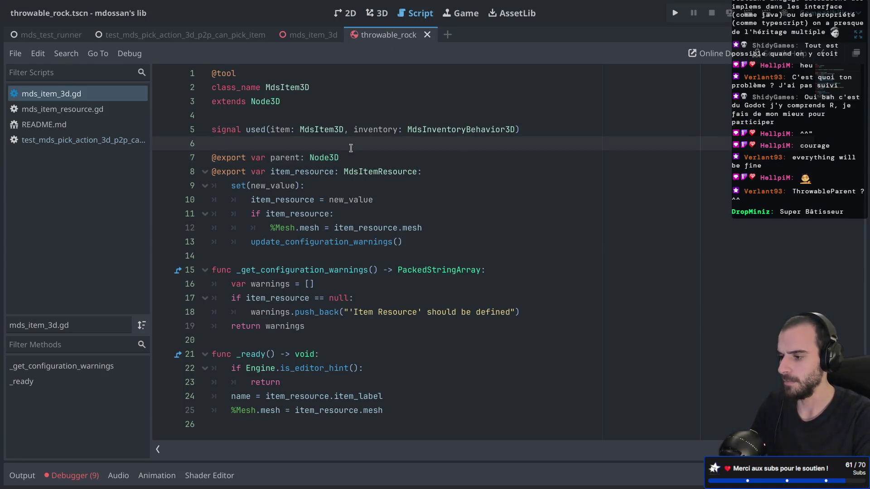
key("ctrl+shift+F11")
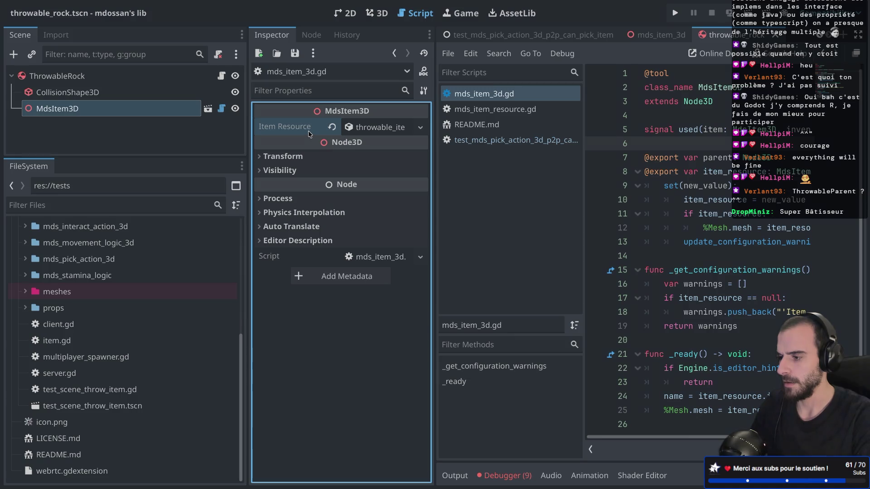
left_click(145, 93)
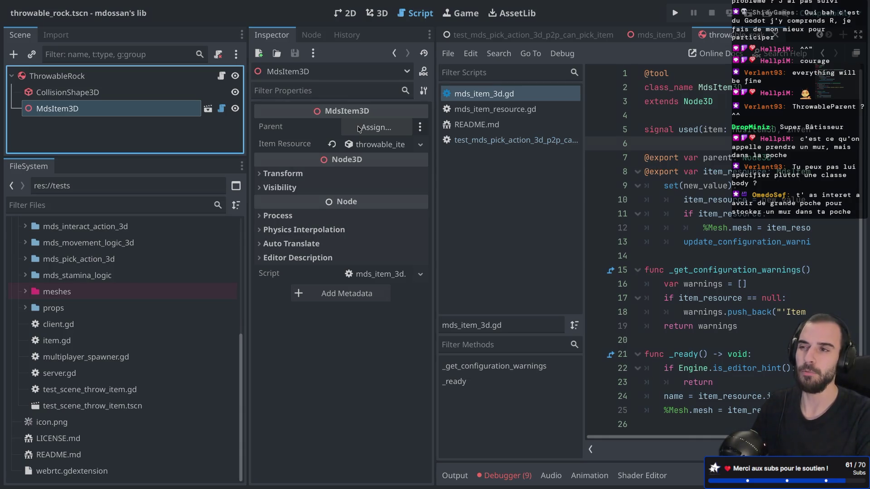
Assign ThrowableRock to MdsItem3D's Parent property through the Select a Node dialog.
left_click(381, 131)
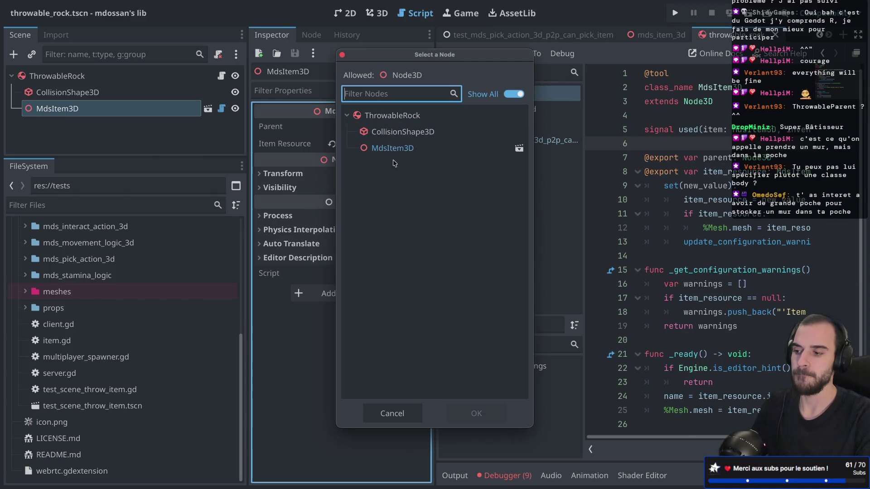
left_click(400, 119)
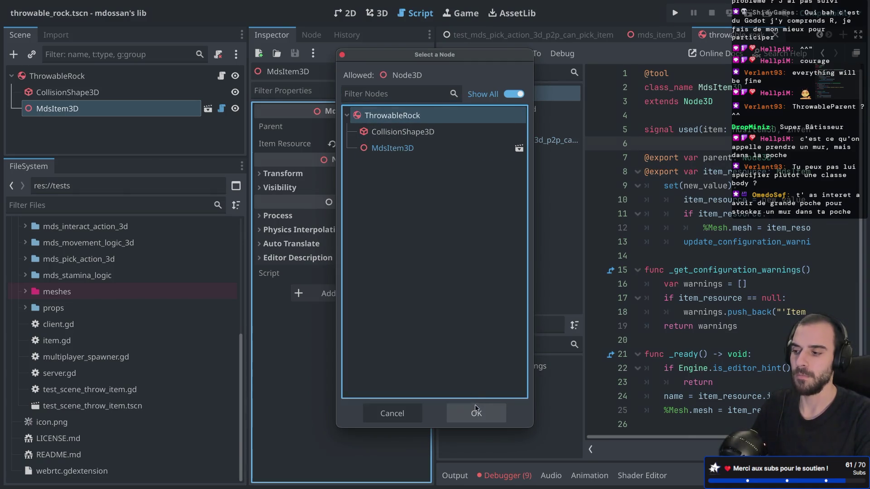
left_click(475, 411)
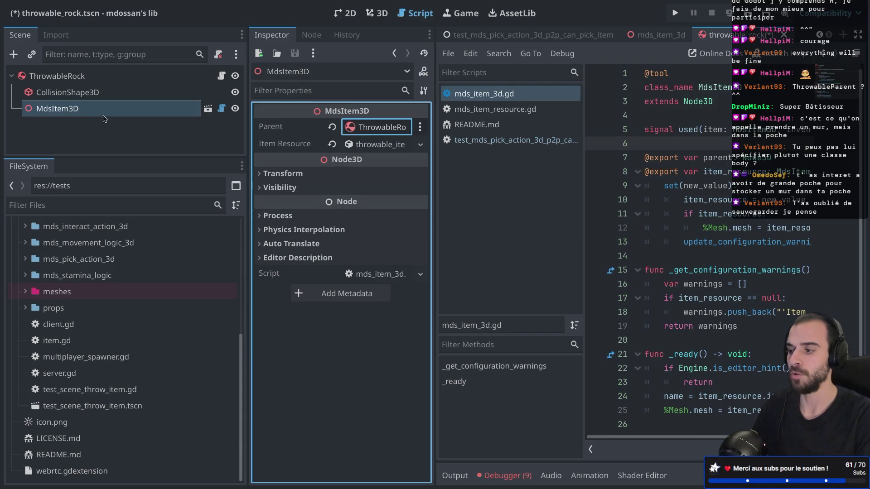
left_click(65, 96)
left_click(66, 107)
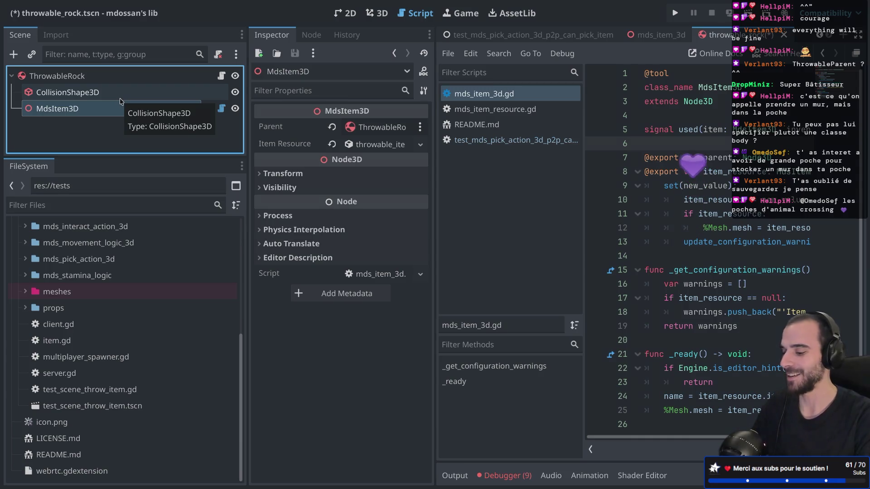
key("ctrl+shift+F11")
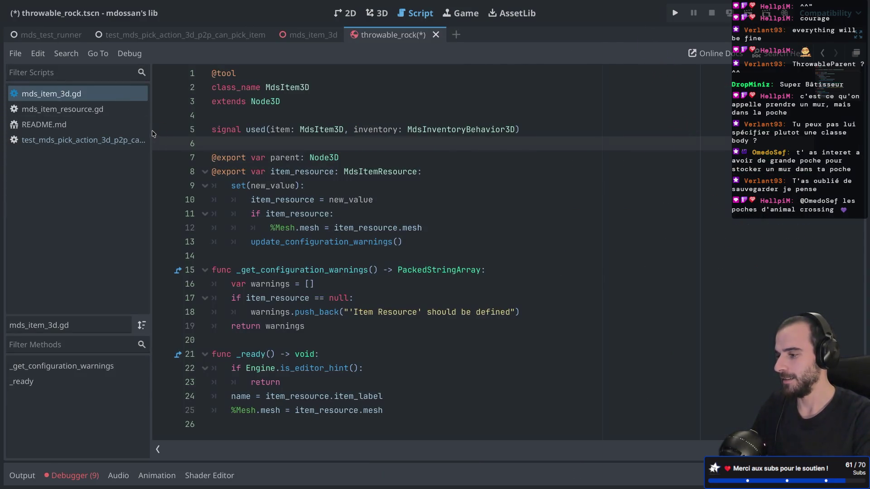
Review the scene tree's CollisionShape3D, ThrowableRock and MdsItem3D nodes, and the parent declaration.
left_click(159, 130)
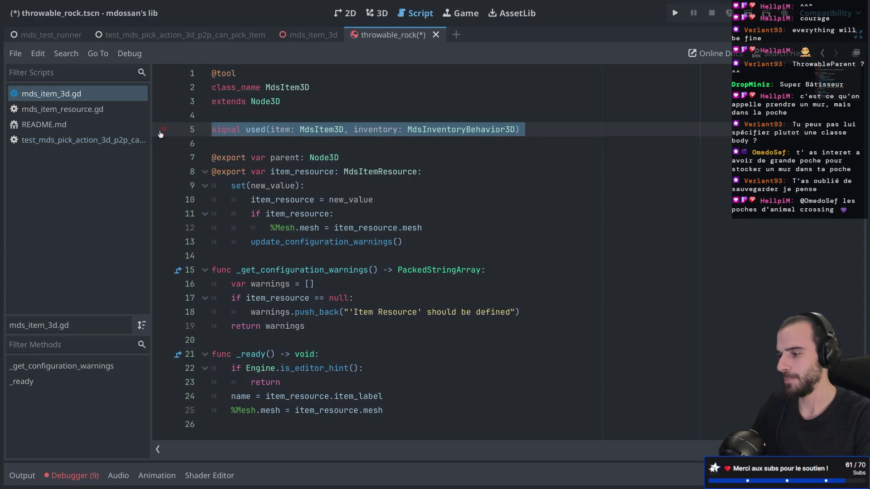
left_click(234, 114)
key("ctrl+shift+F11")
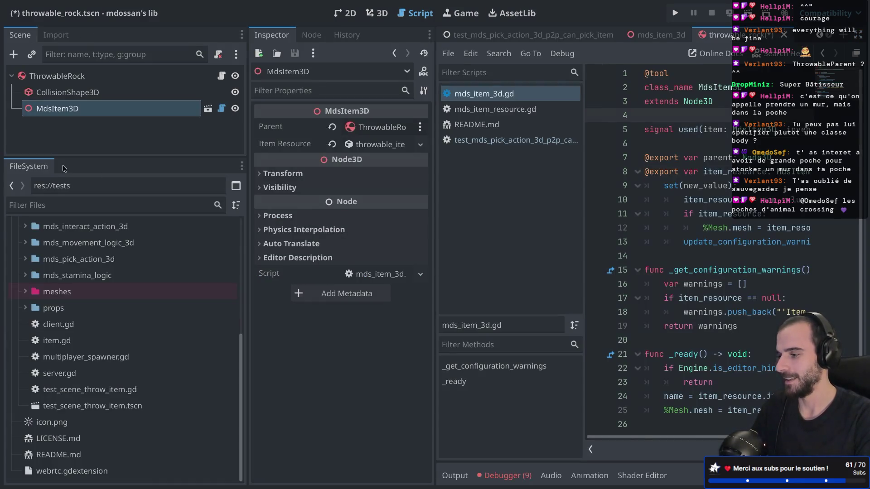
left_click(94, 92)
left_click(97, 77)
left_click(94, 106)
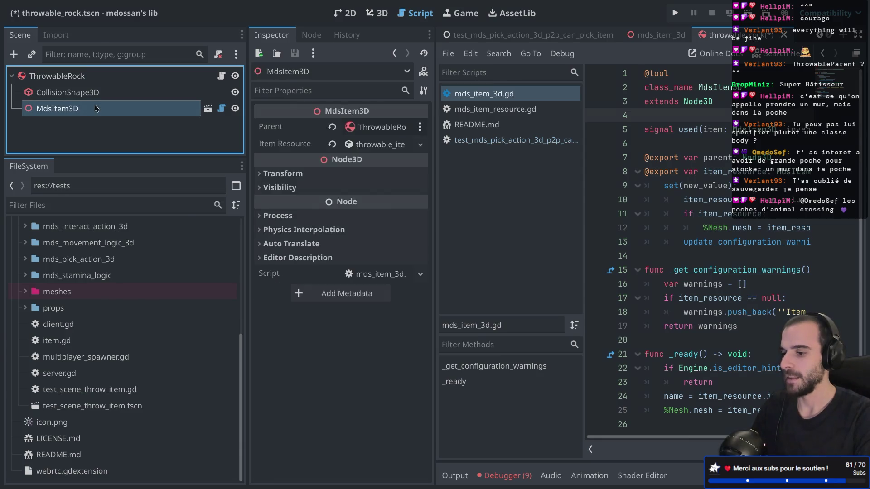
key("ctrl+shift+F11")
mouse_move(268, 248)
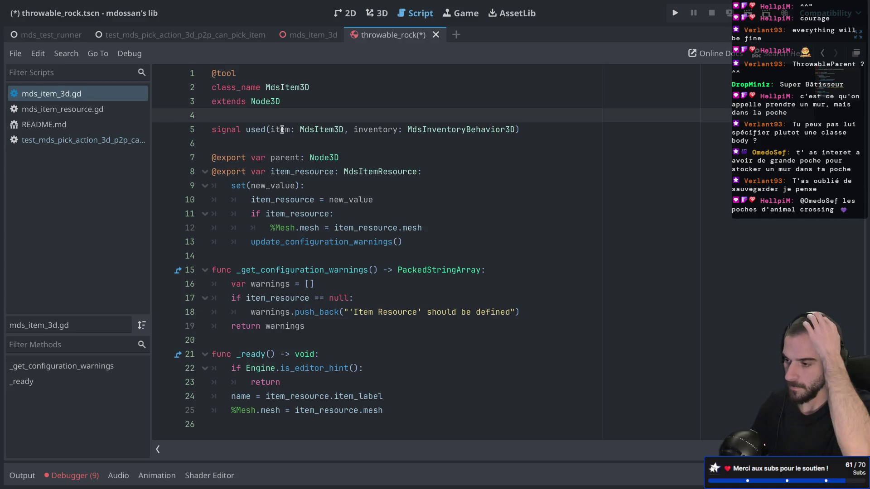
left_click_drag(274, 156, 341, 156)
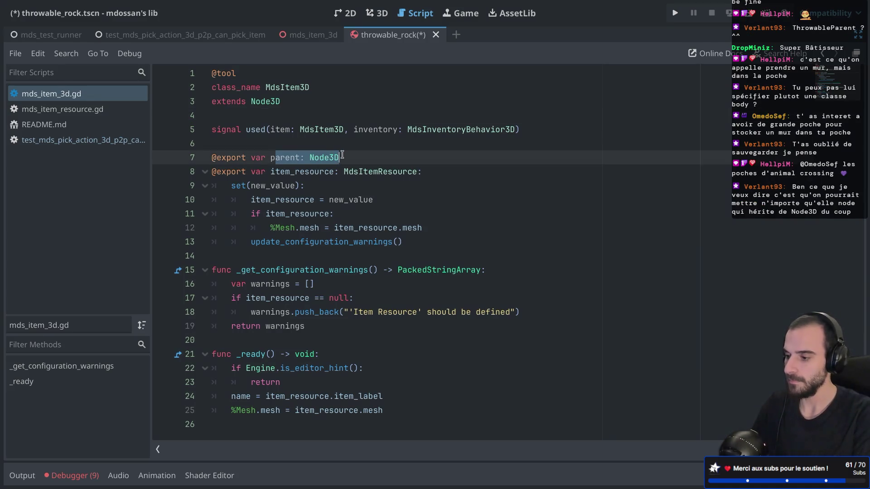
After the editor-hint return in _ready, start an 'if parent' check using autocomplete.
left_click(302, 388)
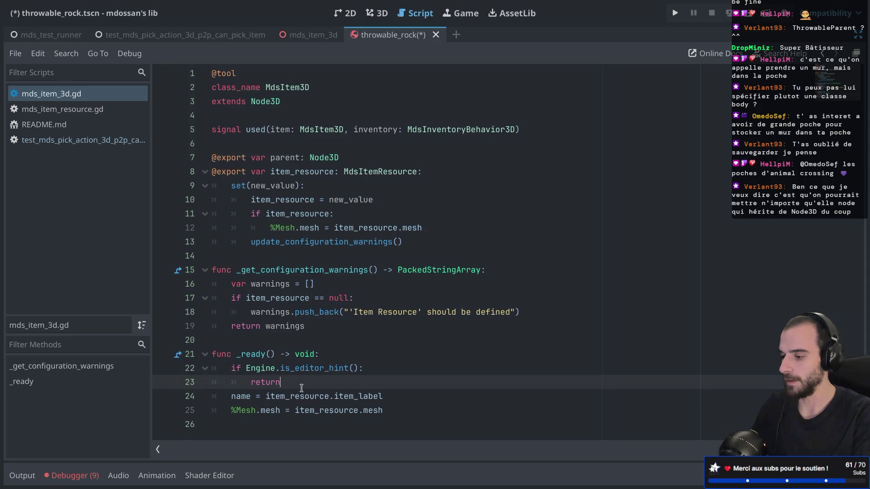
key("Return")
type("f")
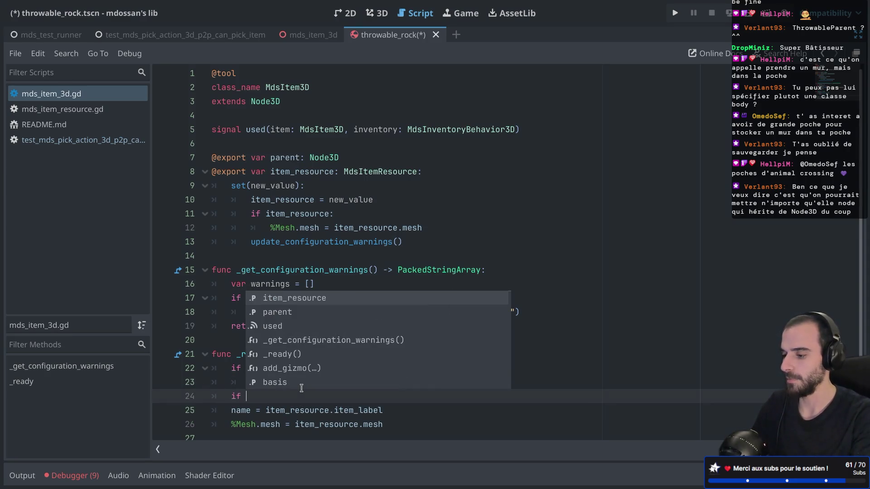
key("Down")
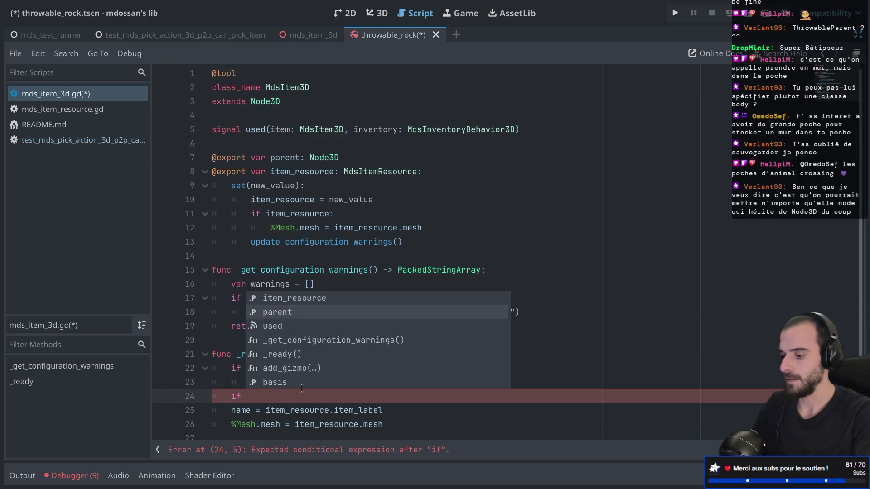
key("Return")
key("Return")
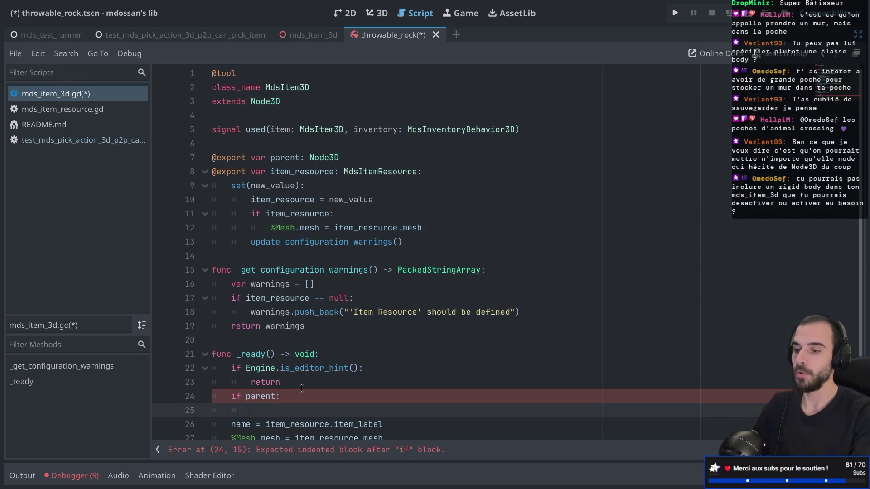
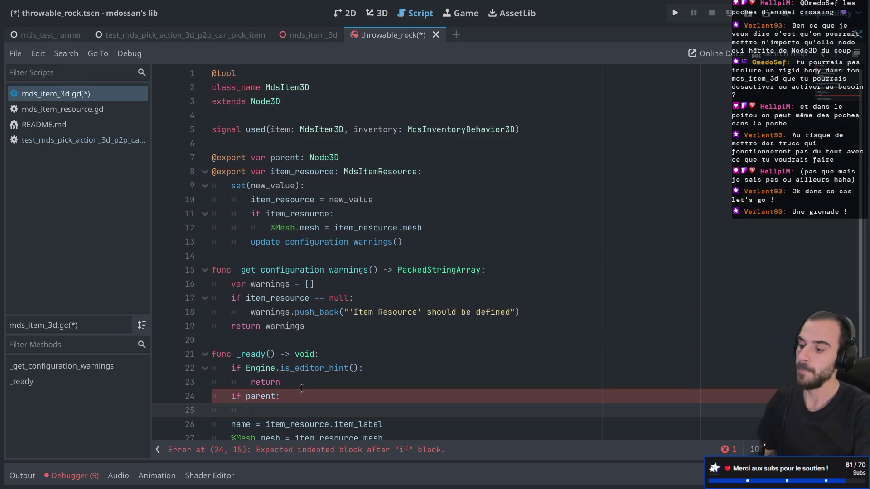
Add parent.set_meta("mds_item", self) under 'if parent:' in mds_item_3d.gd and save the script.
scroll(301, 389, "down", 1)
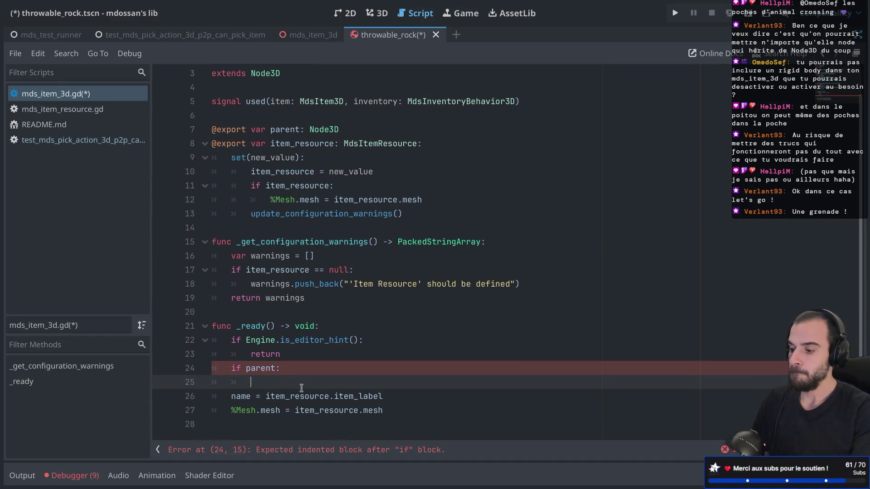
type("parent.set")
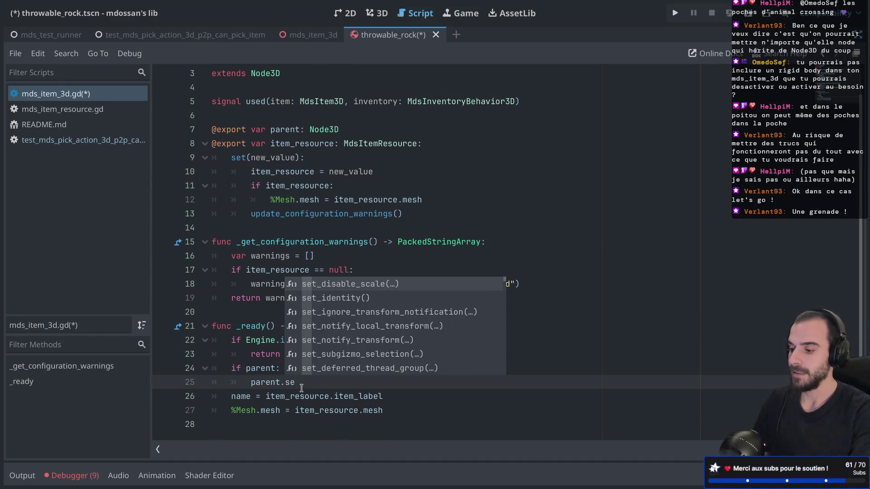
type("_met")
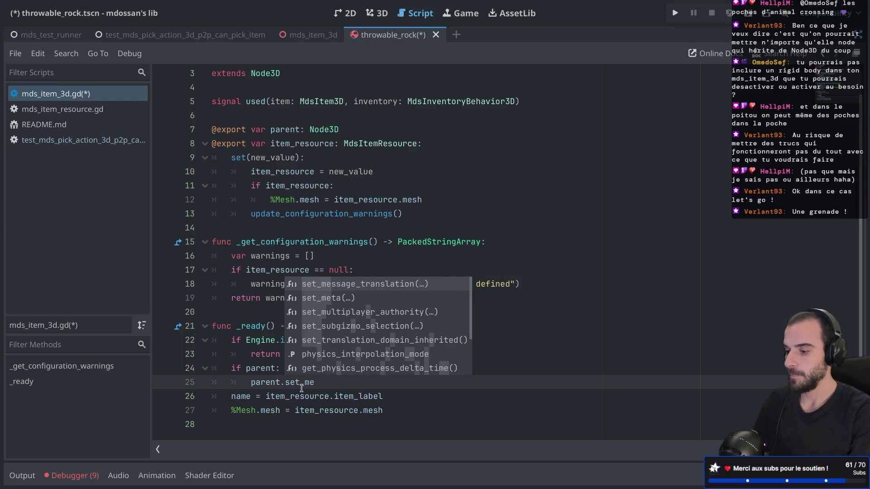
key("Return")
type("mds_item")
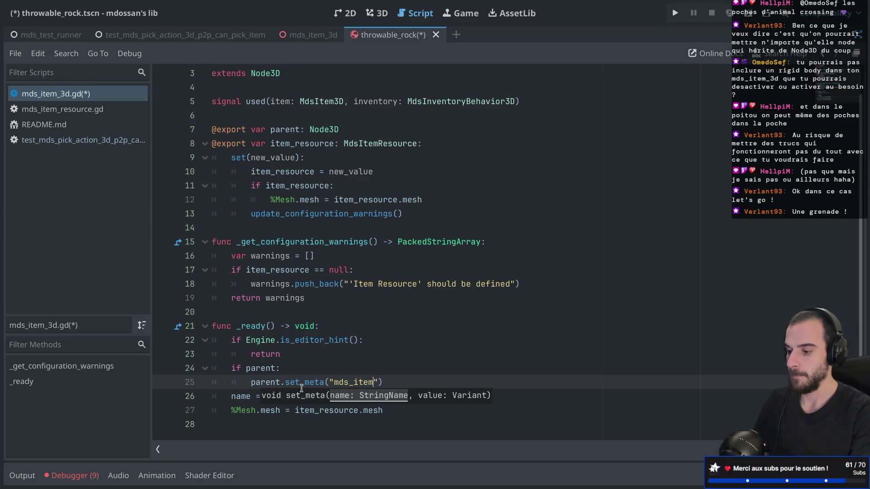
key("ctrl+s")
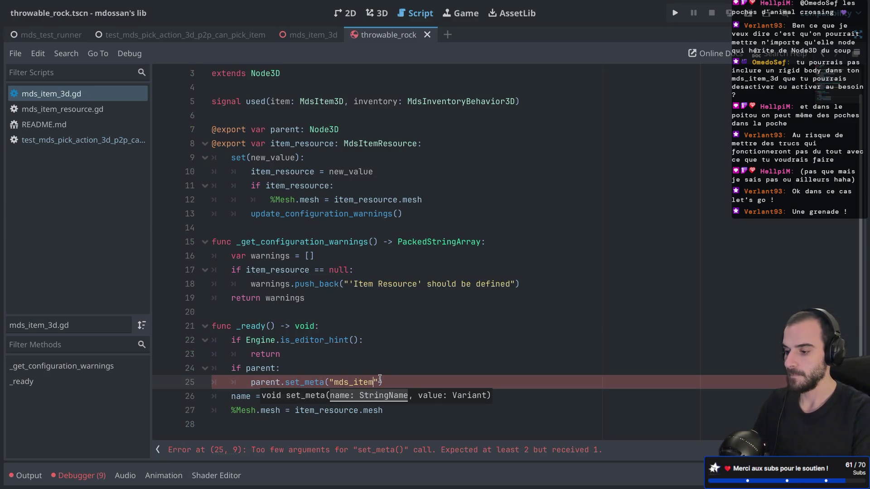
left_click(380, 380)
type(", self")
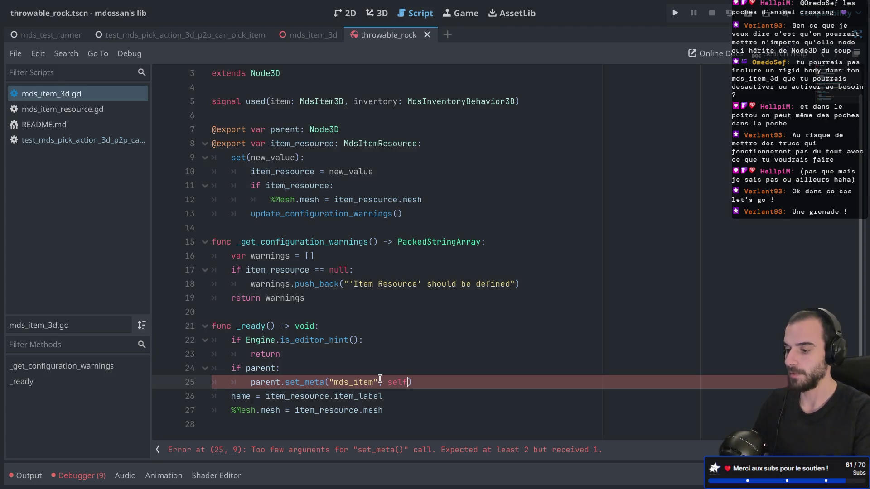
key("ctrl+shift+F11")
key("ctrl+shift+F11")
key("ctrl+shift+F11")
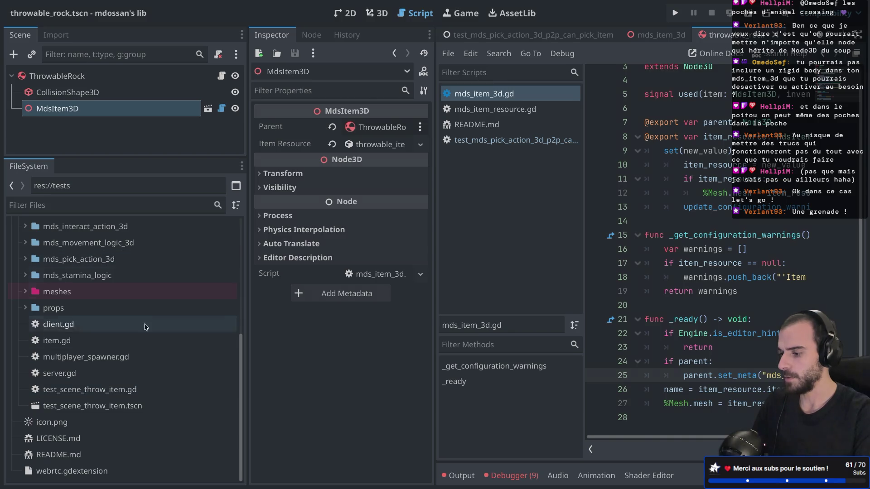
Open test_scene_throw_item.tscn, reparent ThrowableRock under World, and save the scene.
double_click(94, 410)
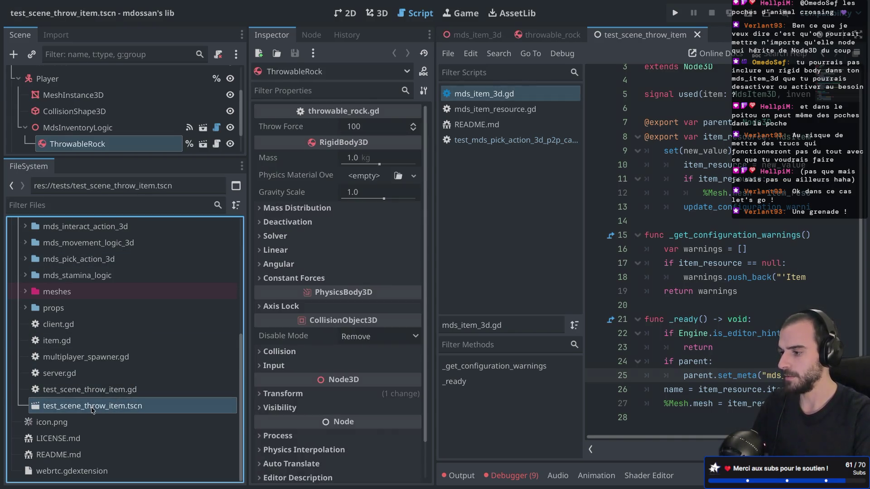
left_click_drag(155, 156, 154, 302)
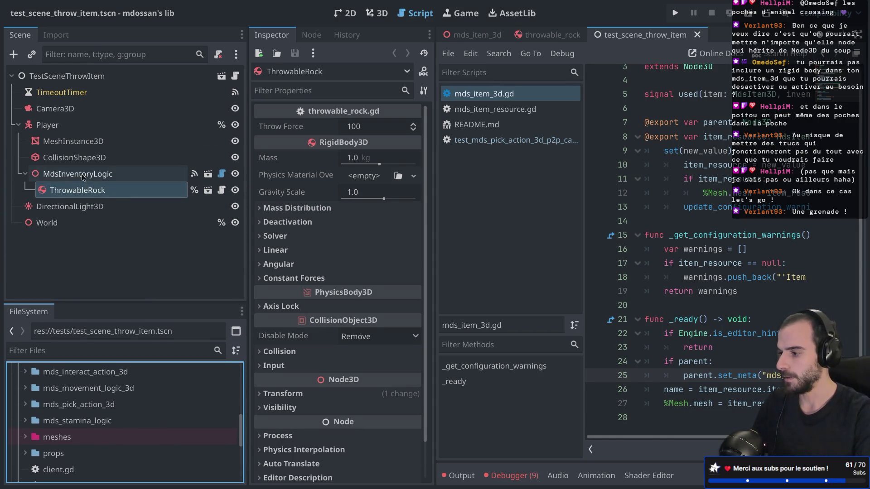
left_click(109, 175)
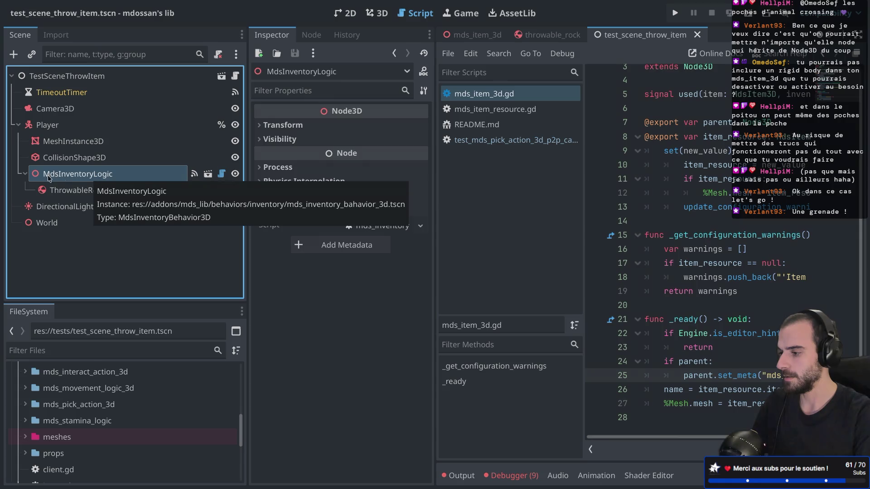
left_click(26, 173)
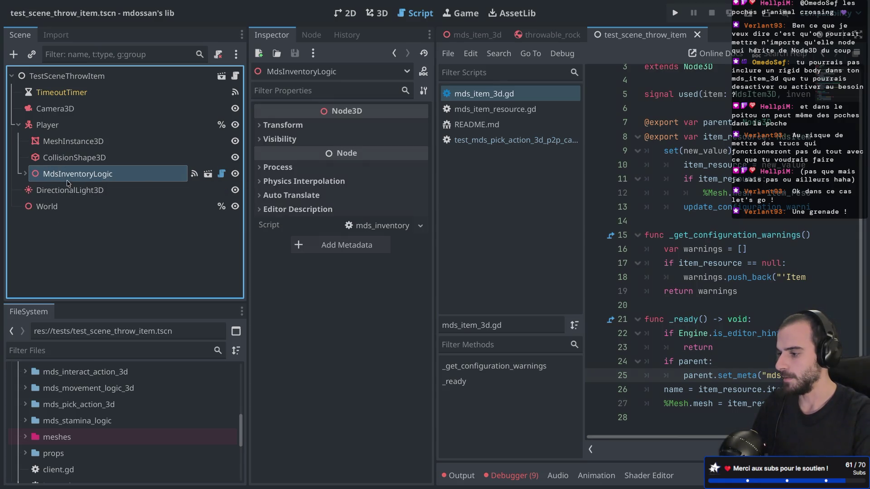
left_click(26, 174)
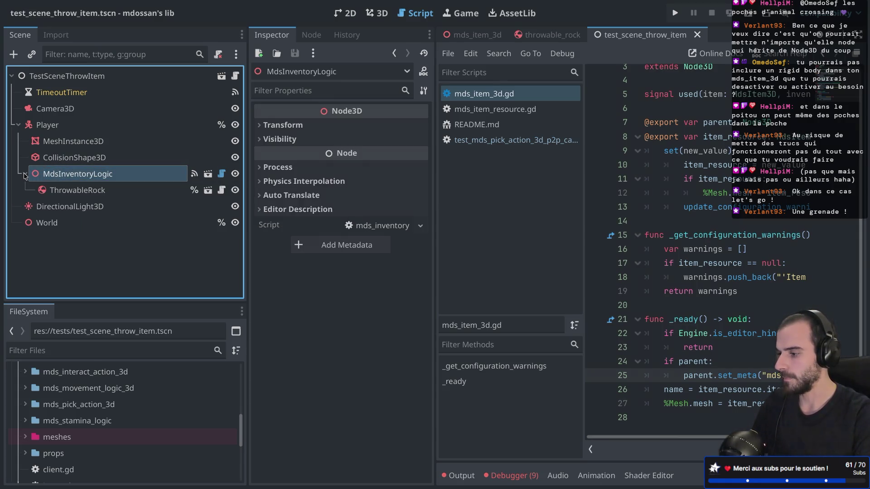
left_click_drag(63, 192, 45, 224)
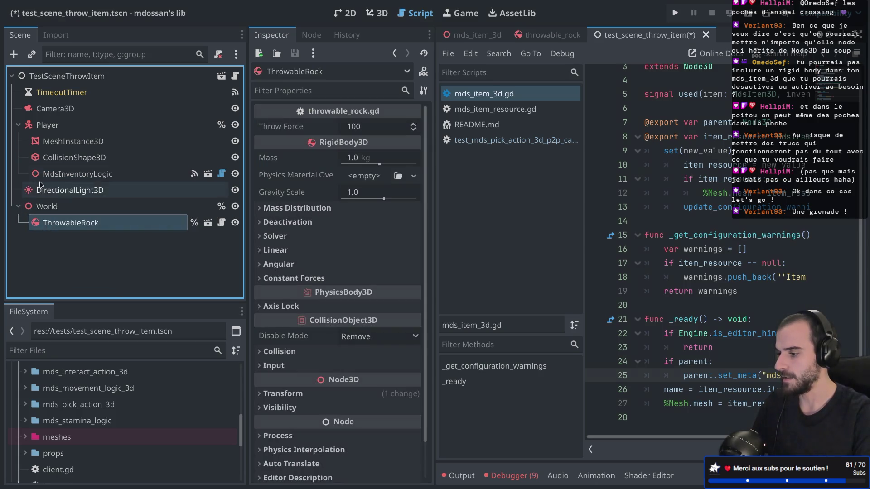
key("ctrl+s")
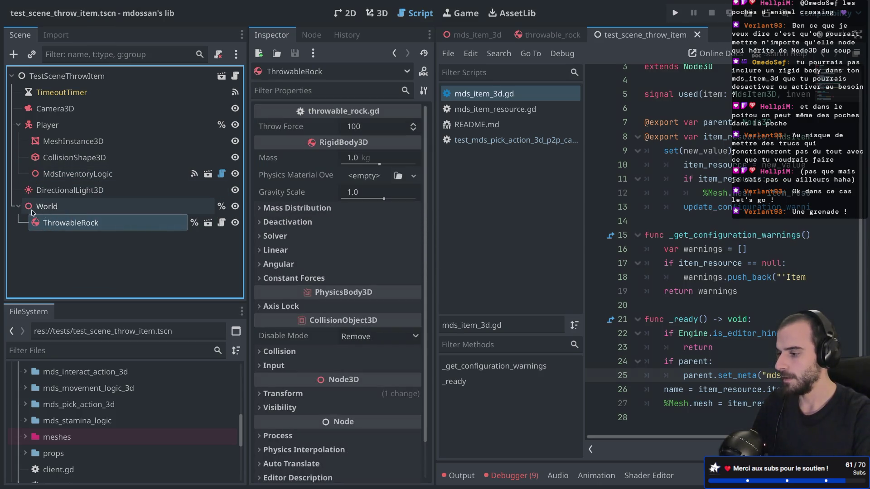
Reset ThrowableRock's position and set its x position to 1.0.
left_click(376, 13)
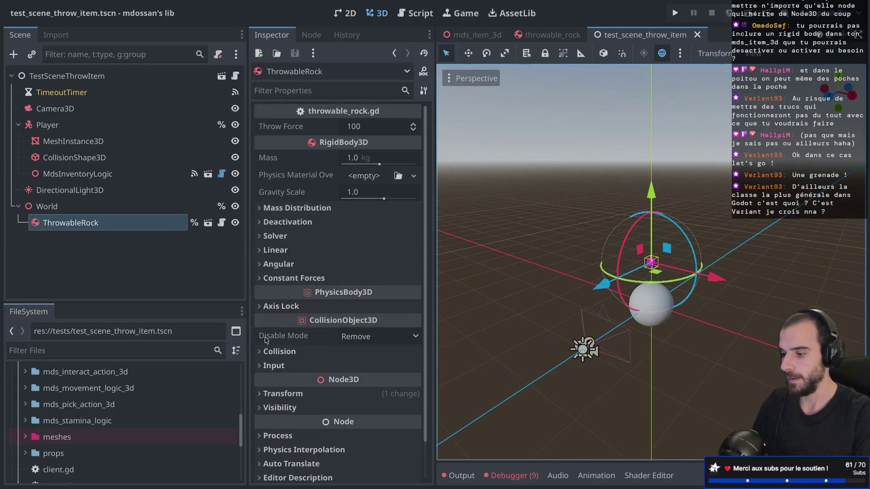
left_click(260, 352)
left_click(260, 351)
left_click(281, 393)
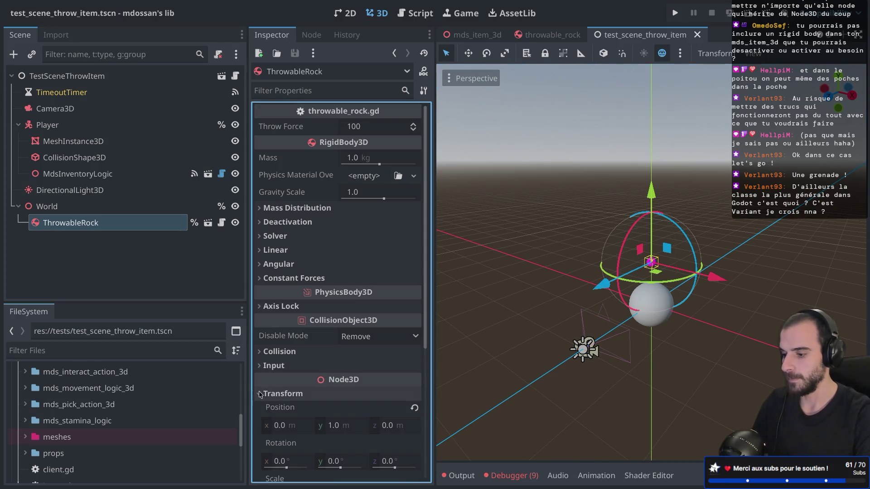
scroll(340, 385, "down", 2)
left_click(414, 357)
left_click(286, 377)
type("1")
key("Return")
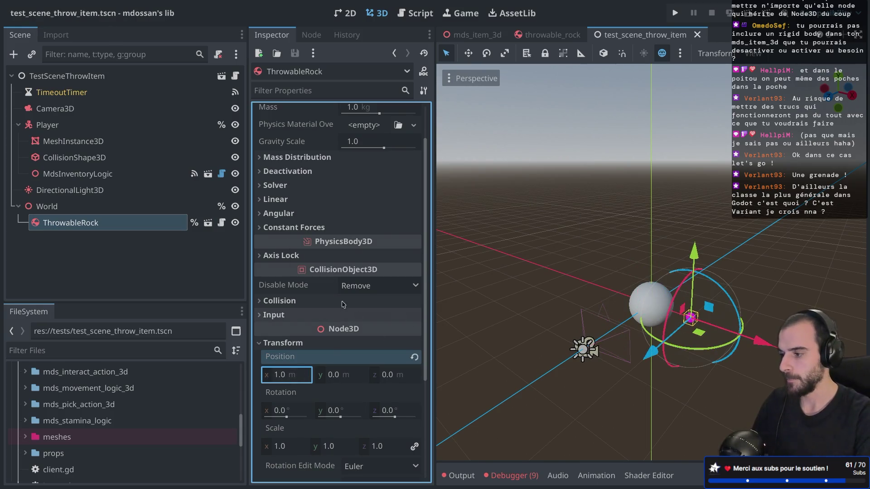
Set MdsInventoryLogic's y position to 1.0, save, and run the test scene.
left_click(198, 175)
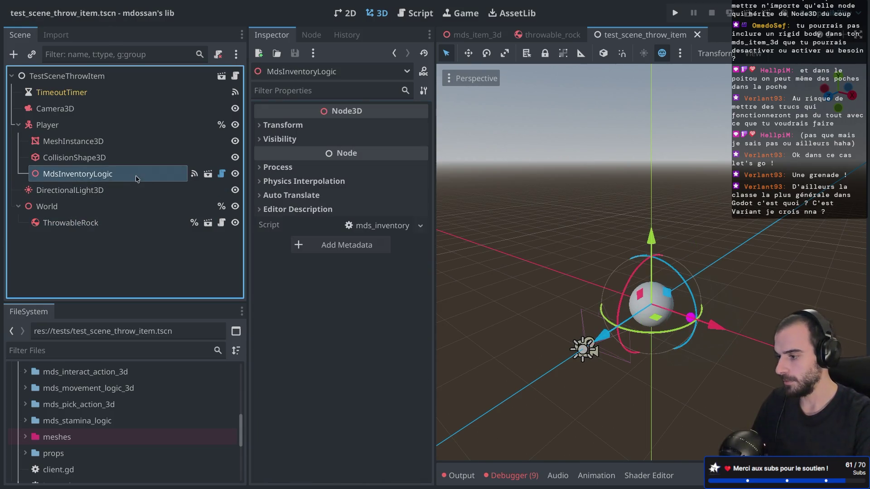
left_click(258, 125)
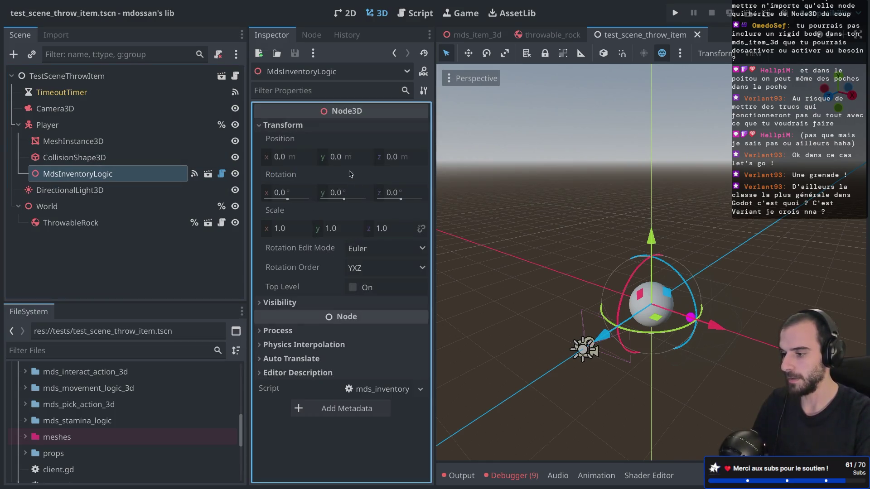
left_click(339, 156)
type("1")
key("Return")
key("ctrl+s")
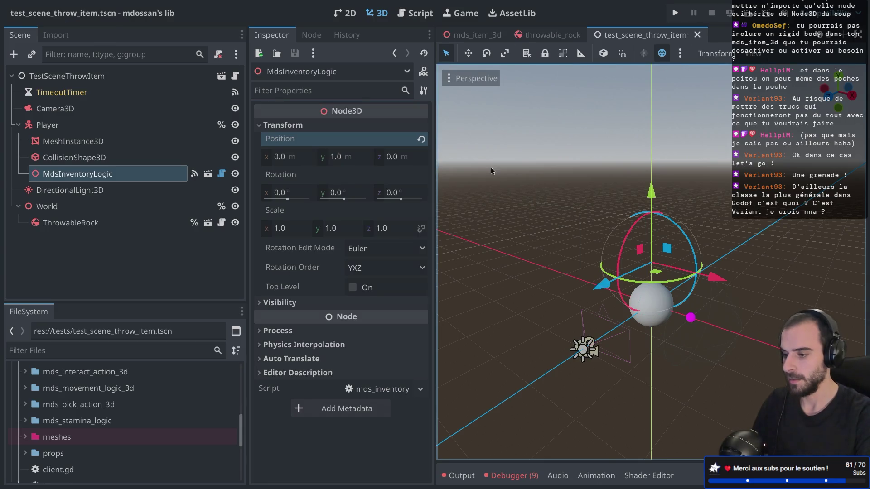
left_click(82, 109)
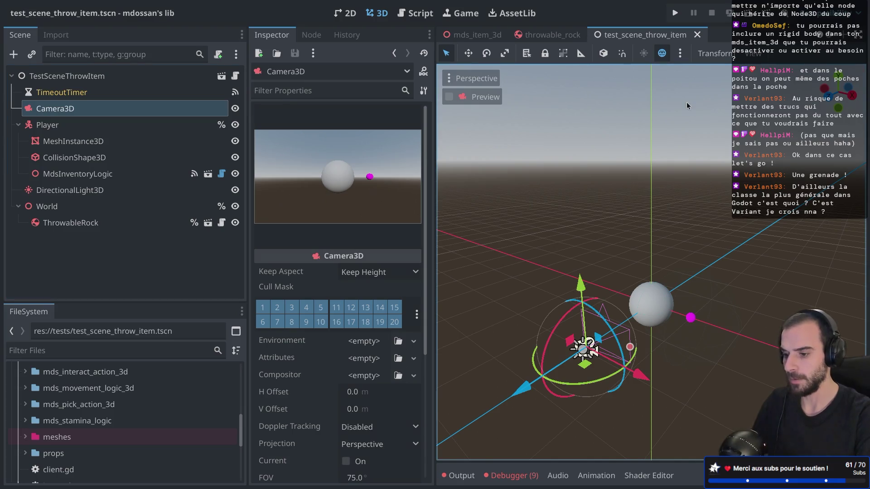
left_click(750, 14)
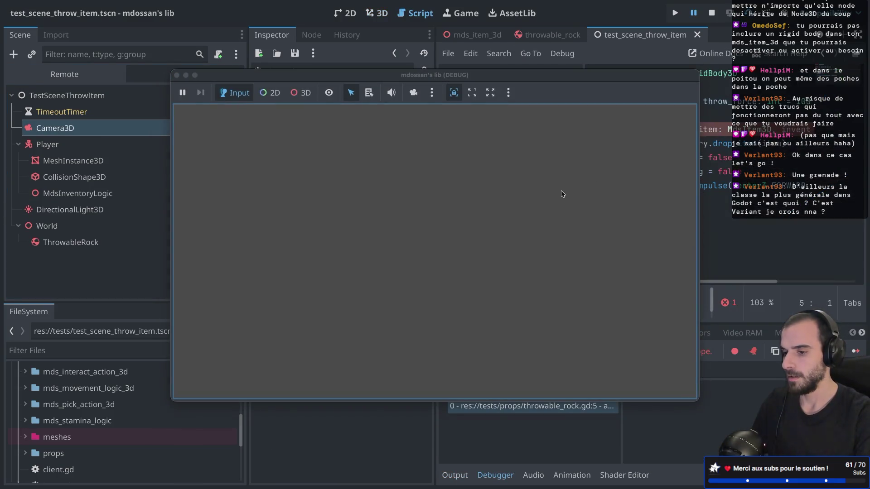
Stop the game and change line 5's parameter type from MdsInventoryLogic to MdsInventoryBehavior3D.
left_click(177, 75)
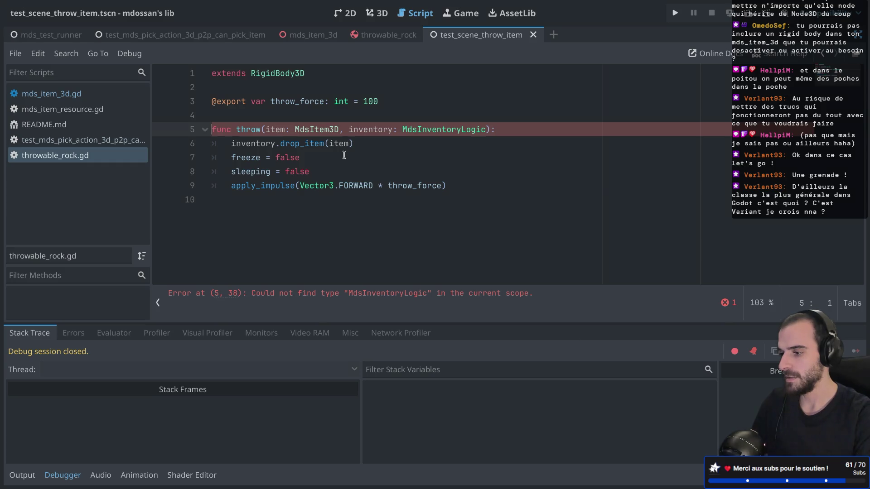
double_click(446, 129)
type("Mds")
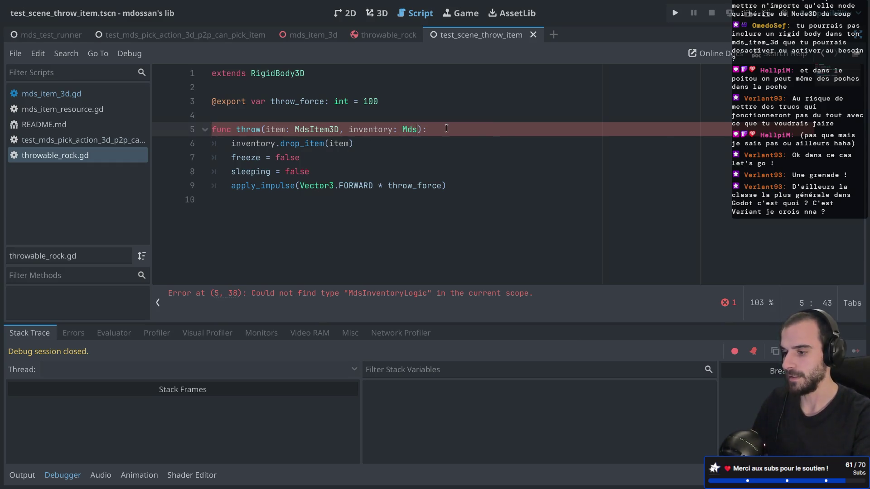
type("Inven")
key("Return")
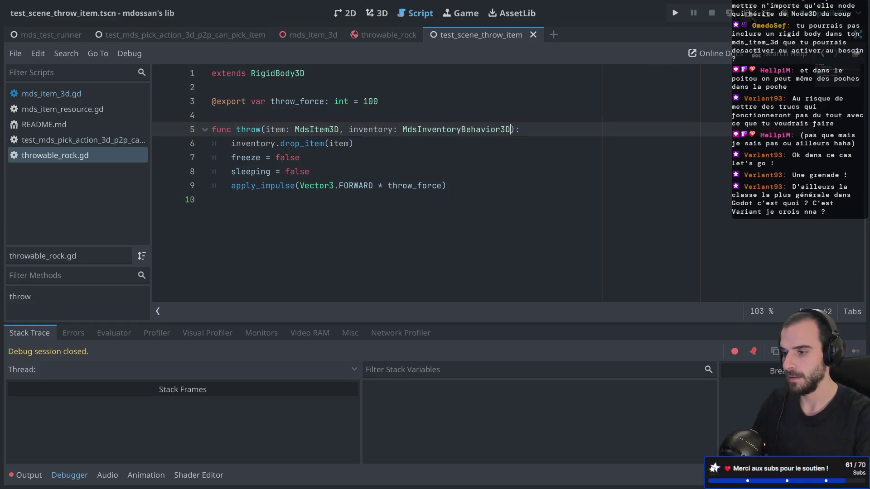
Run the test scene again to see the grey sphere and magenta rock, then stop it.
left_click(750, 19)
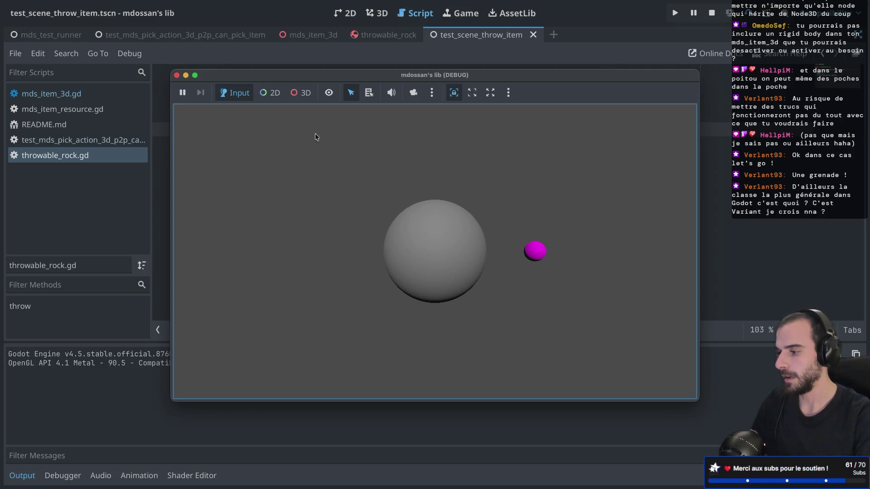
left_click(297, 51)
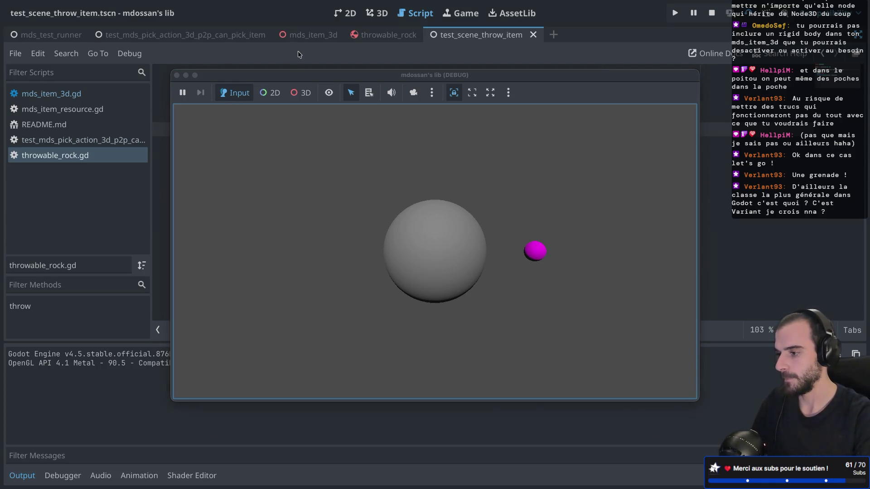
left_click(177, 75)
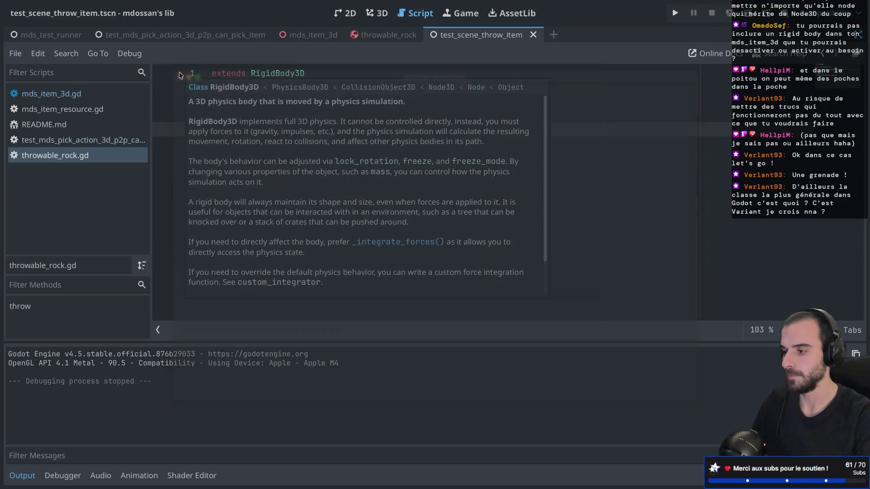
key("ctrl+shift+F11")
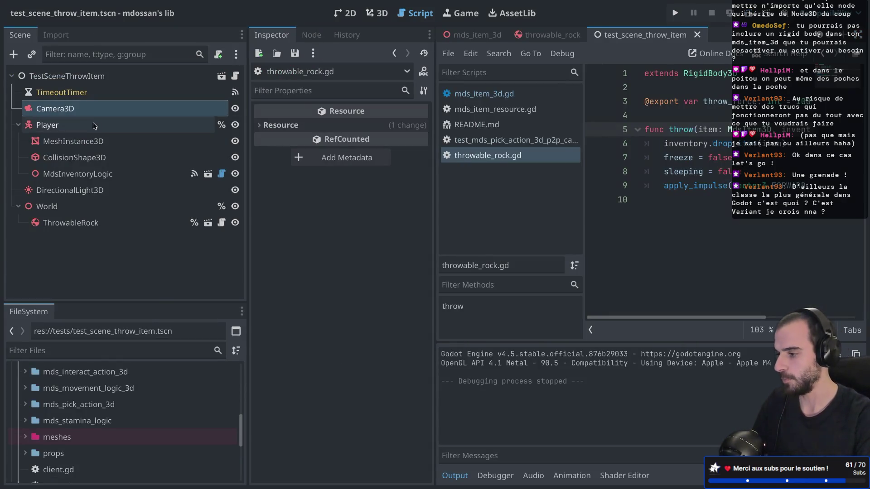
Instance mds_pick_item_skill_3d.tscn under Player by searching 'skill' in Instantiate Child Scene.
left_click(90, 124)
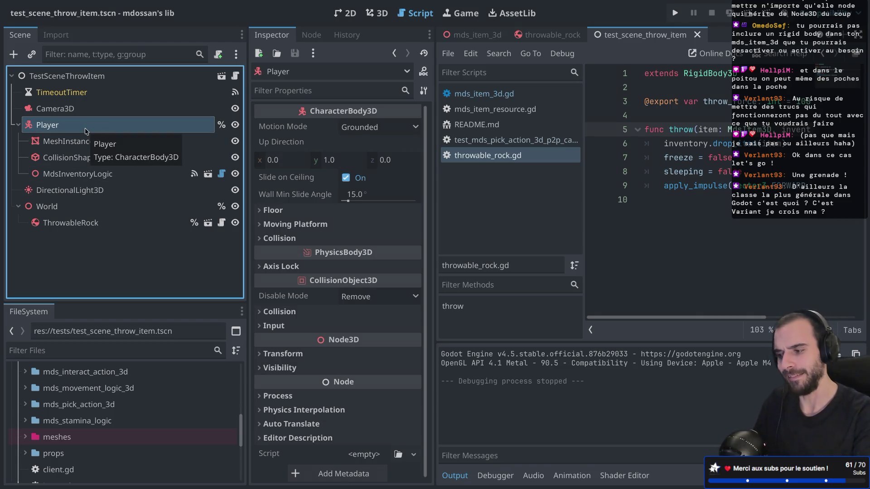
key("ctrl+shift+a")
type("skill")
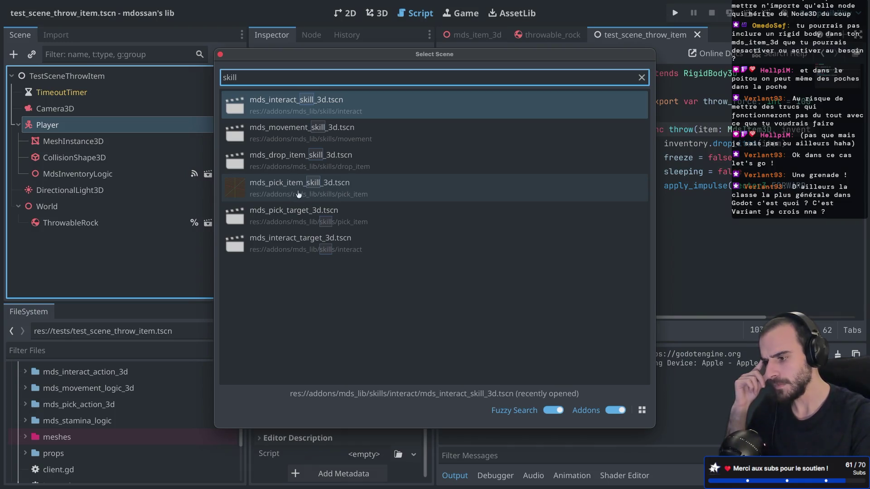
double_click(313, 193)
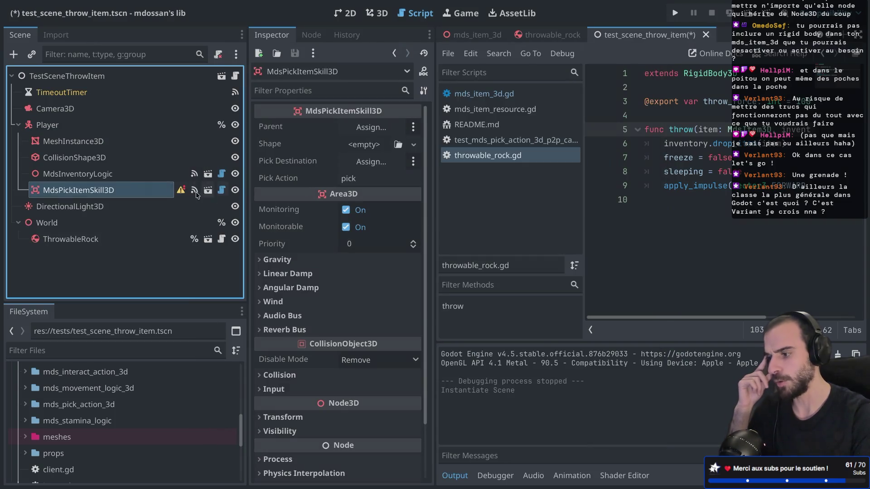
Assign Player as the pick skill's Parent and MdsInventoryLogic as its Pick Destination, then save.
left_click(138, 189)
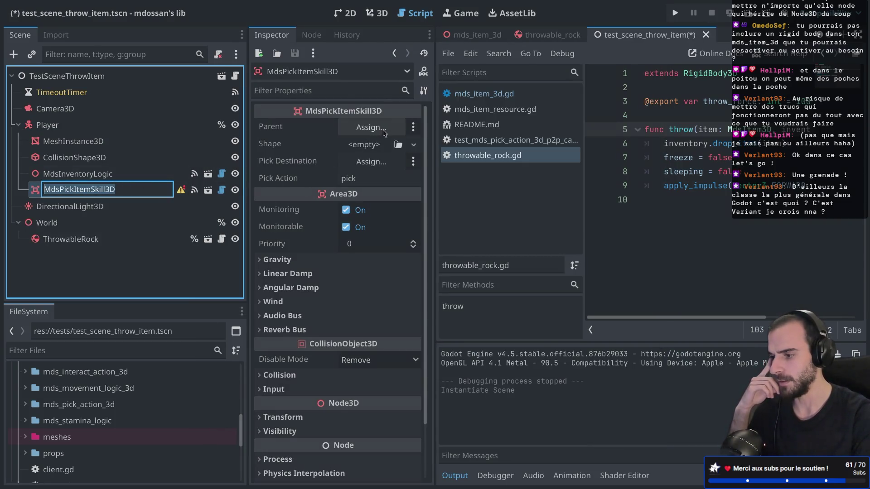
left_click(384, 131)
left_click(398, 163)
double_click(399, 163)
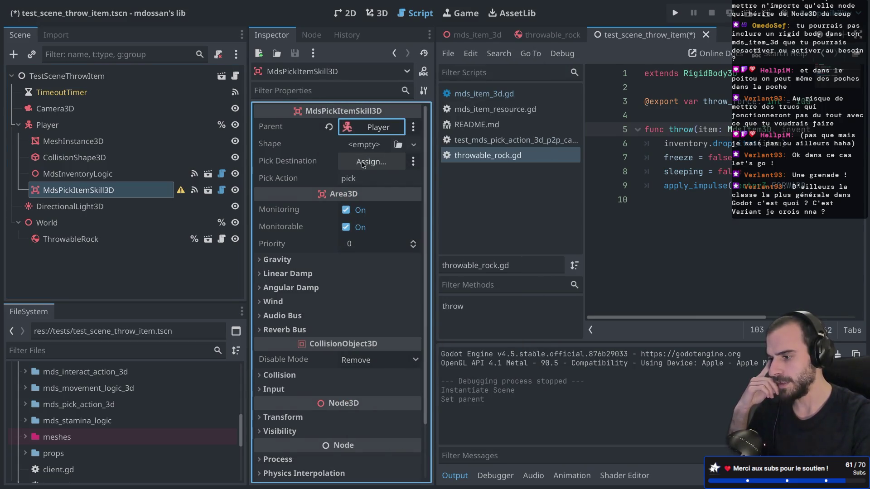
left_click(362, 163)
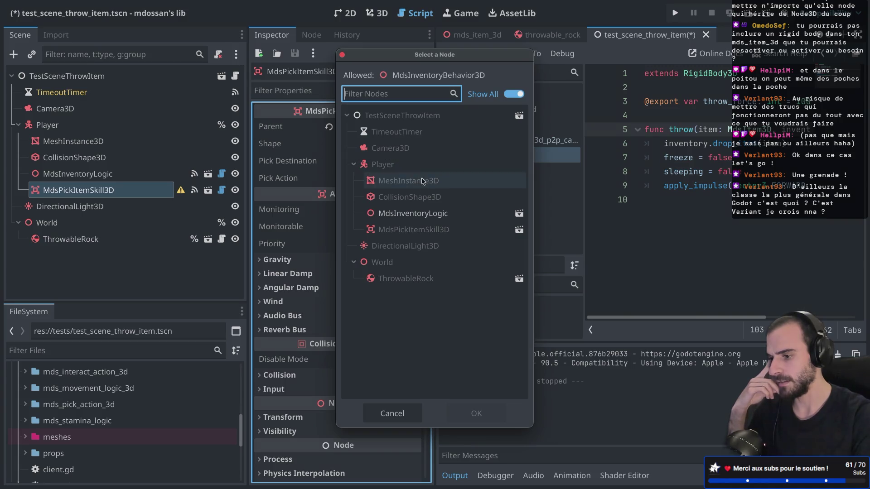
double_click(423, 214)
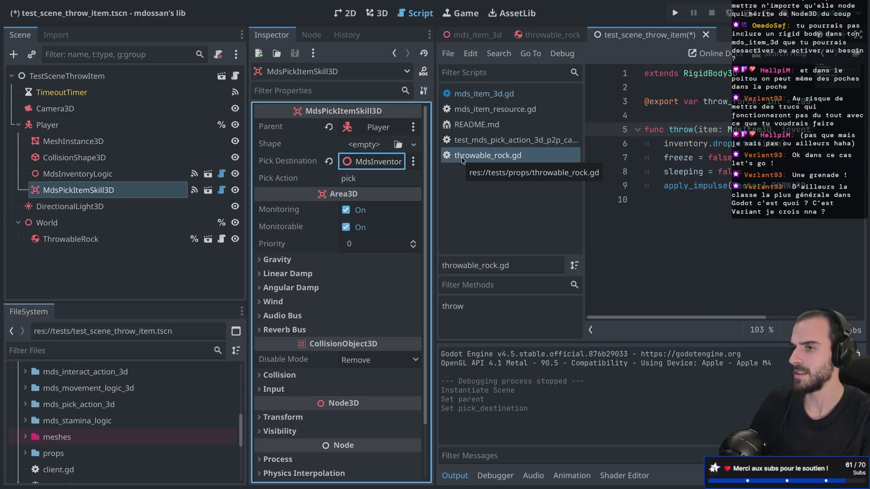
key("ctrl+s")
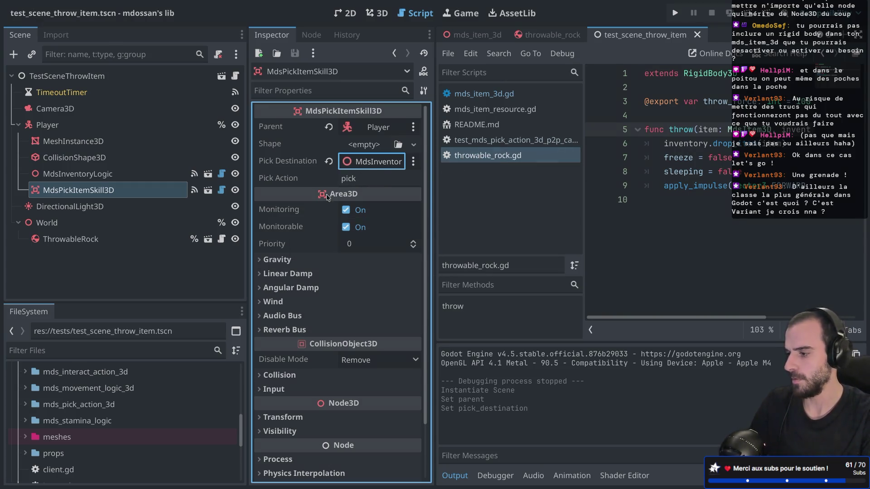
right_click(74, 109)
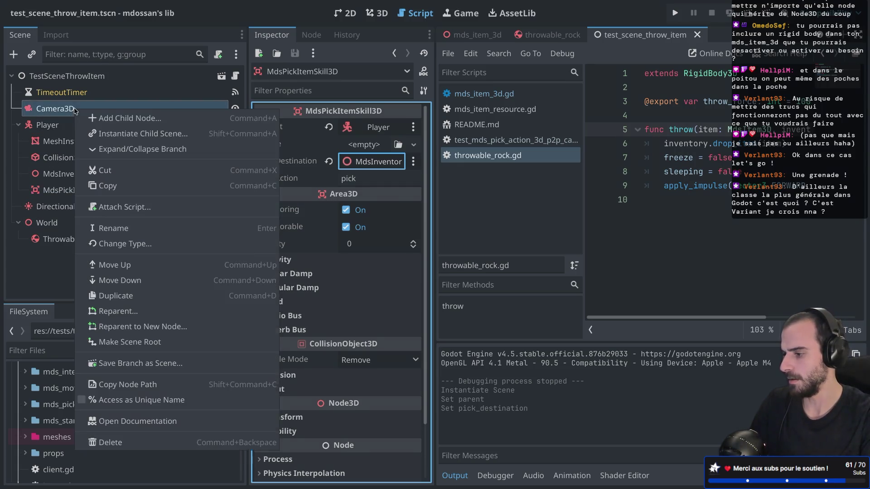
left_click(132, 421)
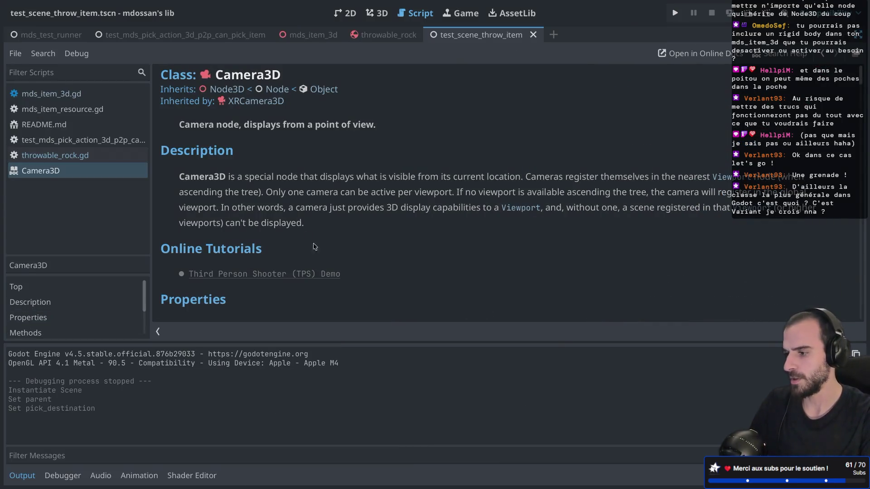
left_click(324, 89)
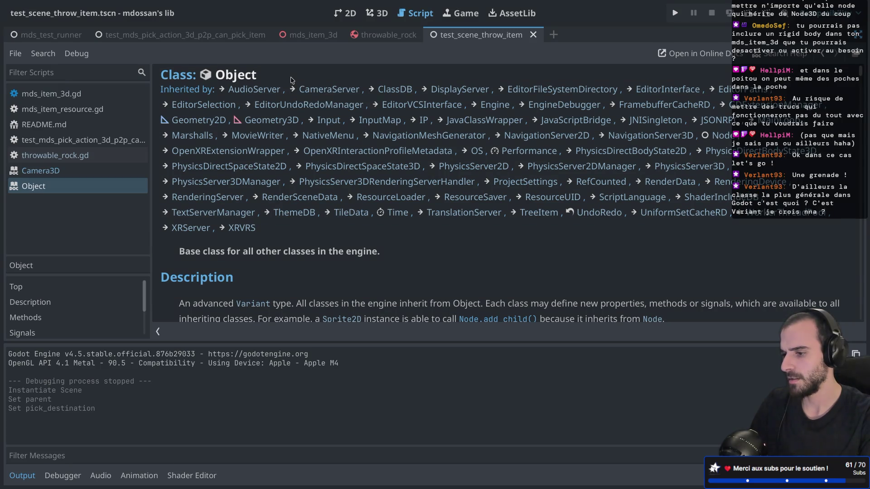
key("ctrl+f")
type("Varia")
key("Return")
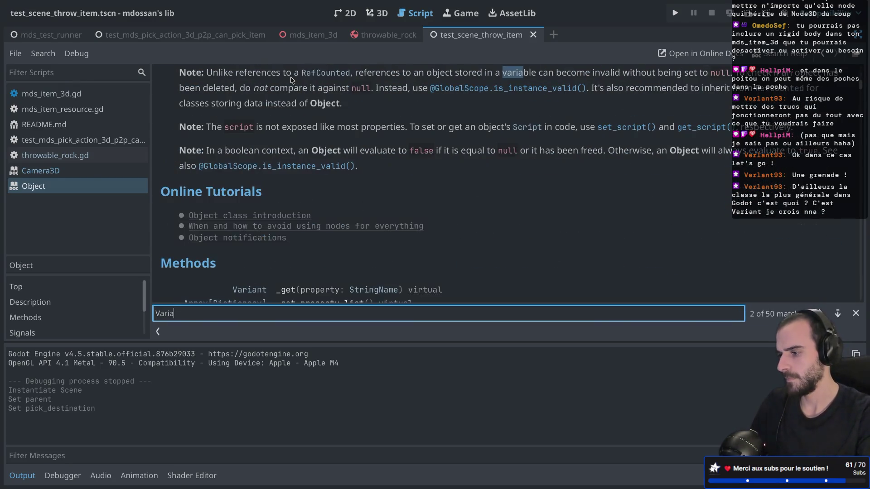
scroll(466, 88, "up", 1)
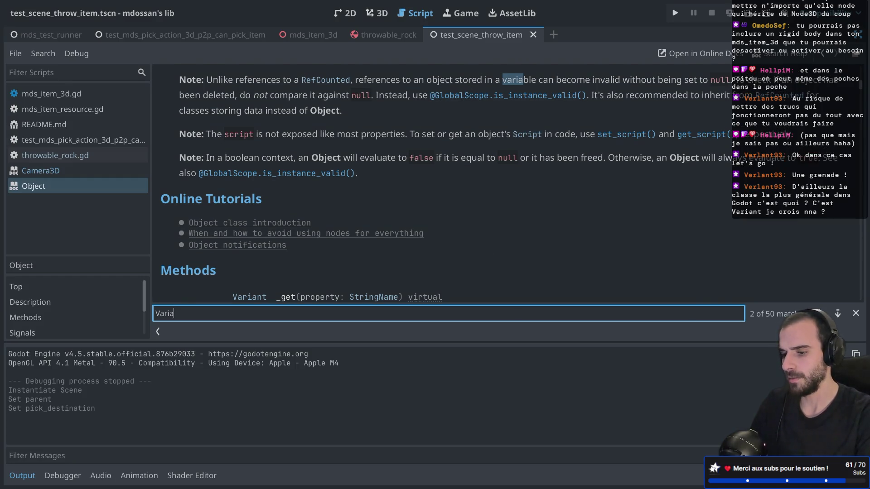
key("shift+Return")
left_click(252, 74)
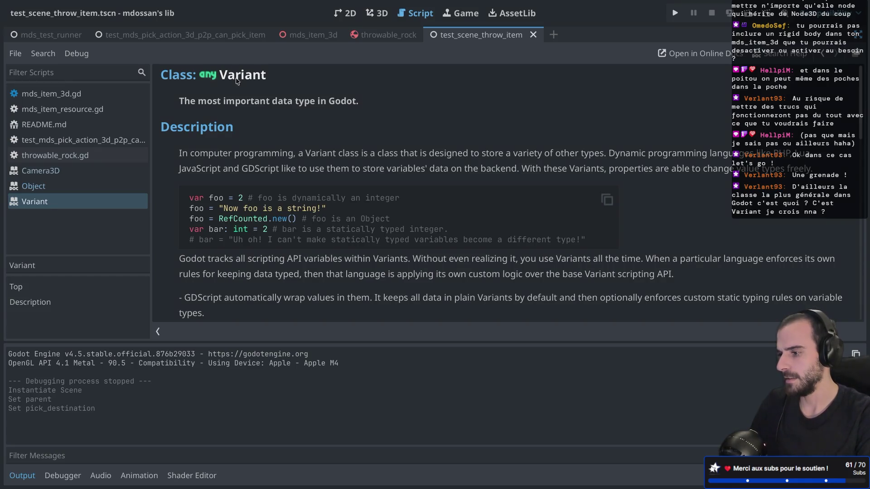
scroll(243, 90, "down", 1)
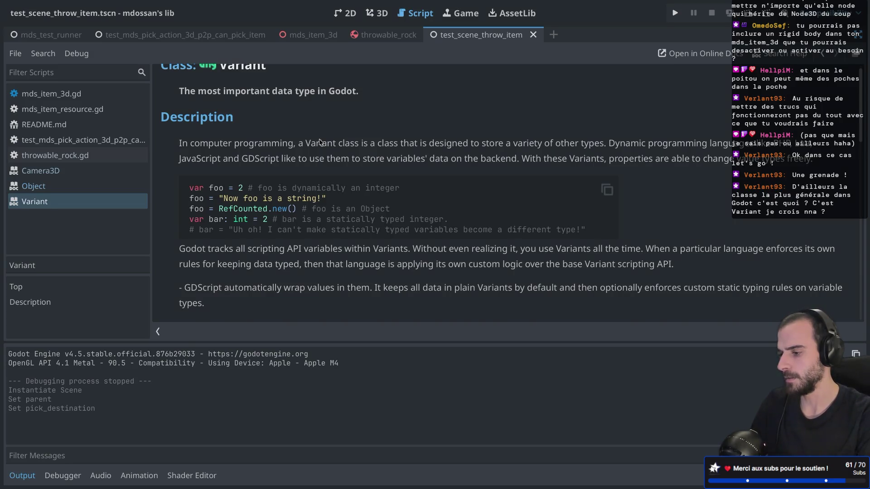
scroll(319, 142, "down", 5)
scroll(319, 142, "down", 10)
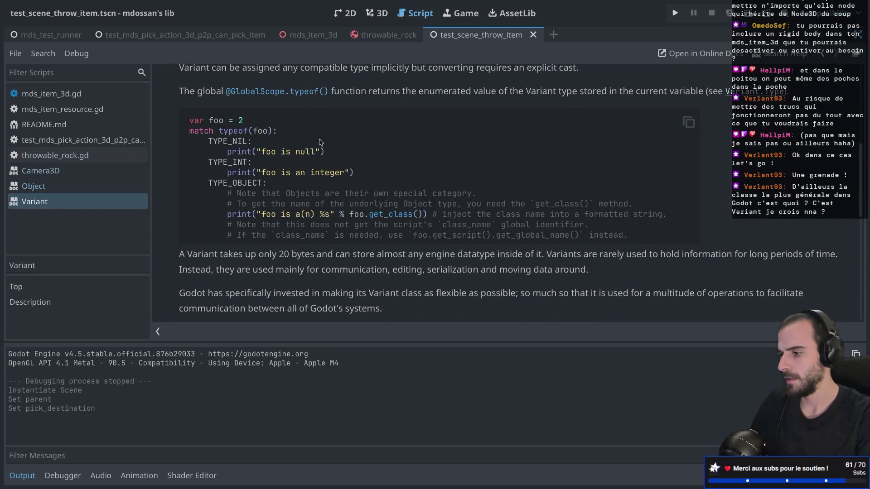
scroll(319, 142, "up", 20)
scroll(319, 142, "down", 4)
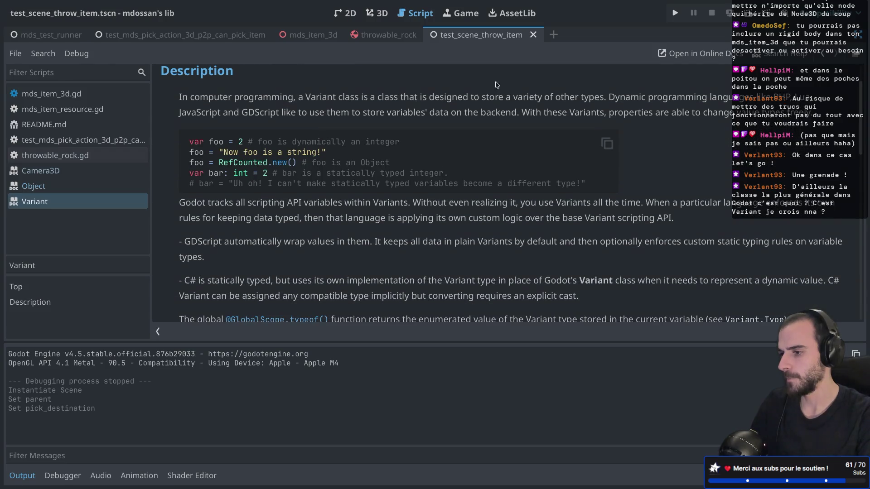
key("ctrl+w")
scroll(344, 132, "up", 15)
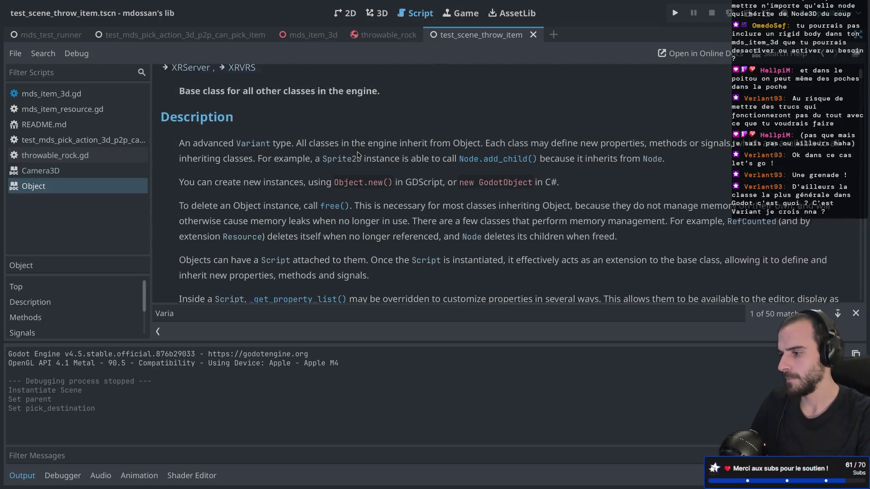
scroll(357, 154, "down", 6)
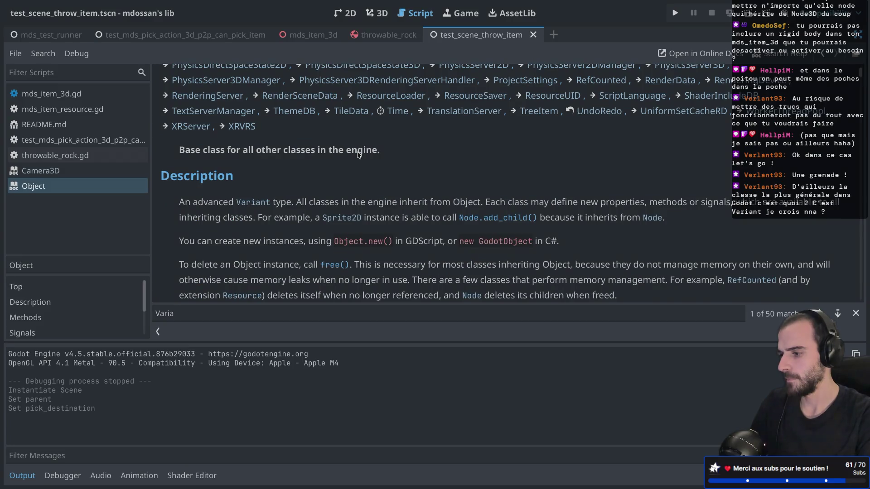
scroll(358, 154, "up", 5)
scroll(232, 181, "down", 5)
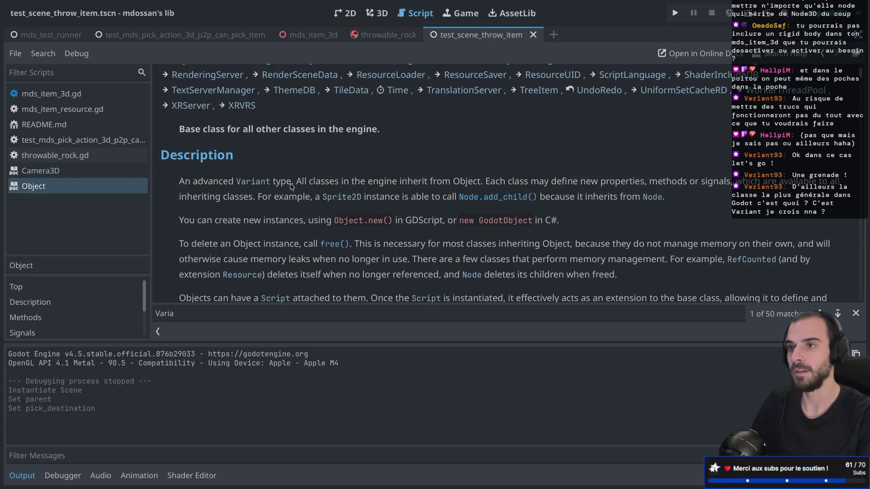
key("ctrl+w")
middle_click(80, 175)
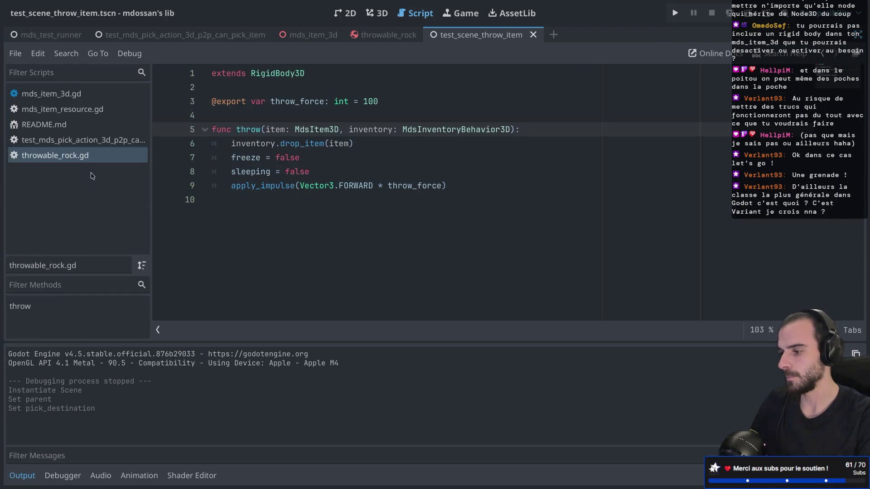
Run the throw-item test scene and move the game window aside to reveal the editor docks.
left_click(426, 141)
left_click(449, 129)
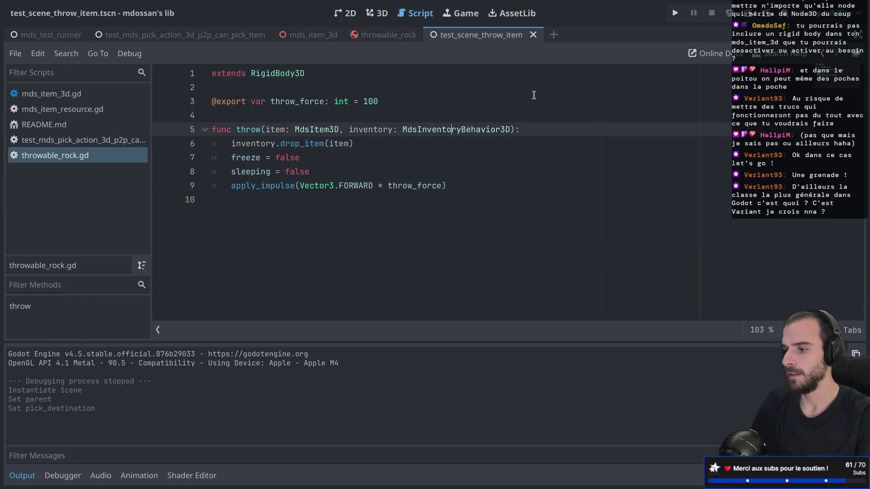
left_click(747, 13)
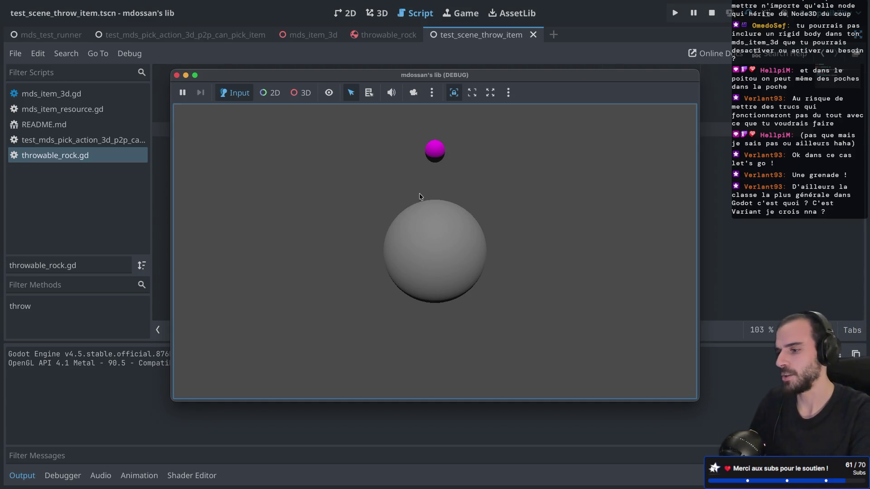
left_click(478, 55)
key("ctrl+shift+F11")
left_click(358, 83)
left_click_drag(357, 83, 566, 87)
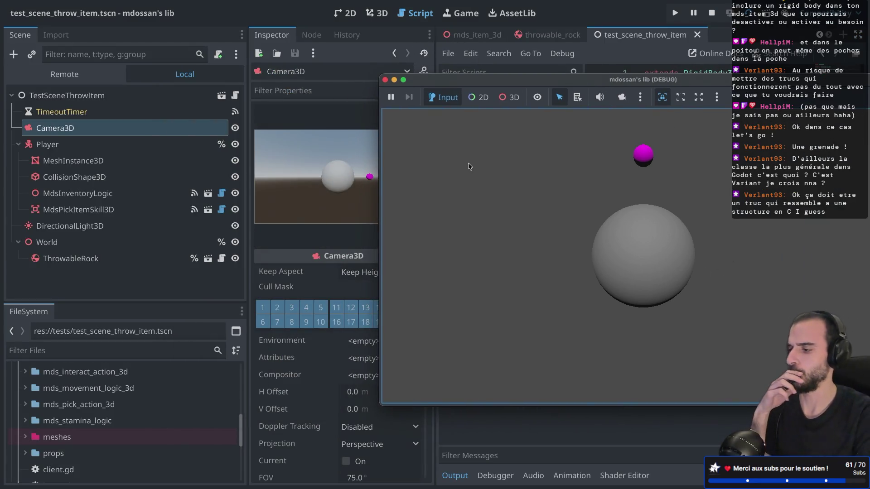
In the Remote tree, expand Player and MdsInventoryLogic and inspect the ThrowableItem node.
left_click(69, 76)
left_click(22, 113)
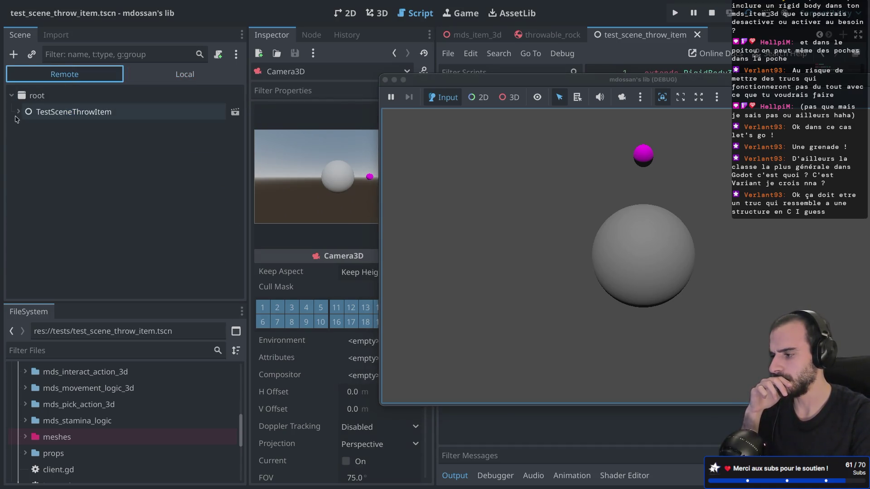
left_click(26, 161)
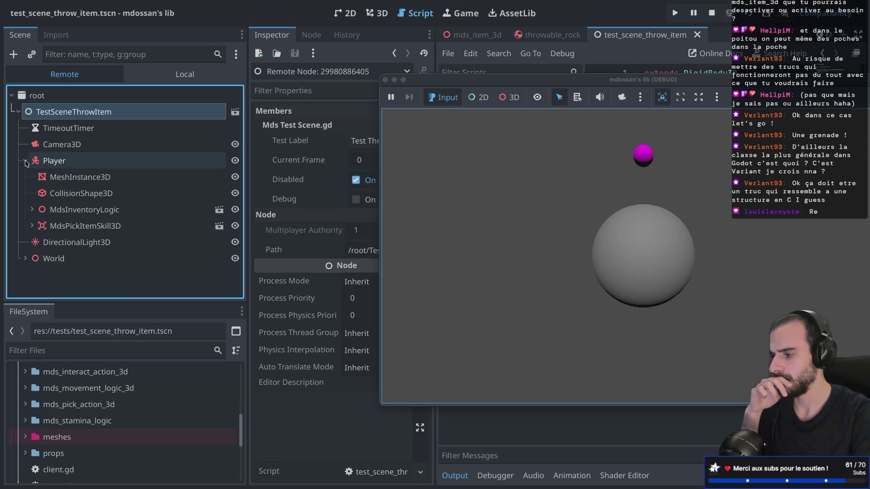
left_click(33, 226)
left_click(32, 209)
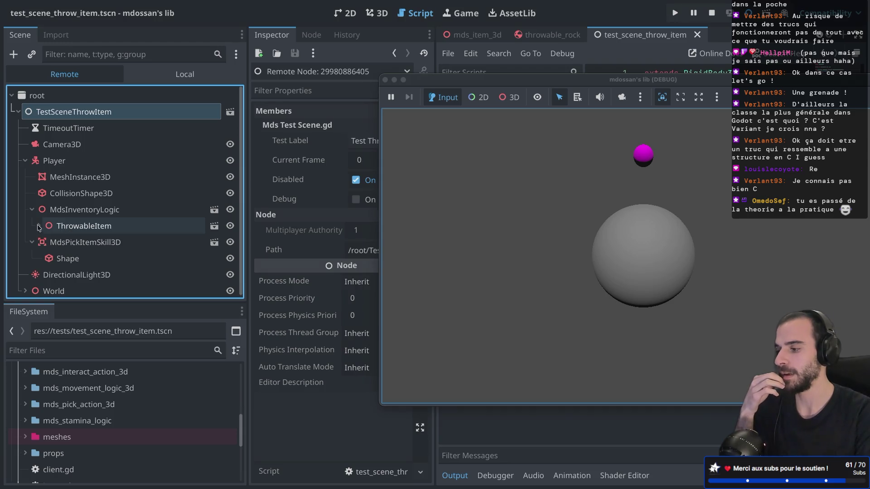
left_click(40, 226)
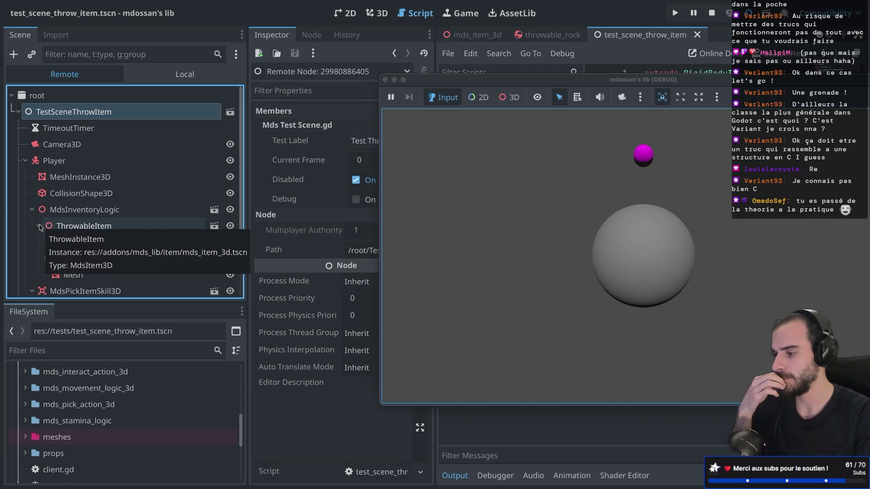
left_click(40, 226)
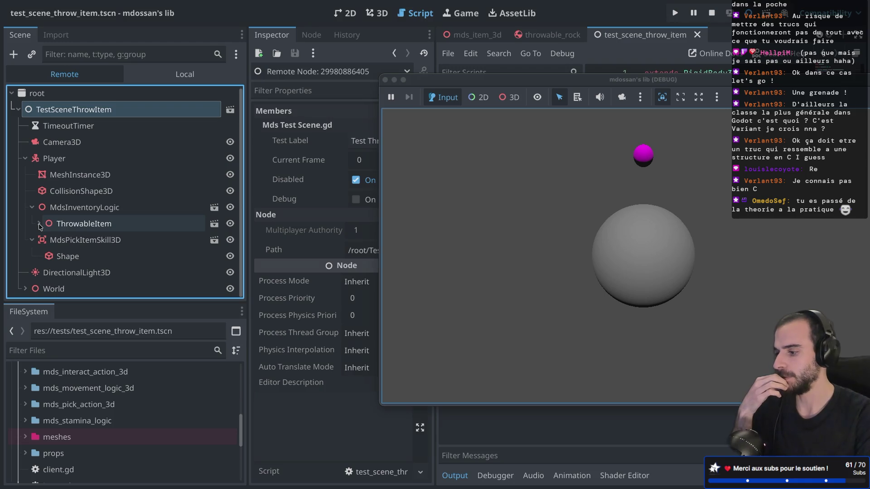
scroll(37, 274, "down", 1)
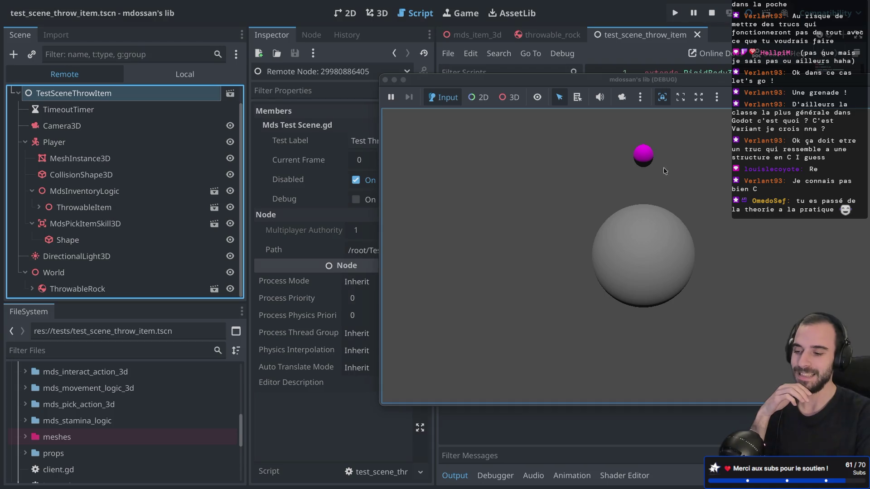
left_click(107, 208)
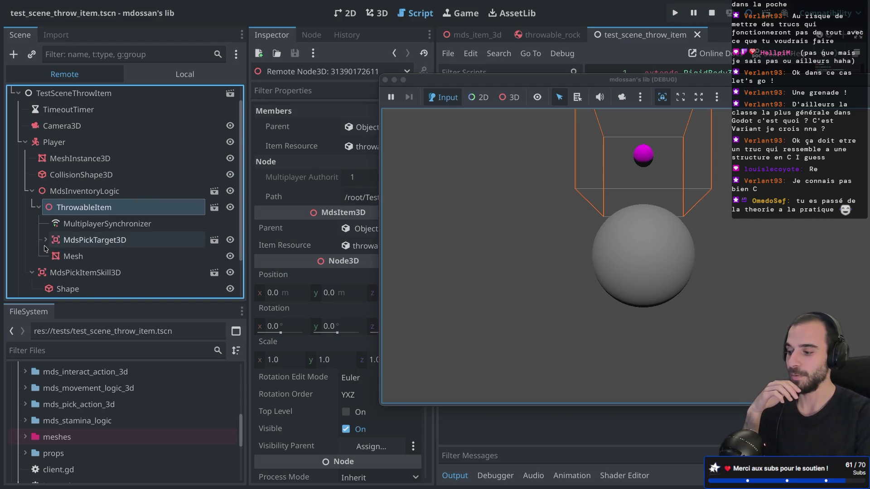
Inspect ThrowableRock under World, showing Throw Force 100 and Freeze on.
scroll(34, 290, "down", 3)
left_click(33, 290)
scroll(34, 290, "down", 1)
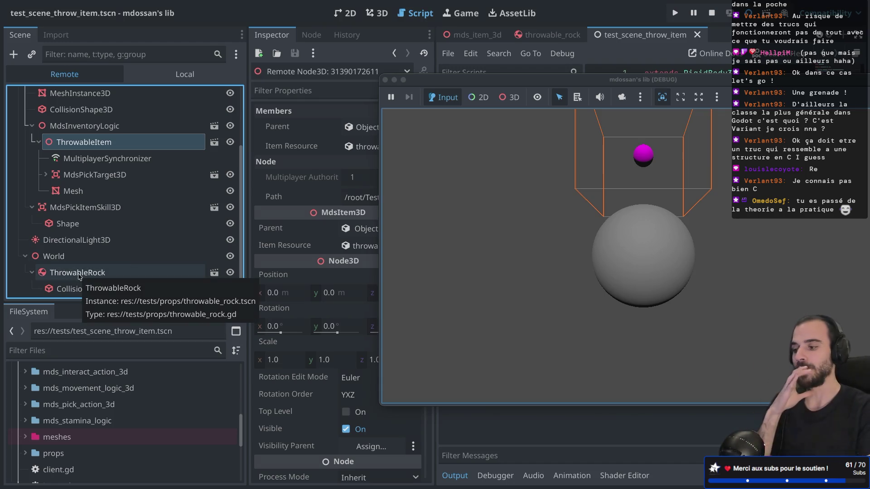
left_click(81, 272)
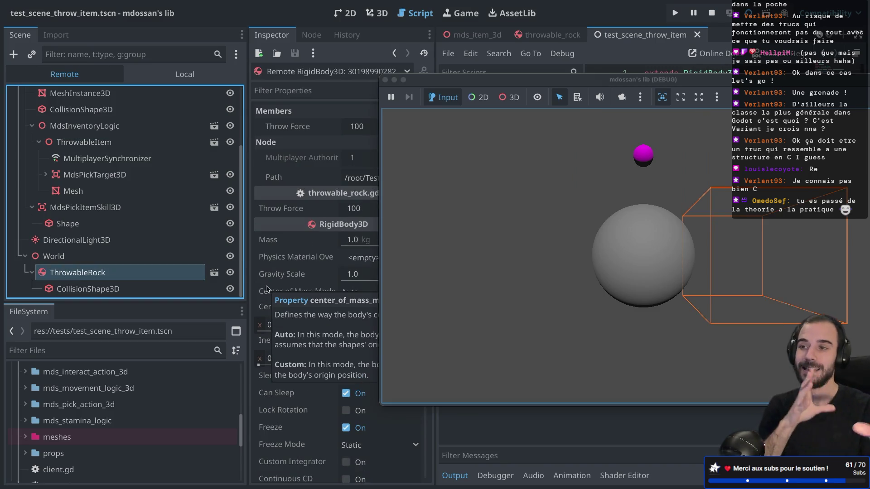
left_click(501, 205)
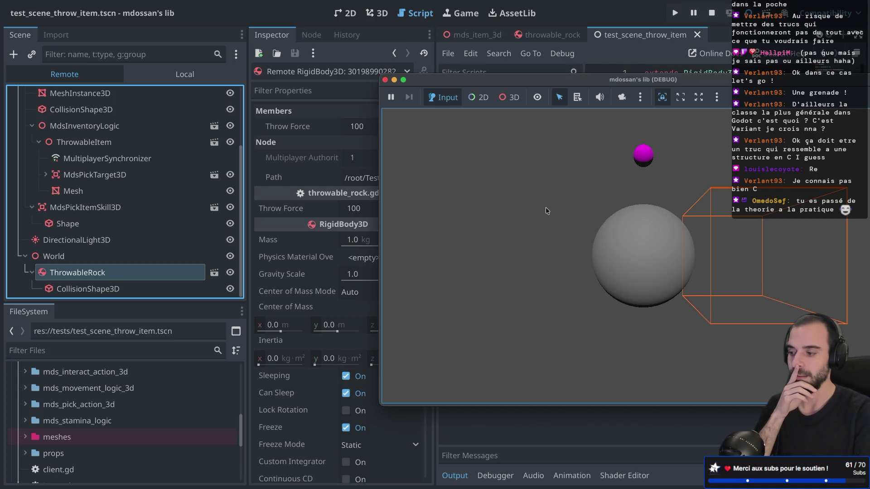